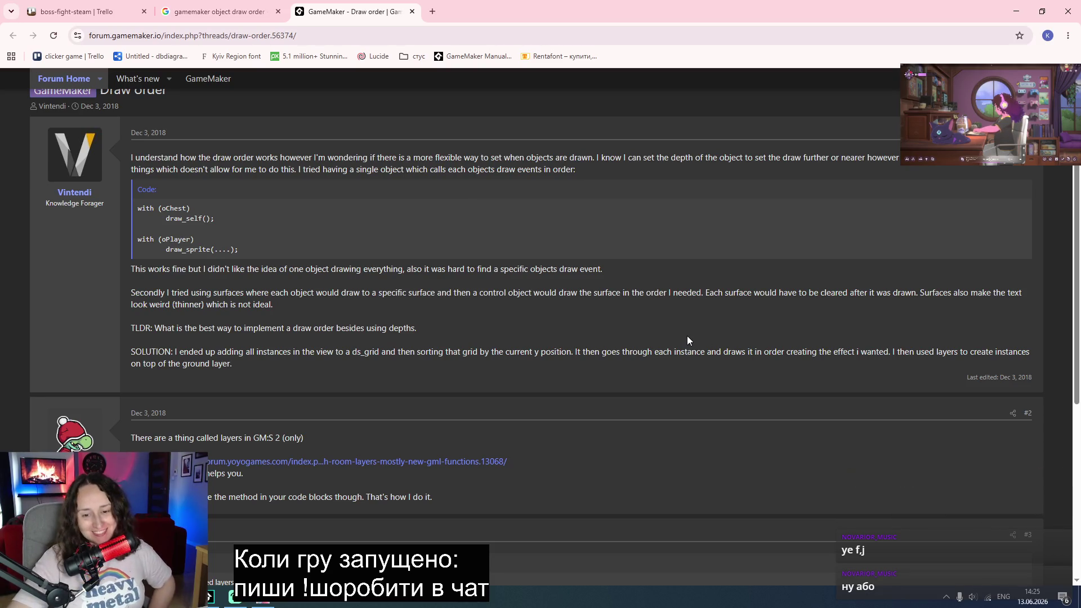
# Scroll the Draw order thread, then open 'Changing the Draw order of the Asset Layer' from Google in its own tab.
pyautogui.scroll(-3, 685, 336)
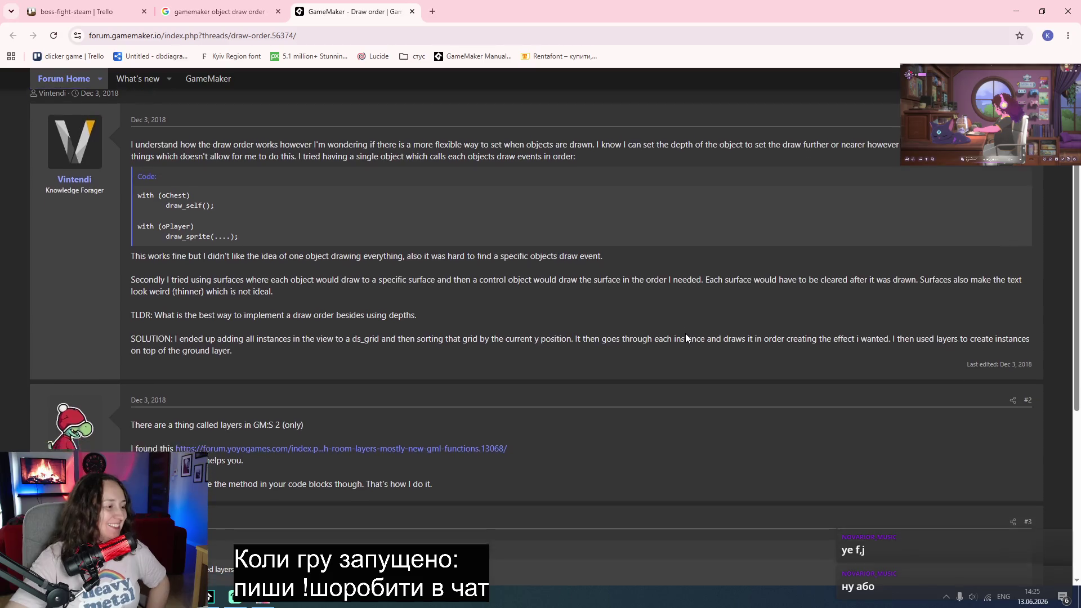
pyautogui.scroll(-3, 685, 336)
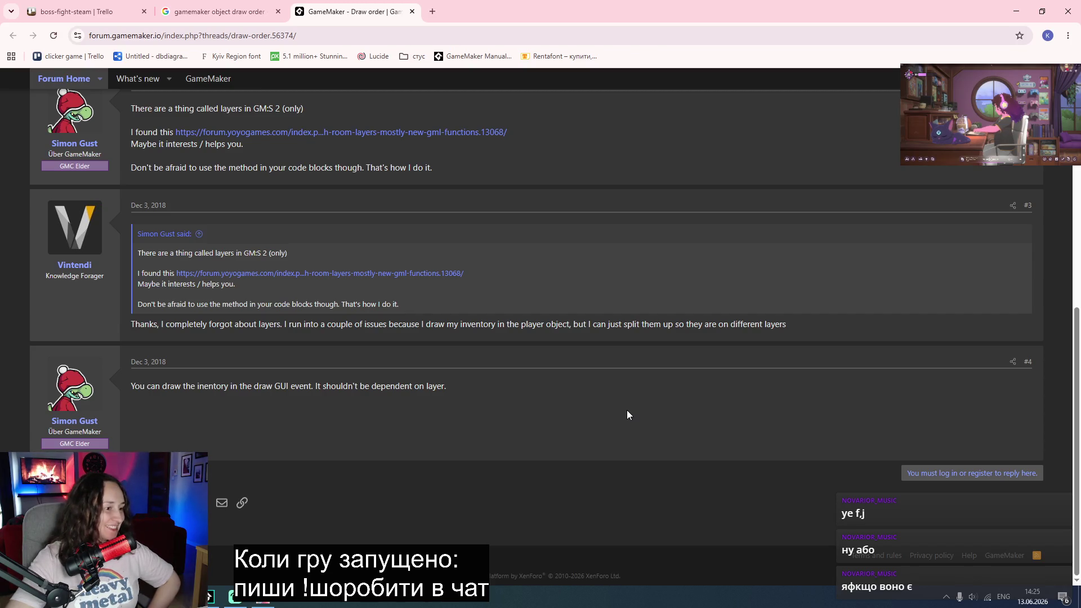
pyautogui.click(241, 17)
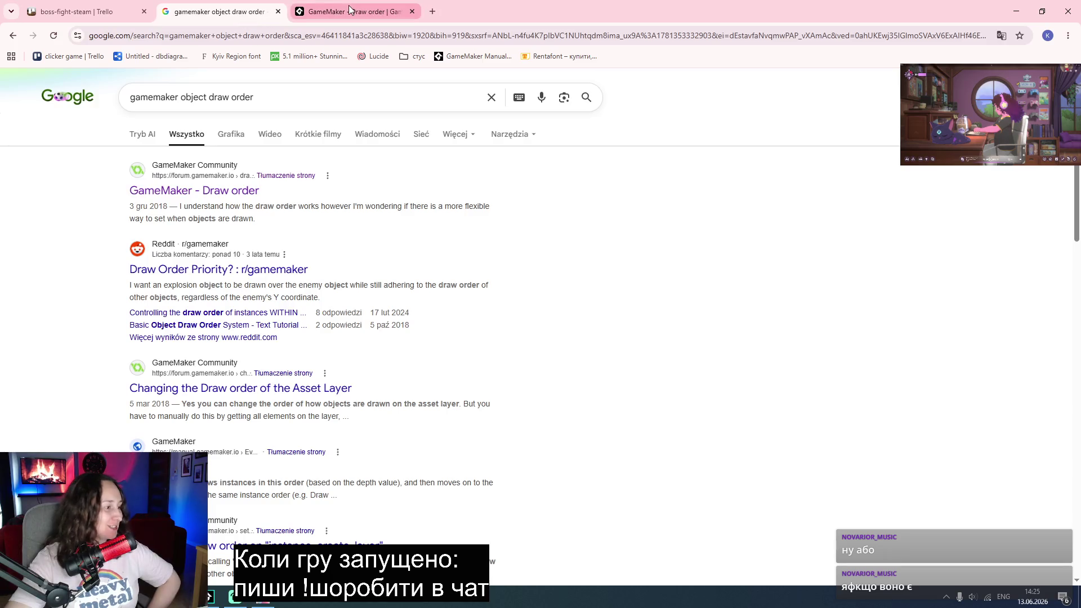
pyautogui.middleClick(294, 390)
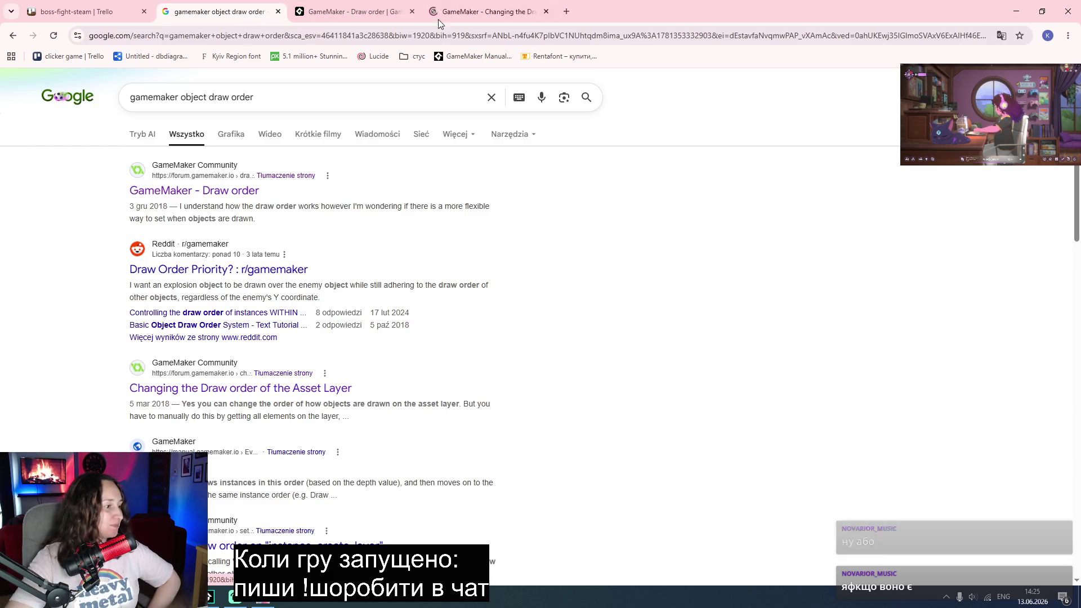
pyautogui.click(478, 11)
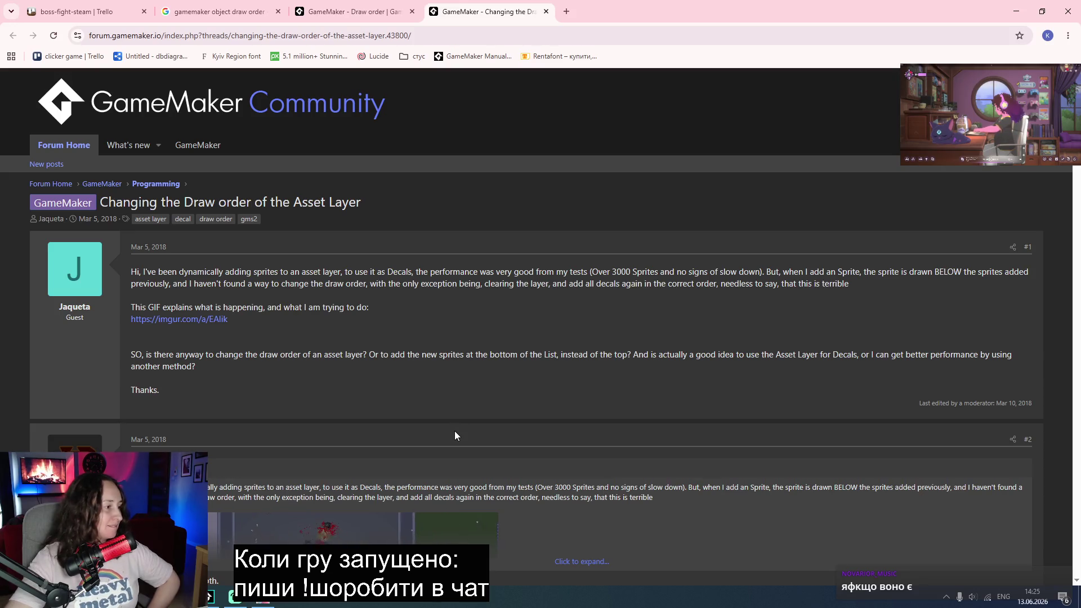
pyautogui.scroll(-6, 578, 407)
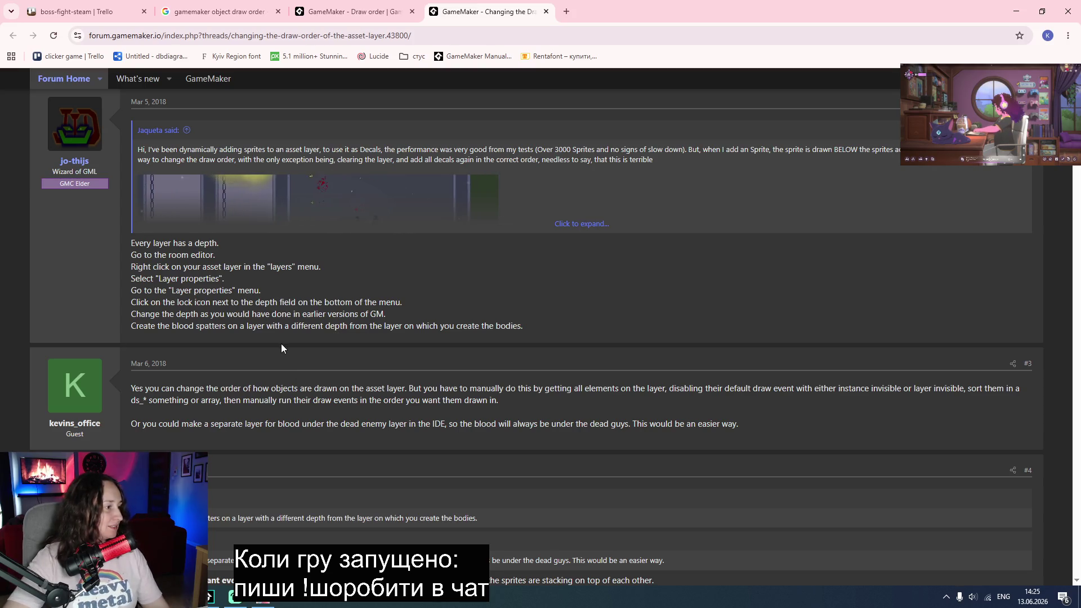
# Open level_badge_obj's instance properties in game_room and check the Assets_1 layer depth, then return to Chrome.
pyautogui.click(235, 597)
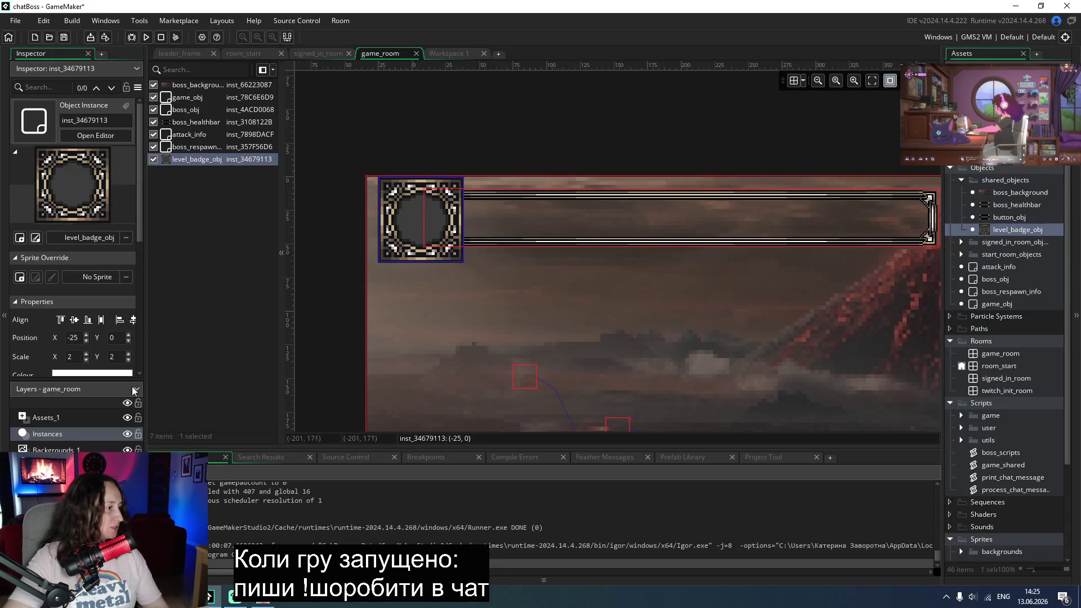
pyautogui.rightClick(205, 162)
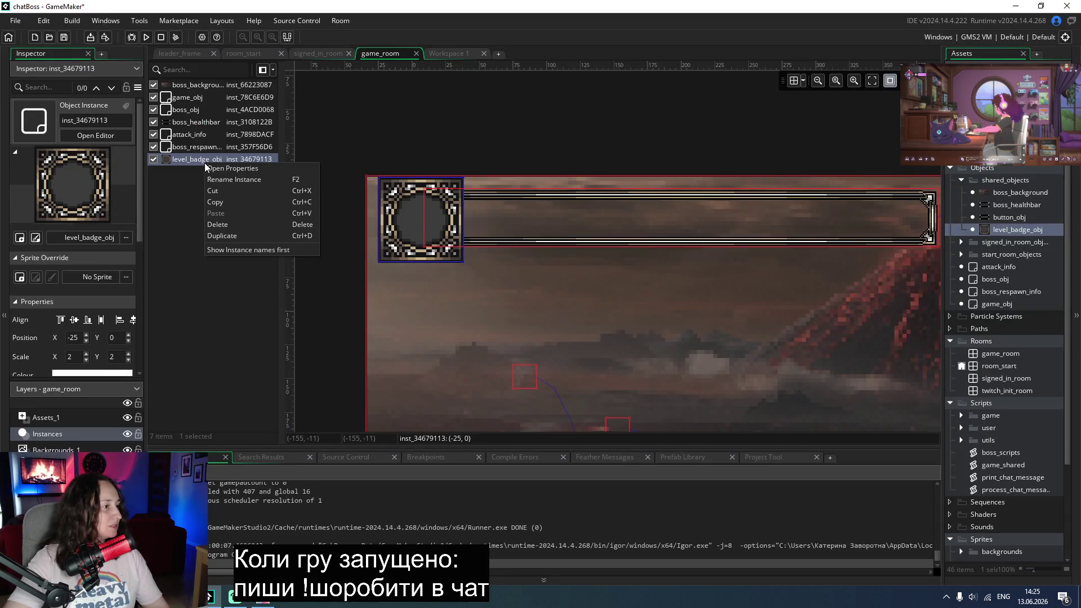
pyautogui.click(179, 189)
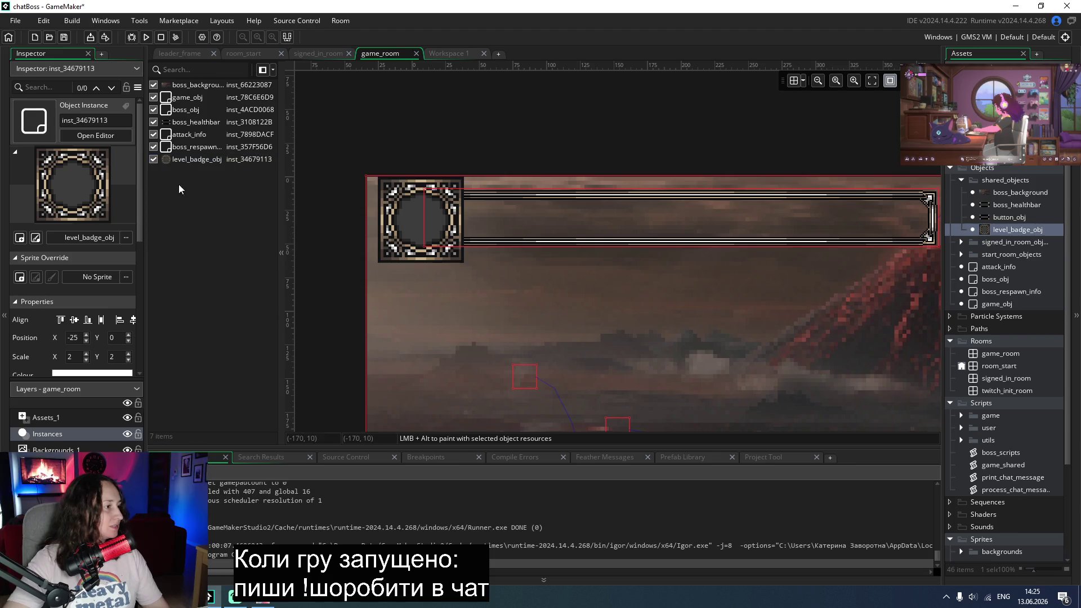
pyautogui.doubleClick(180, 162)
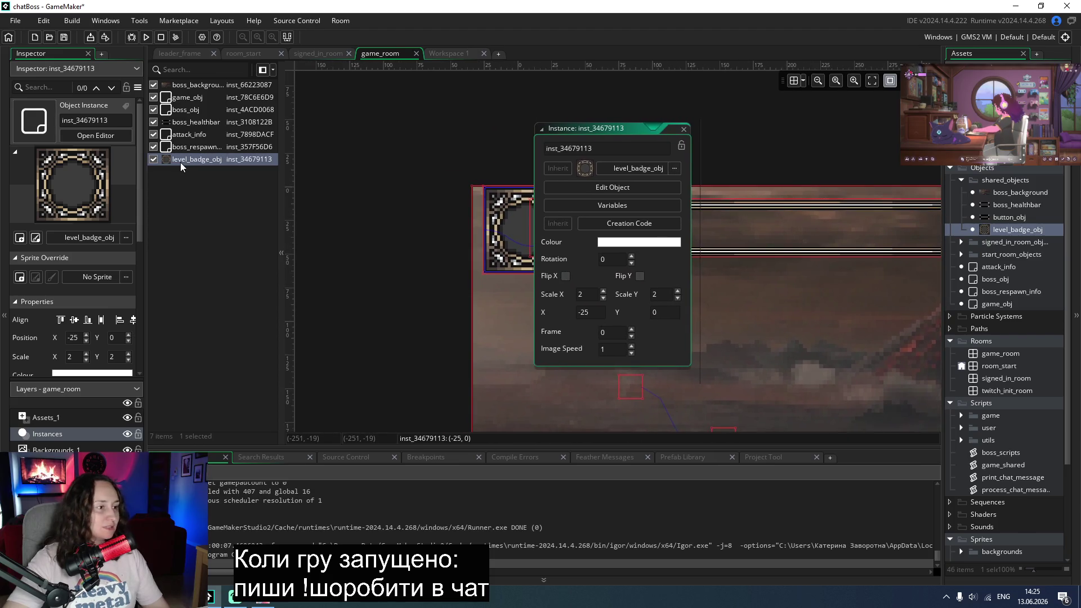
pyautogui.click(39, 418)
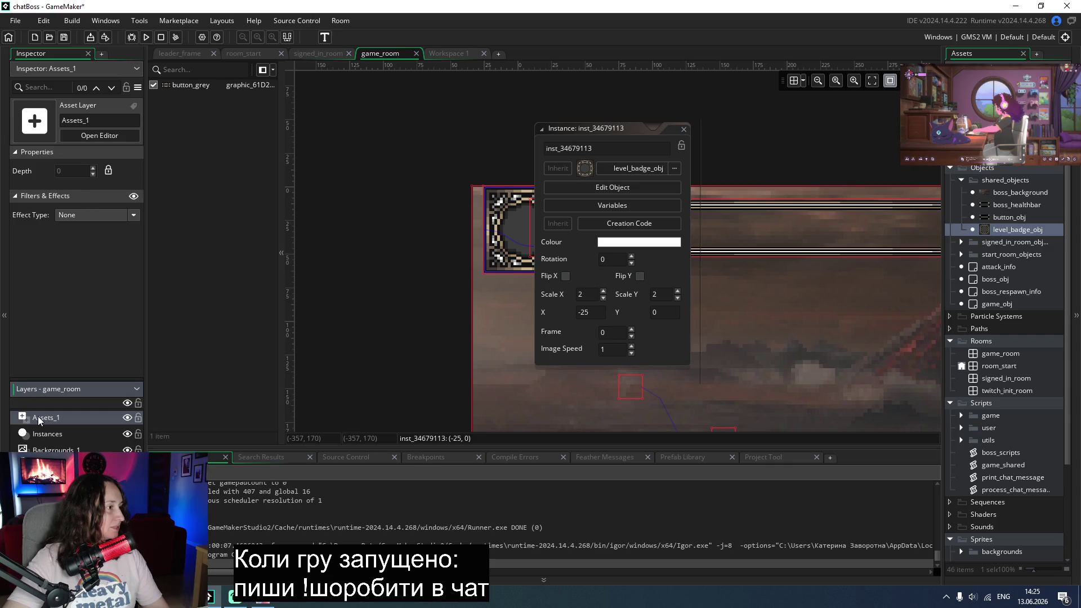
pyautogui.scroll(-5, 417, 269)
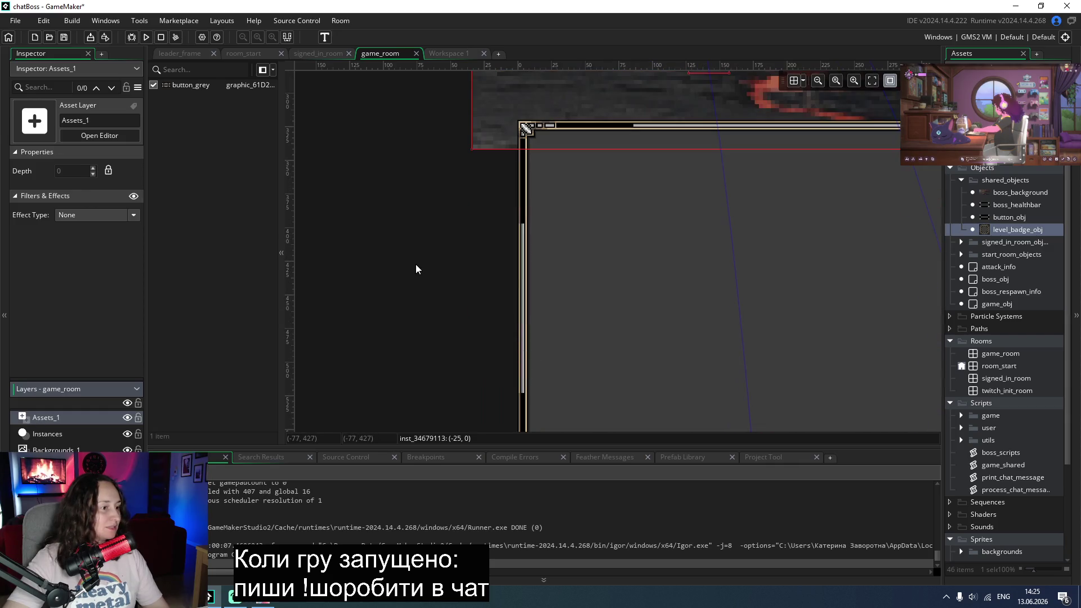
pyautogui.scroll(5, 416, 269)
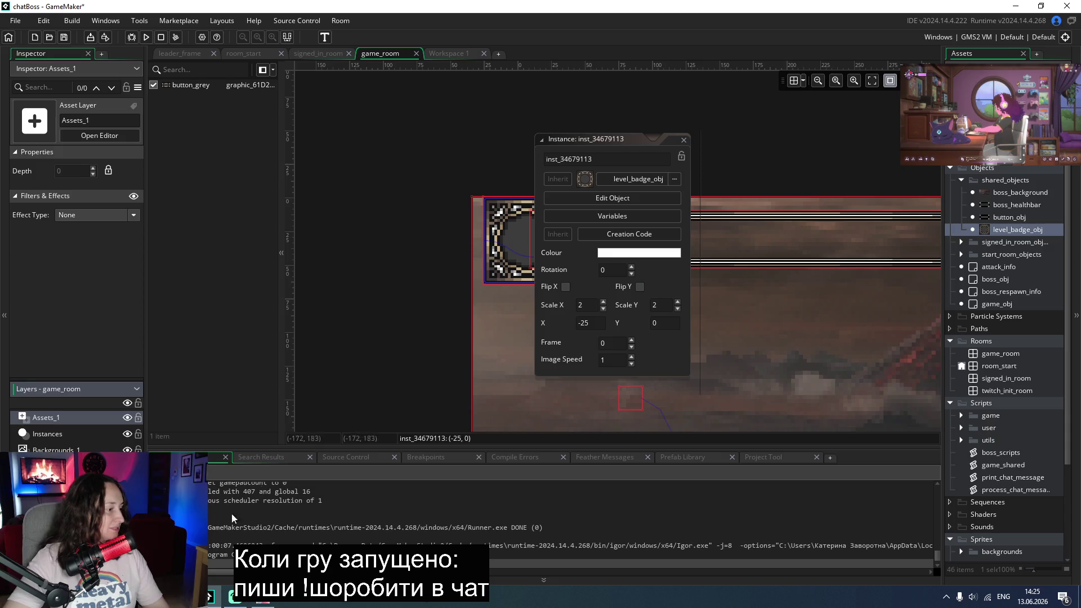
pyautogui.hotkey('alt', 'Tab')
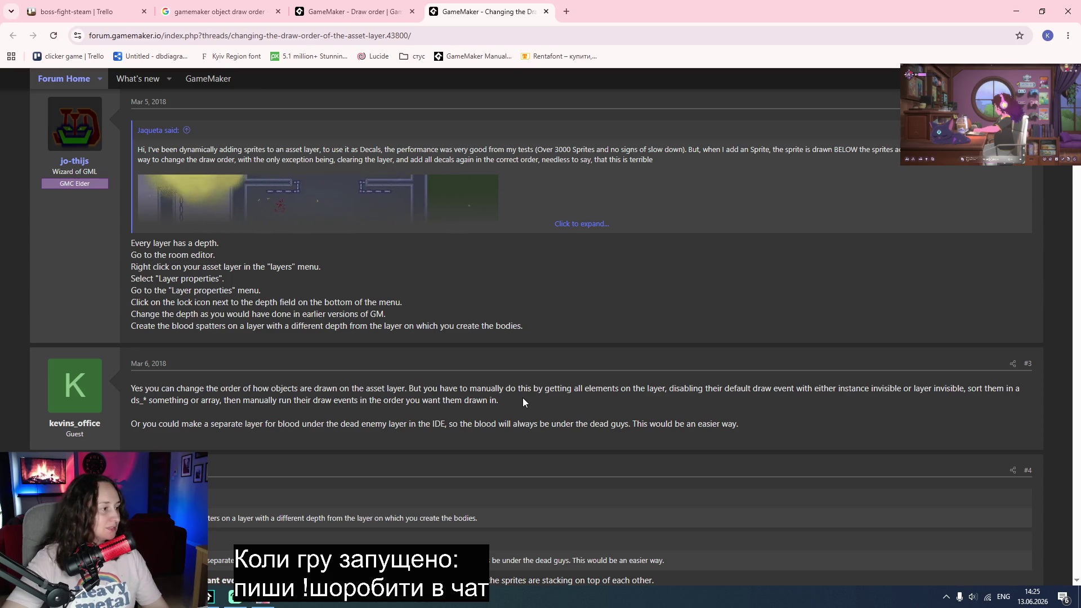
# Read forum posts #4 and #5 on depth tricks, then return to the Google results.
pyautogui.scroll(-2, 522, 398)
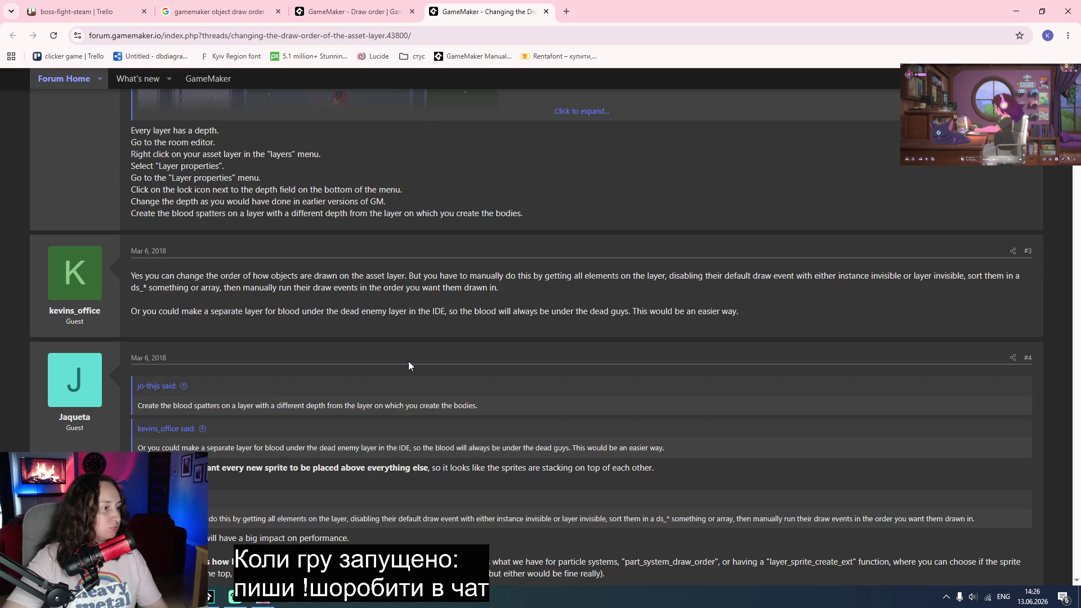
pyautogui.scroll(-3, 409, 365)
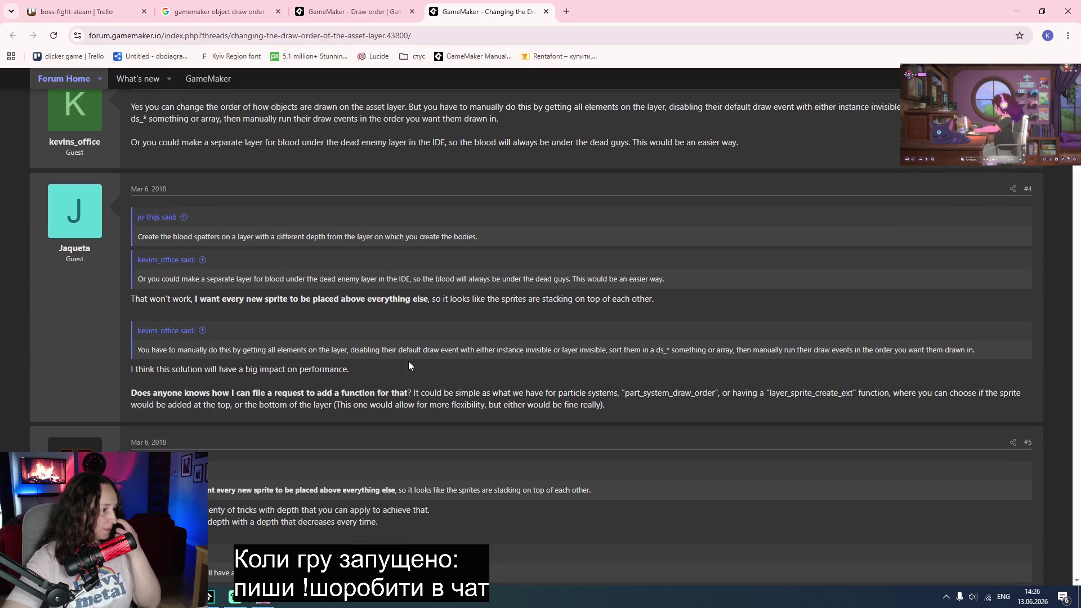
pyautogui.scroll(-2, 408, 366)
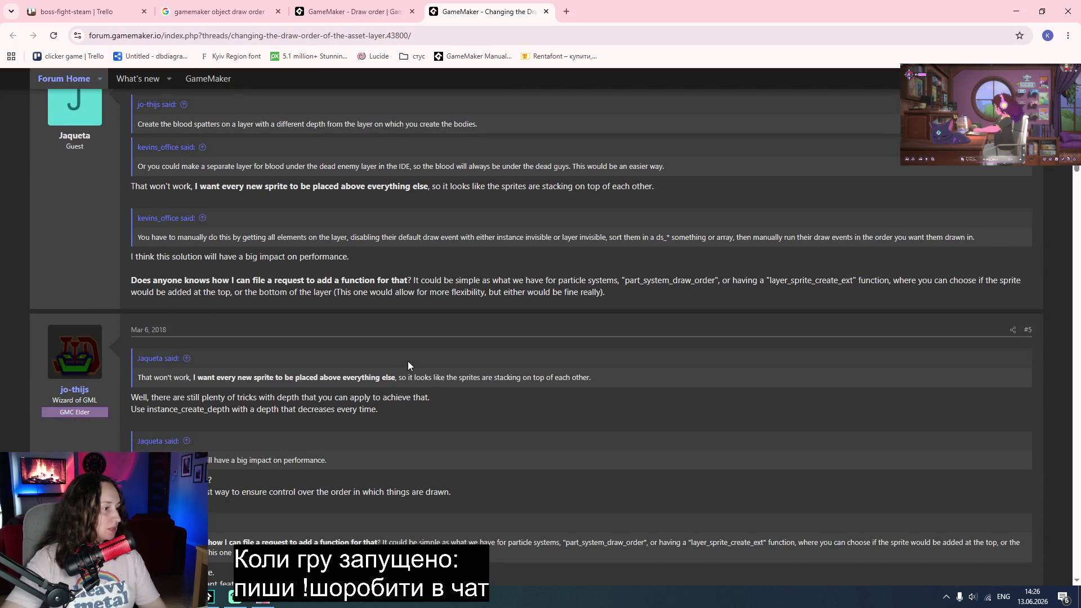
pyautogui.scroll(-3, 408, 363)
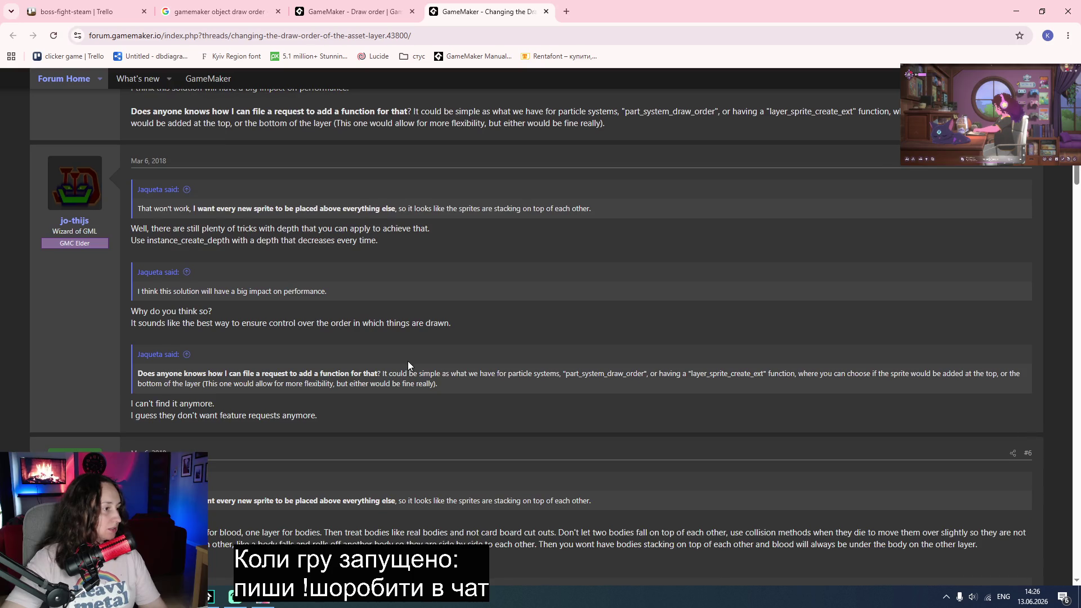
pyautogui.click(243, 11)
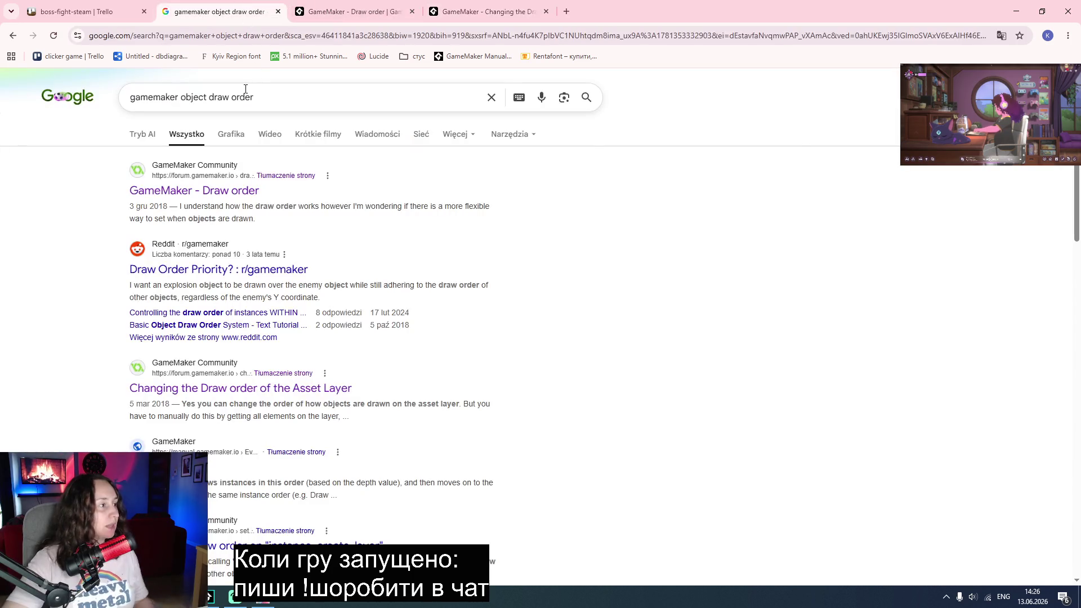
# Search Google for 'gamemaker object depth' and open the manual's depth page in a new tab.
pyautogui.moveTo(210, 97); pyautogui.dragTo(393, 93)
pyautogui.write('depth')
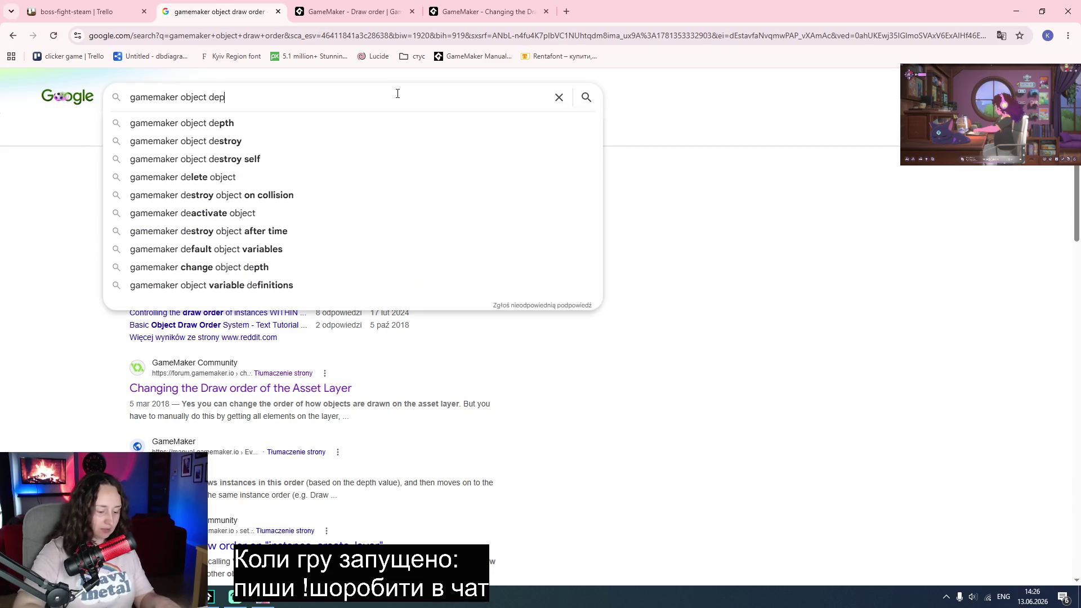
pyautogui.press('Return')
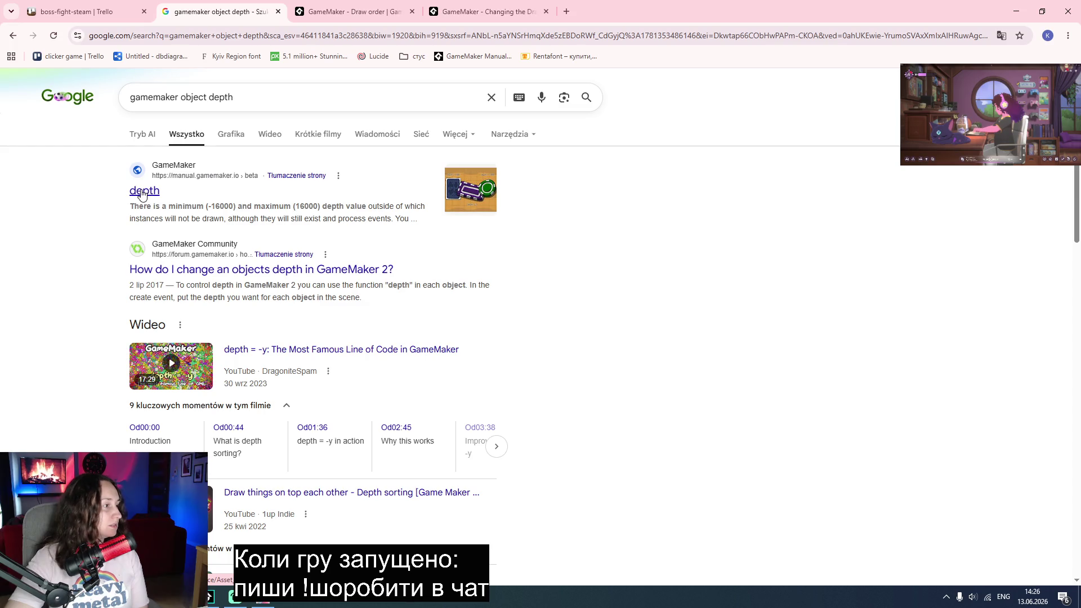
pyautogui.middleClick(142, 194)
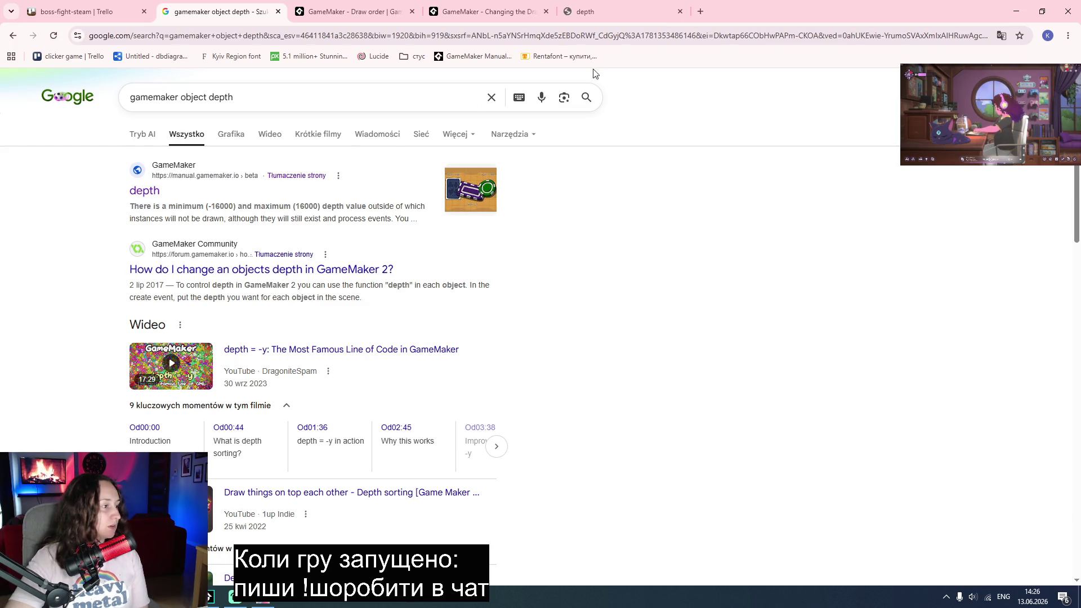
pyautogui.click(620, 8)
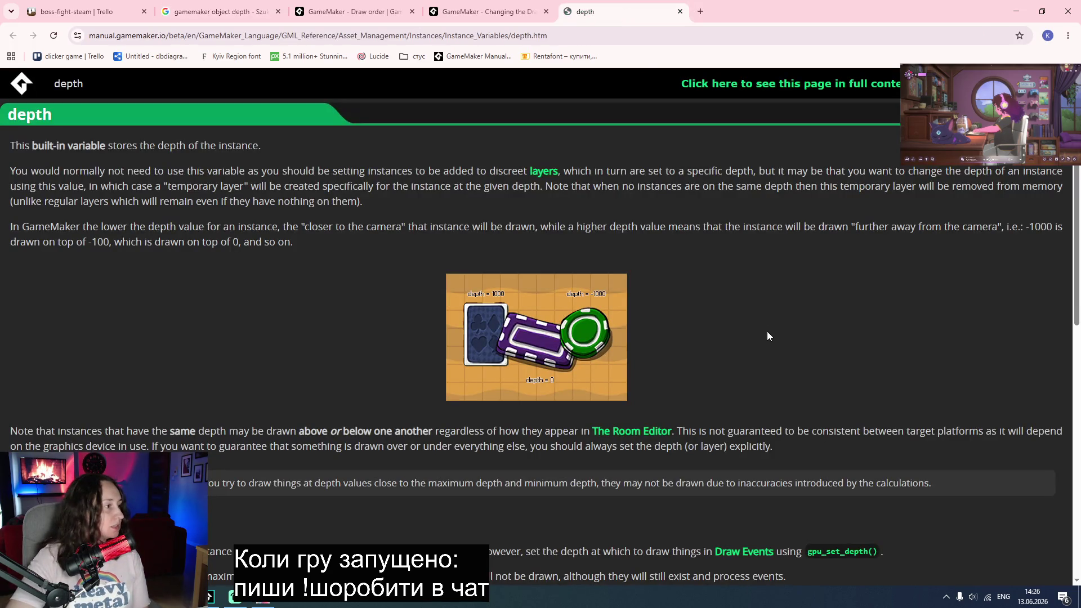
# Read the depth page's Usage Notes, briefly checking the GameMaker project.
pyautogui.scroll(-4, 758, 334)
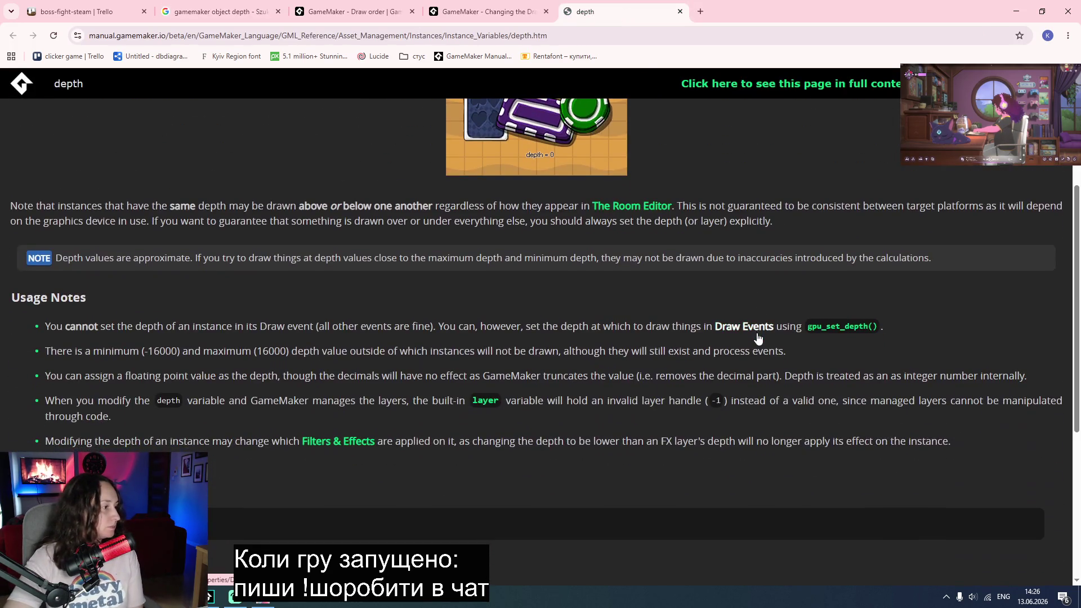
pyautogui.scroll(-3, 757, 334)
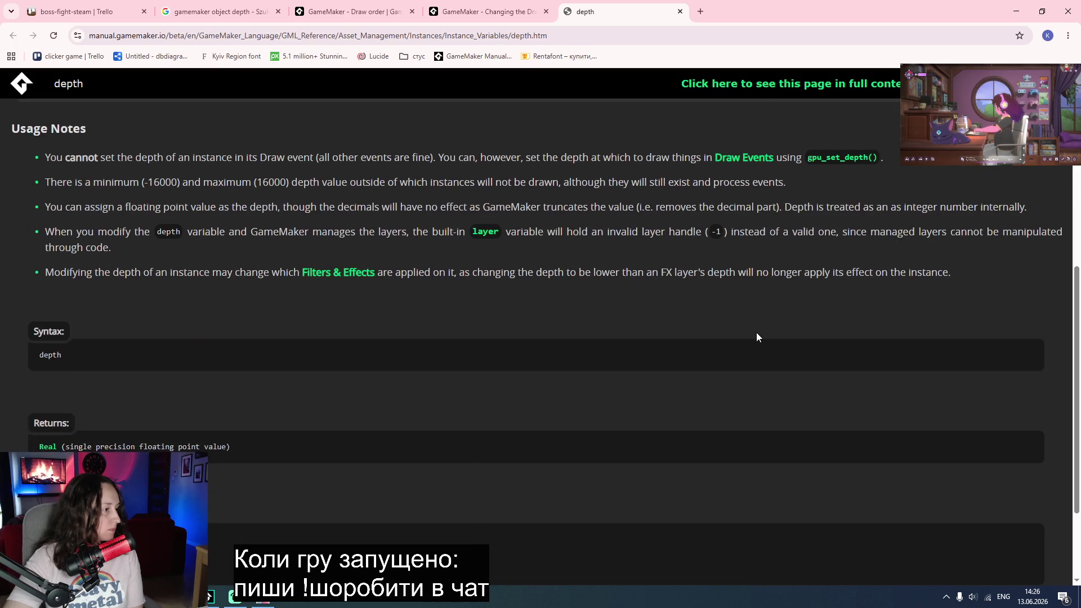
pyautogui.scroll(-2, 756, 337)
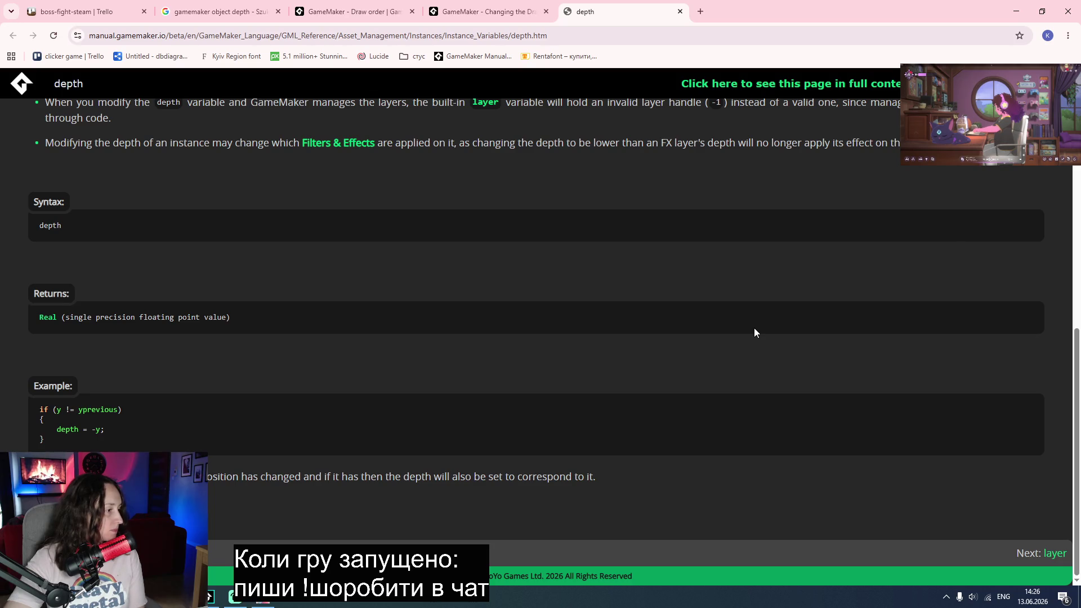
pyautogui.scroll(10, 339, 498)
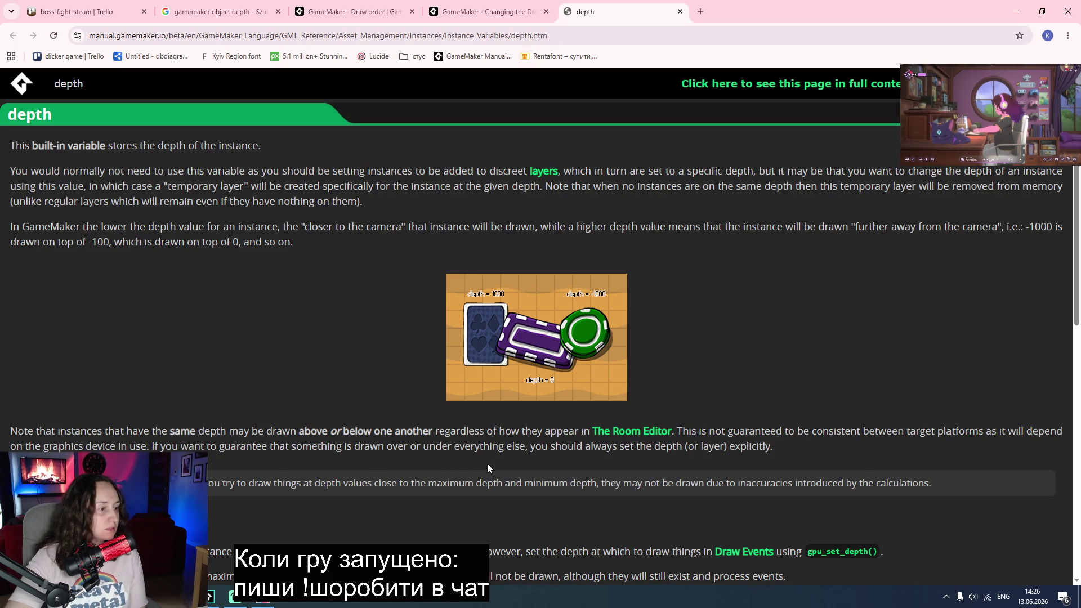
pyautogui.click(212, 600)
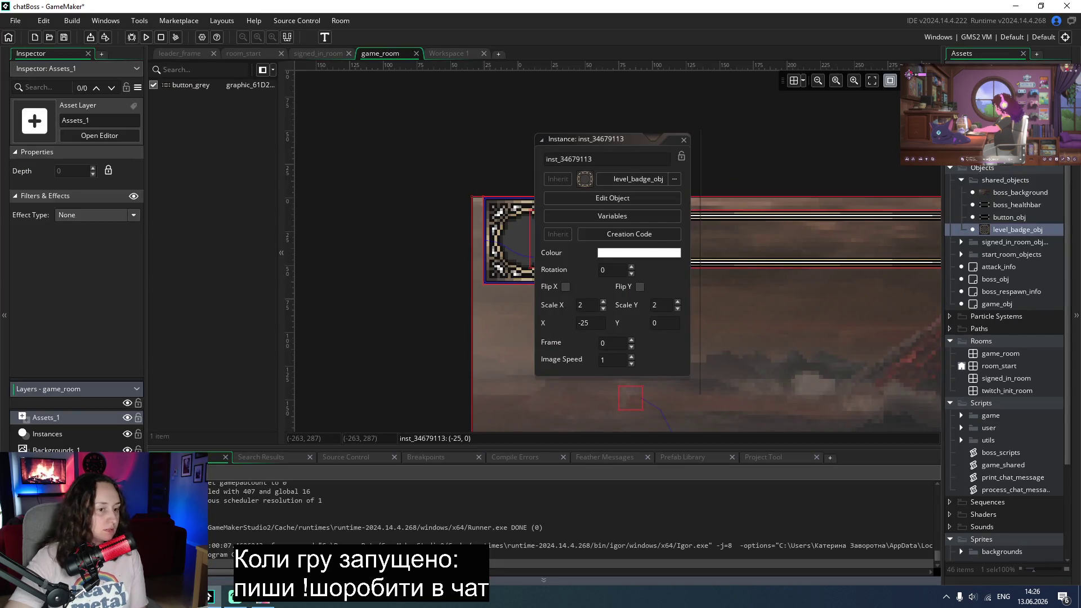
pyautogui.click(236, 597)
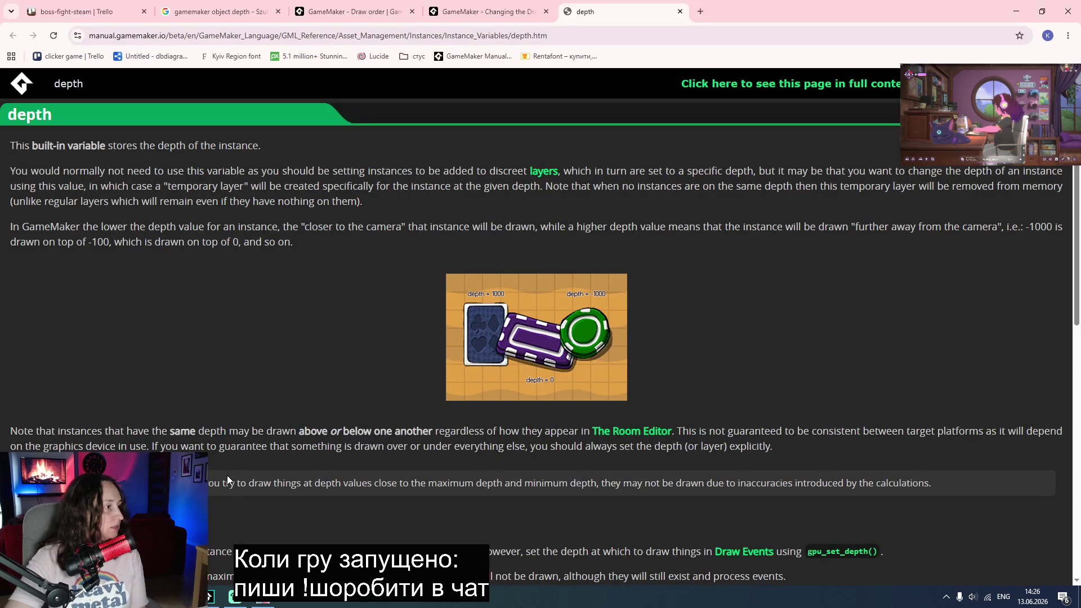
# Read the Syntax, Real return value and depth = -y example, then go back to Built-In Instance Variables.
pyautogui.scroll(-2, 331, 307)
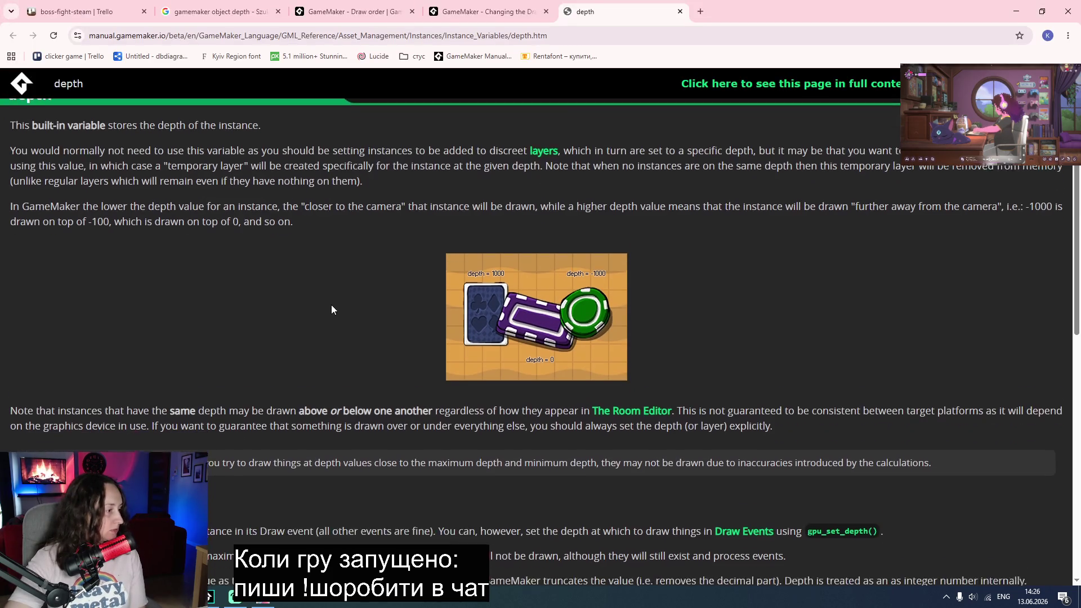
pyautogui.scroll(-3, 332, 309)
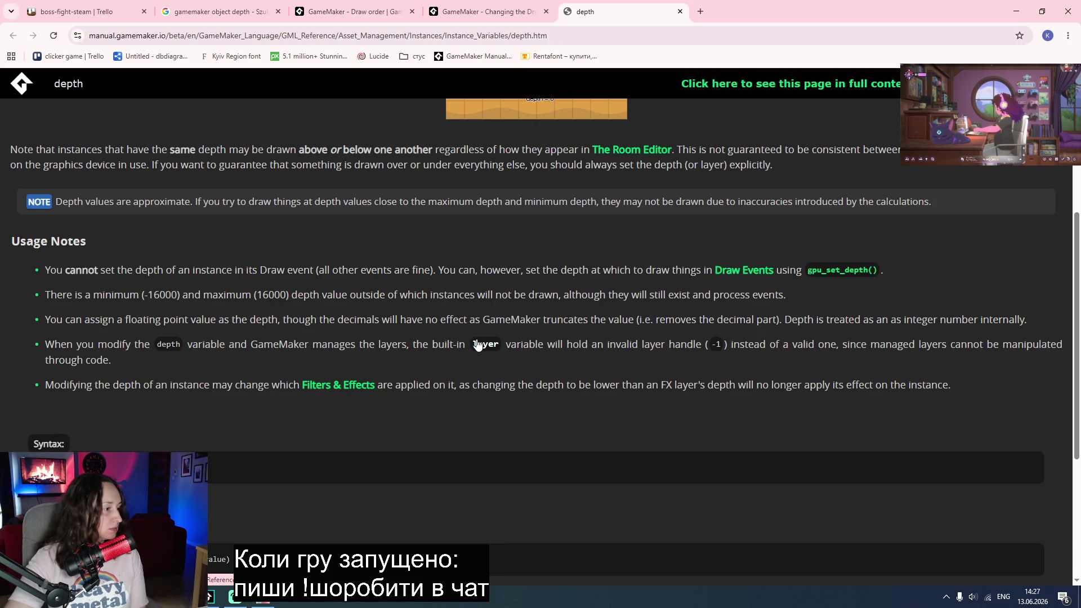
pyautogui.scroll(-1, 476, 344)
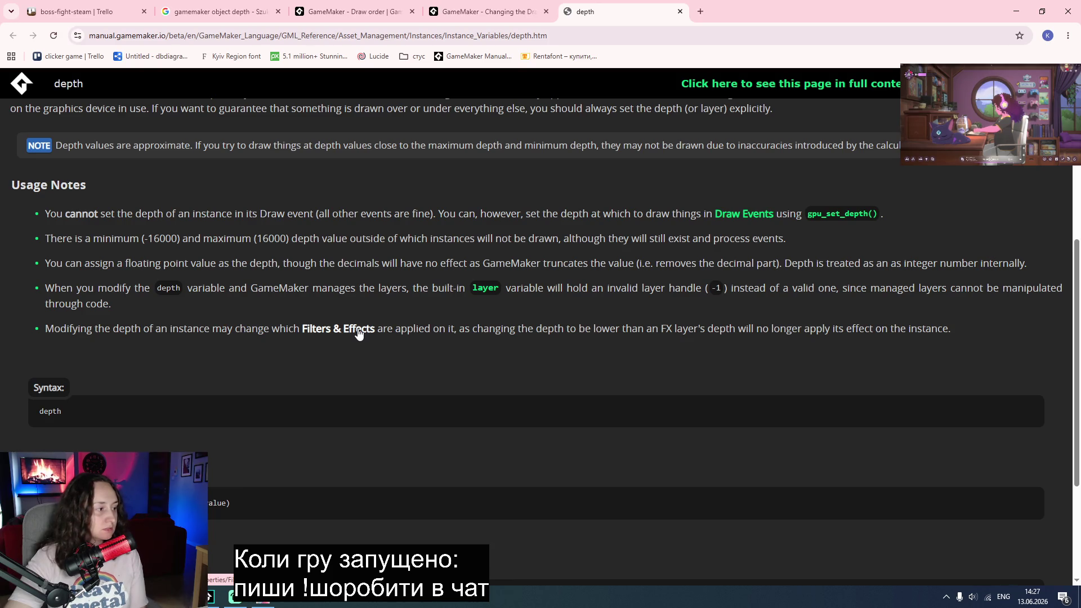
pyautogui.scroll(-3, 358, 333)
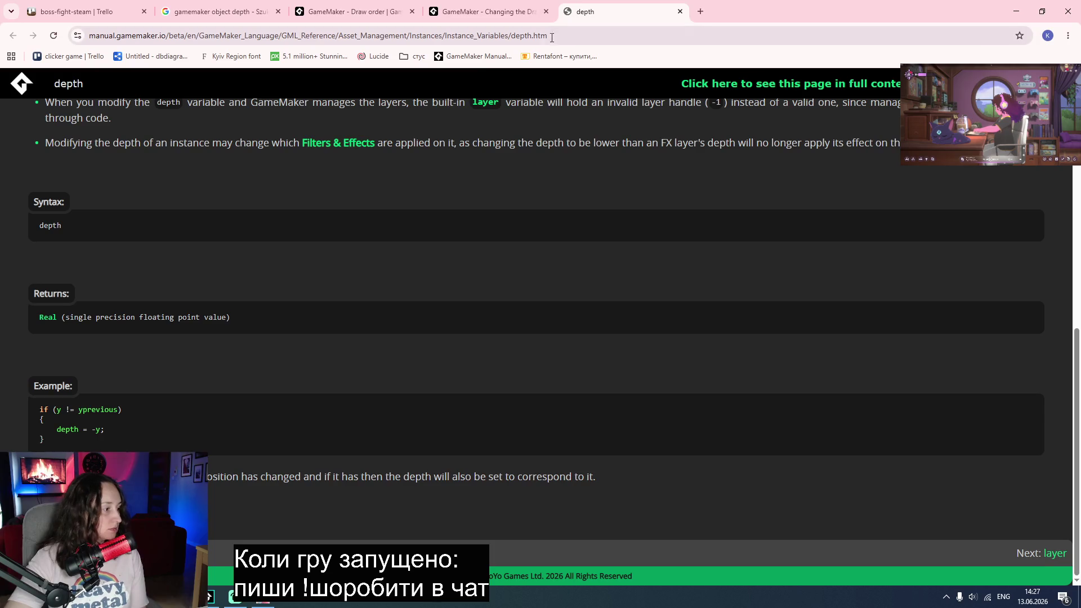
pyautogui.hotkey('alt', 'Left')
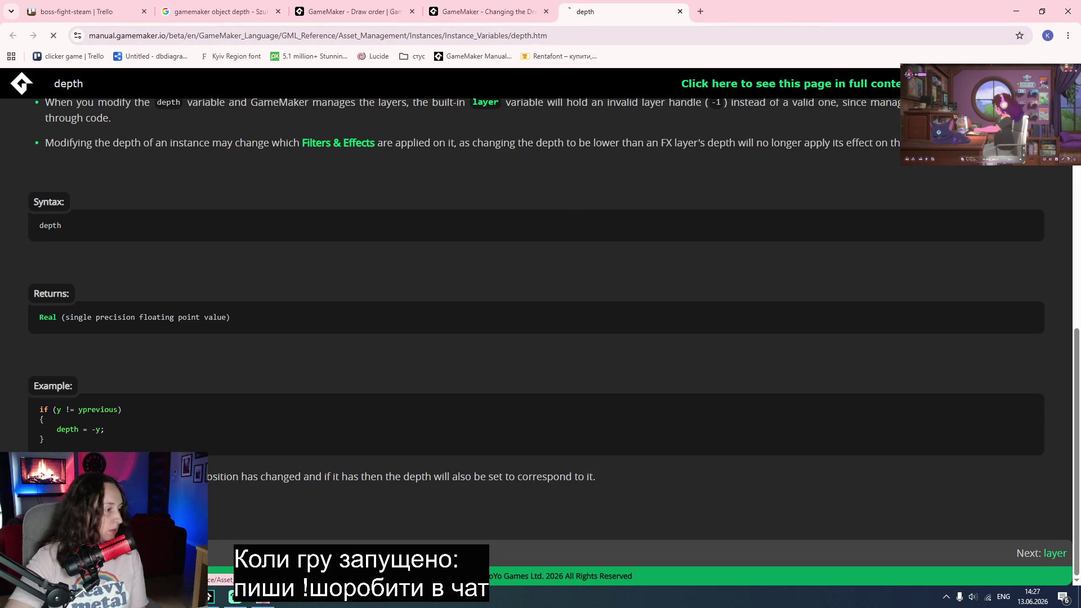
# Open the layer, depth and on_ui_layer references in new tabs, then close on_ui_layer.
pyautogui.scroll(-3, 394, 324)
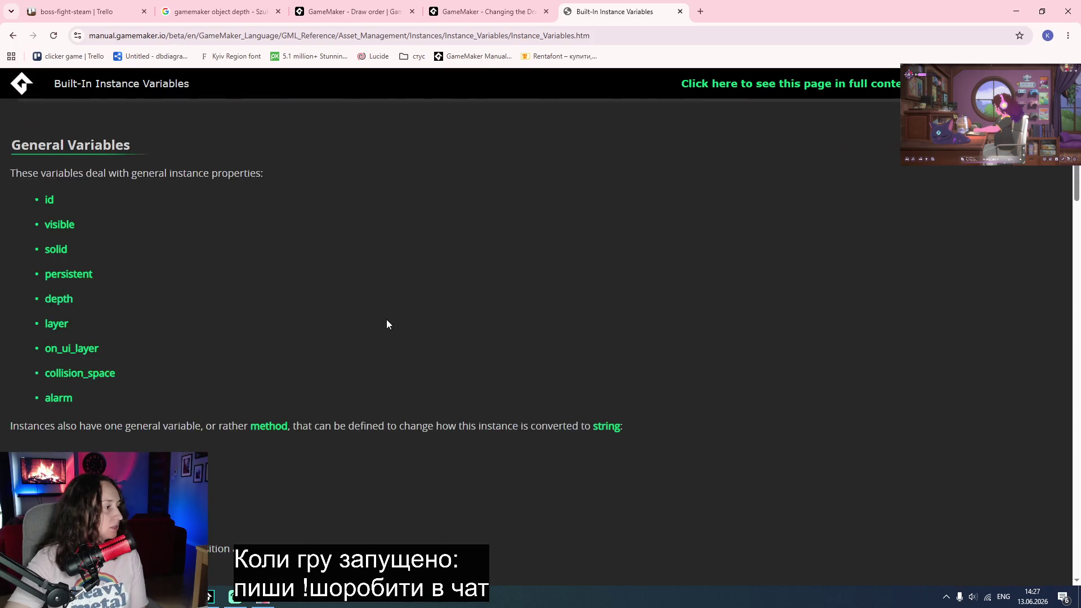
pyautogui.middleClick(55, 320)
pyautogui.middleClick(61, 295)
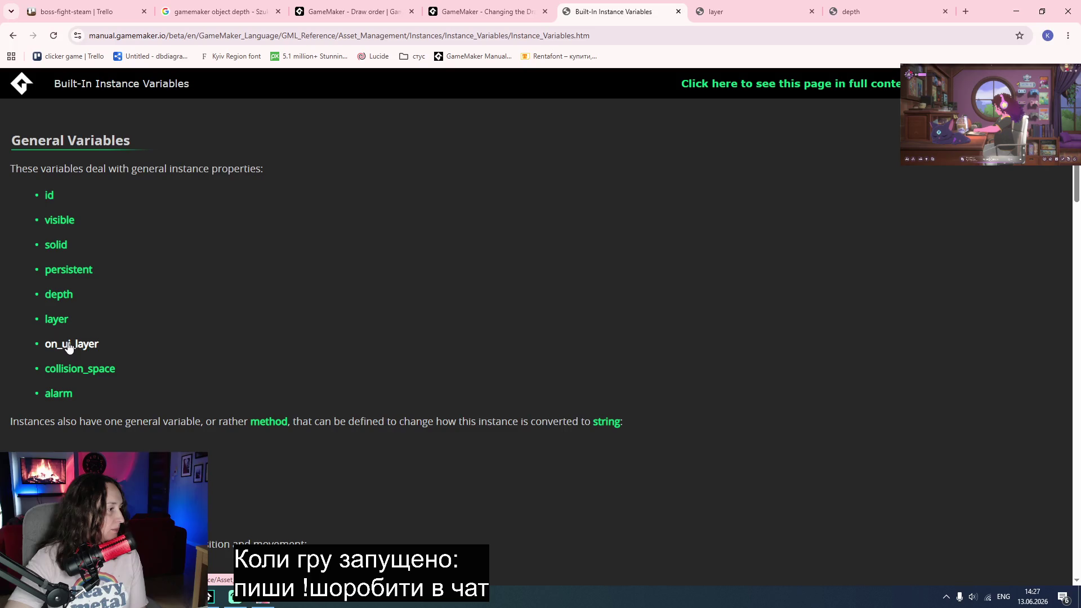
pyautogui.middleClick(65, 343)
pyautogui.click(895, 11)
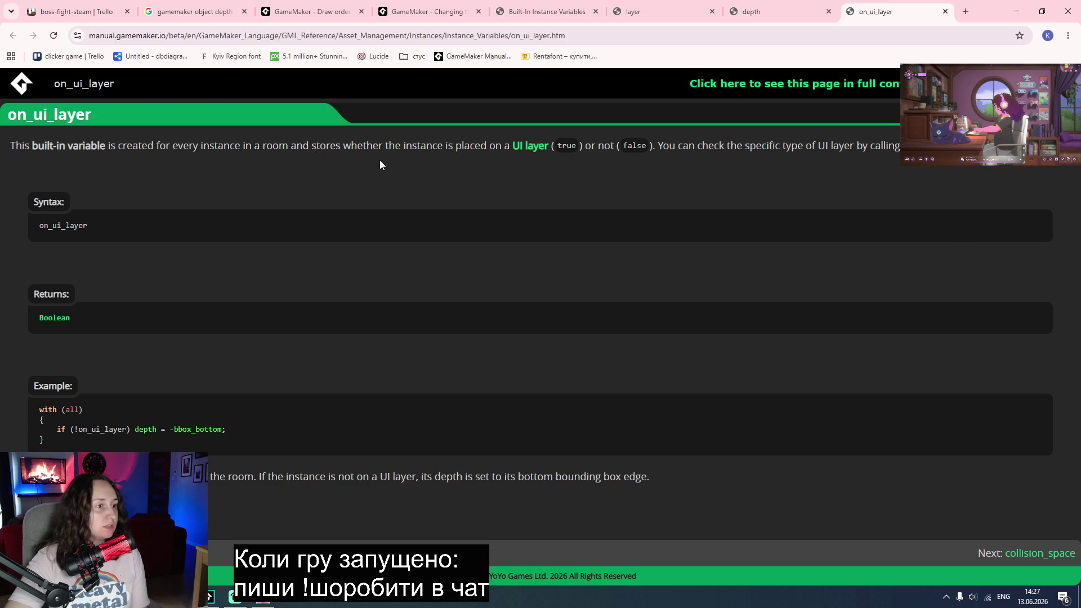
pyautogui.hotkey('ctrl', 'w')
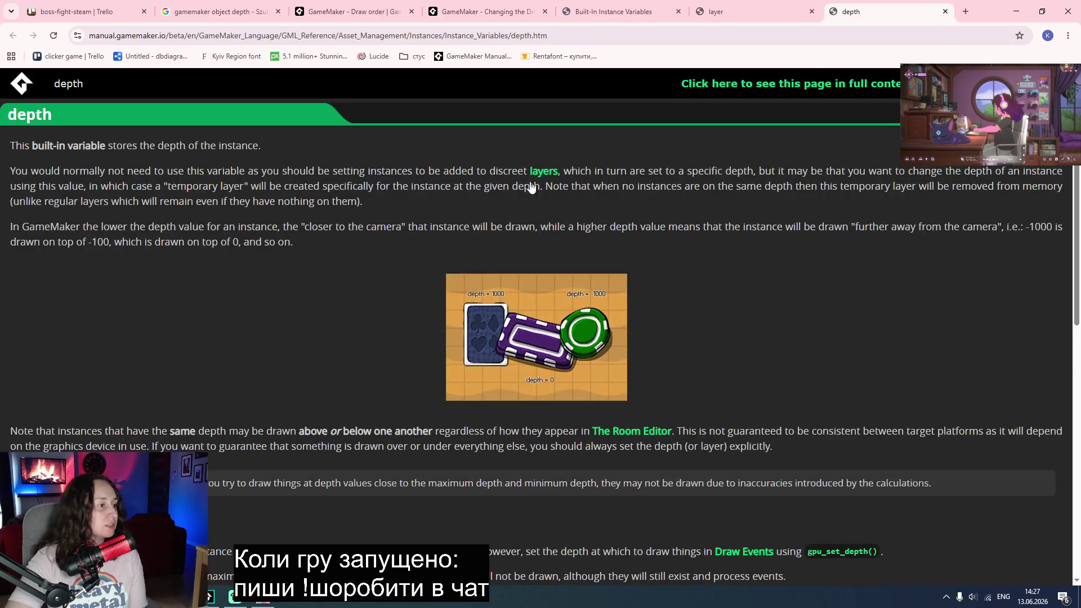
# Compare the layer and depth reference pages, then return to the GameMaker project.
pyautogui.click(779, 11)
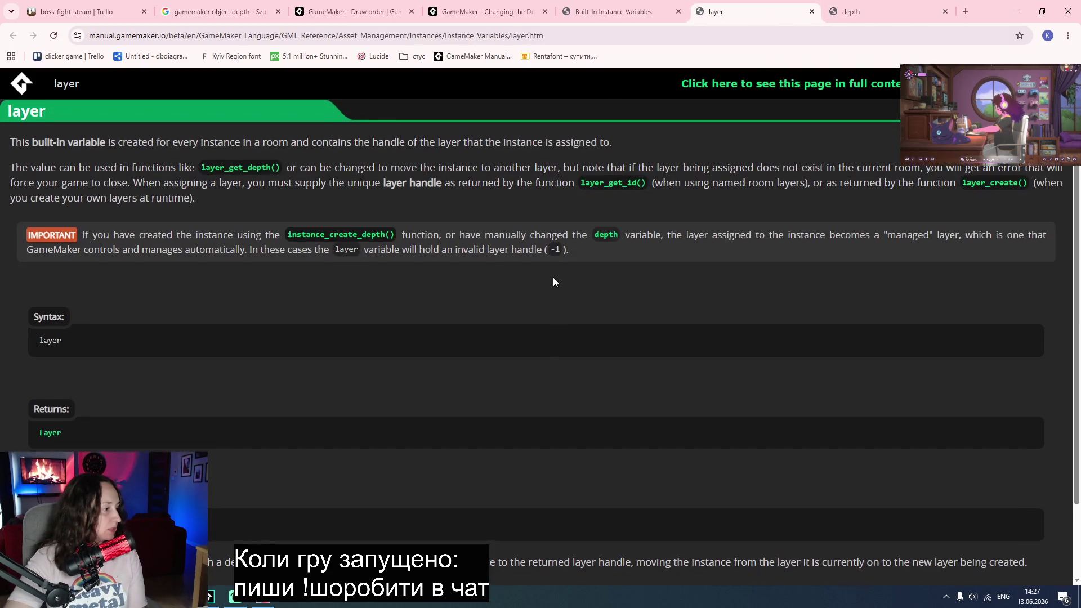
pyautogui.scroll(-2, 553, 277)
pyautogui.scroll(2, 553, 277)
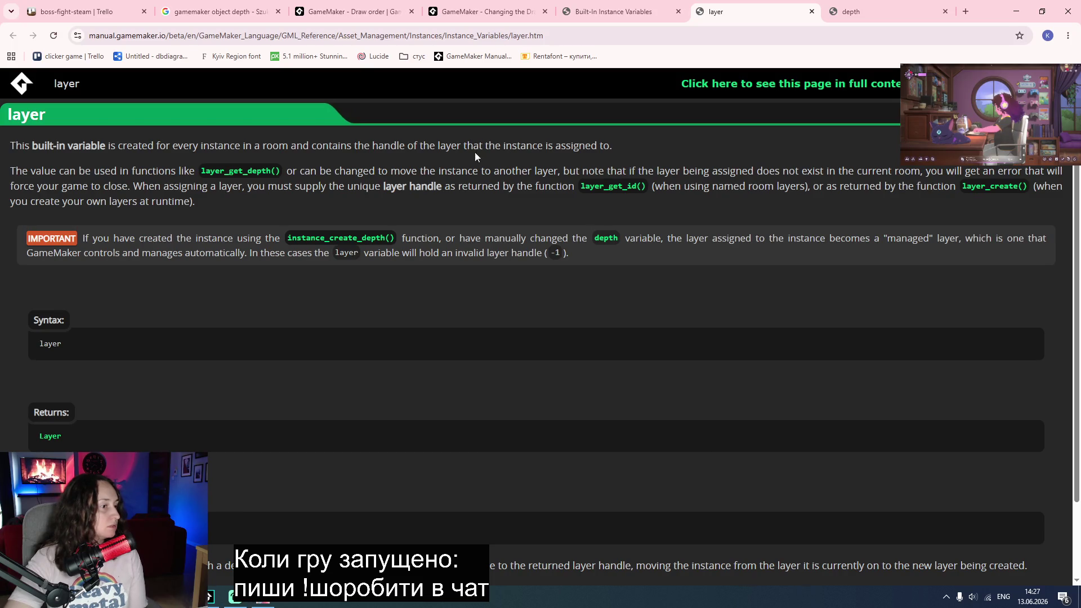
pyautogui.click(841, 7)
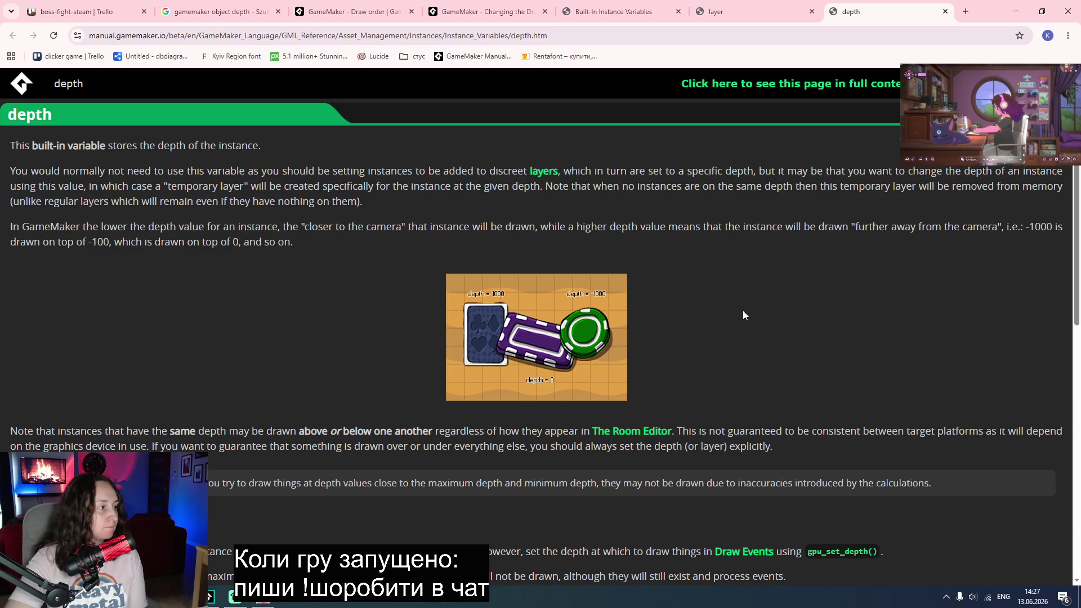
pyautogui.click(208, 604)
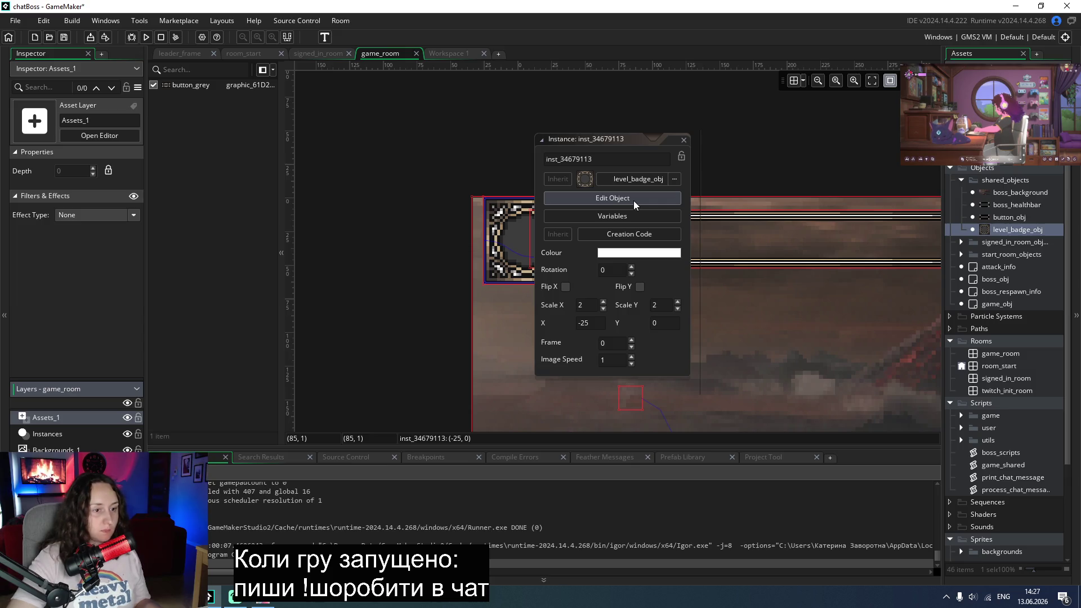
# Open the level_badge_obj object editor and add a Create event.
pyautogui.click(634, 200)
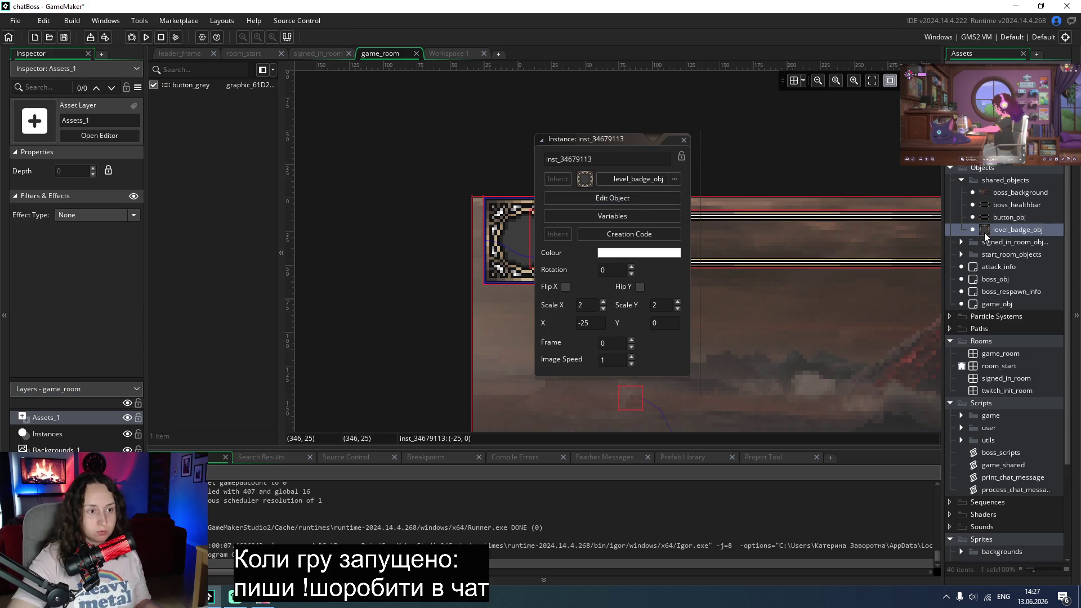
pyautogui.click(629, 198)
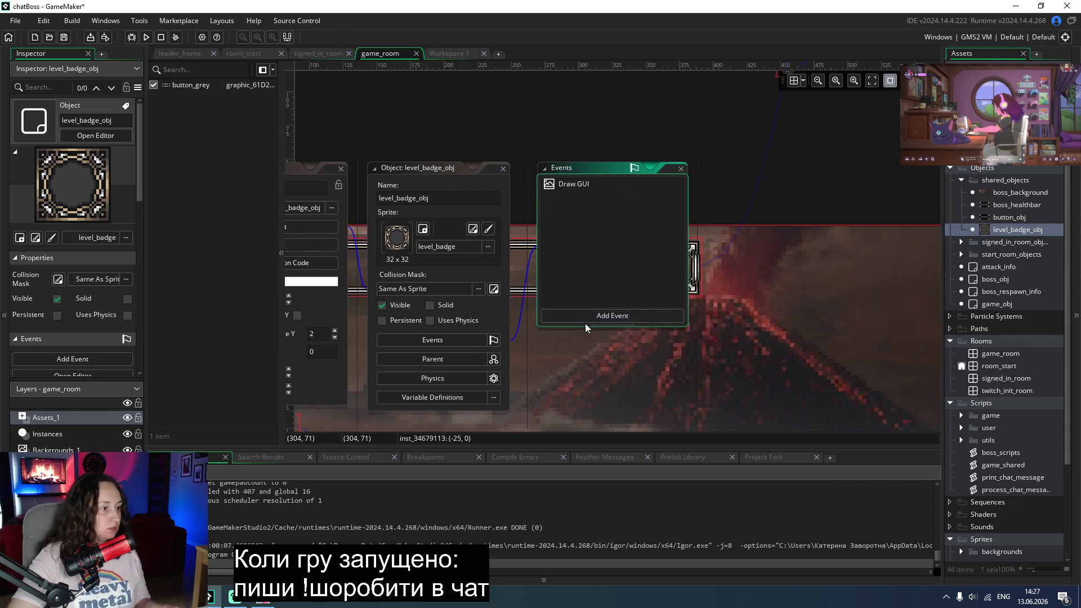
pyautogui.click(613, 315)
pyautogui.click(612, 325)
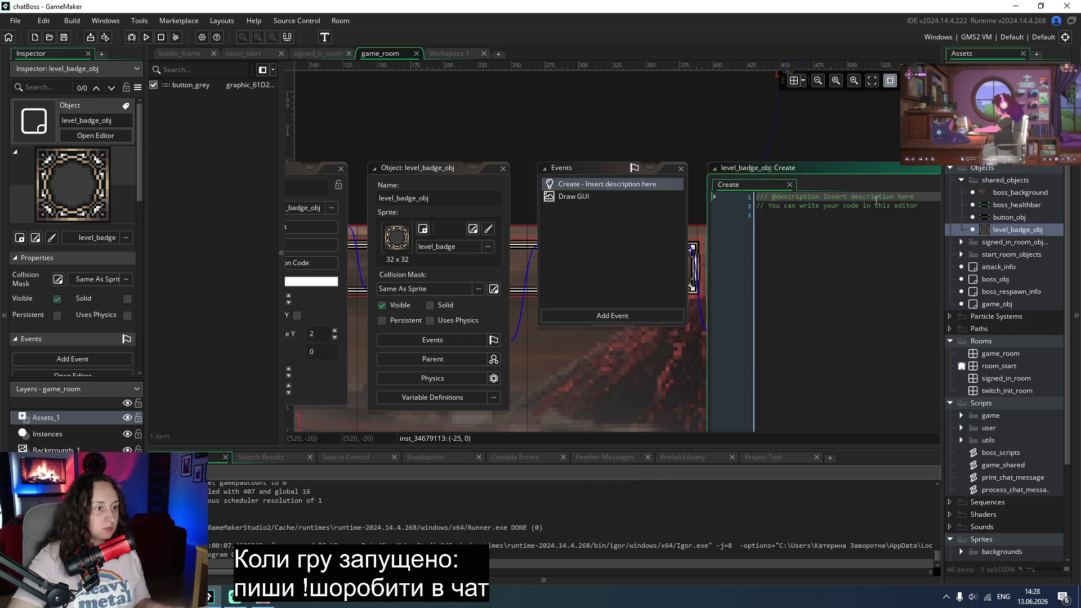
# Write depth = -1 in the Create event and test-run the game to the boss screen.
pyautogui.write('depth')
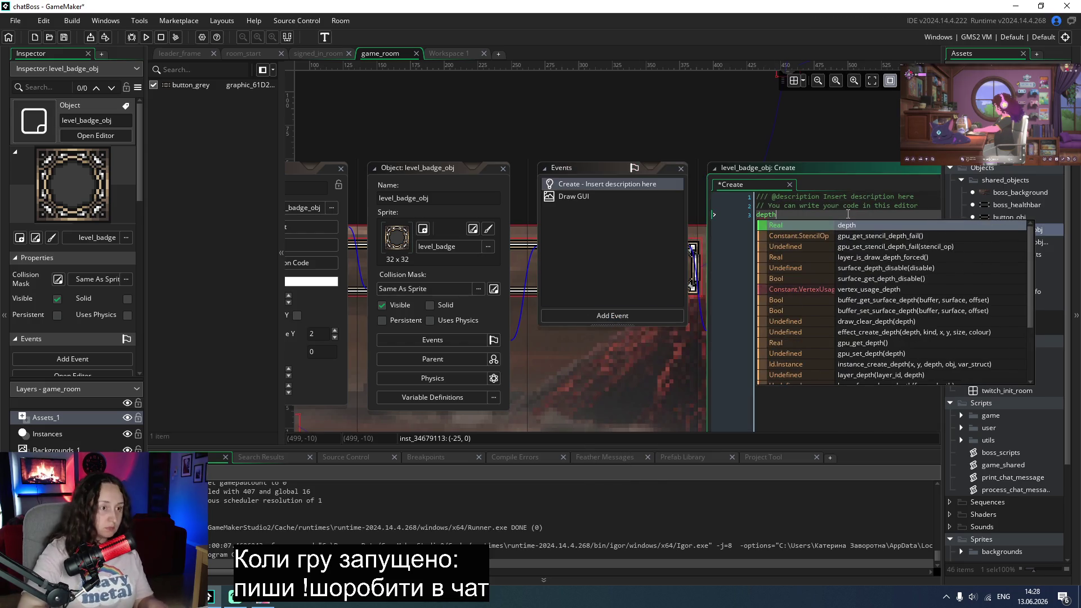
pyautogui.press('Escape')
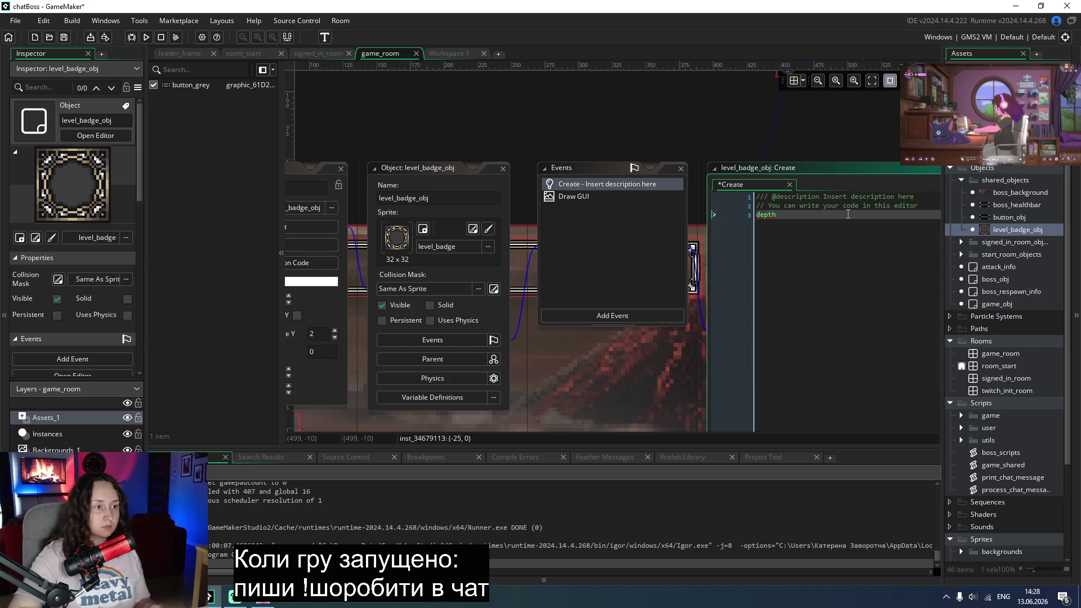
pyautogui.write('1;')
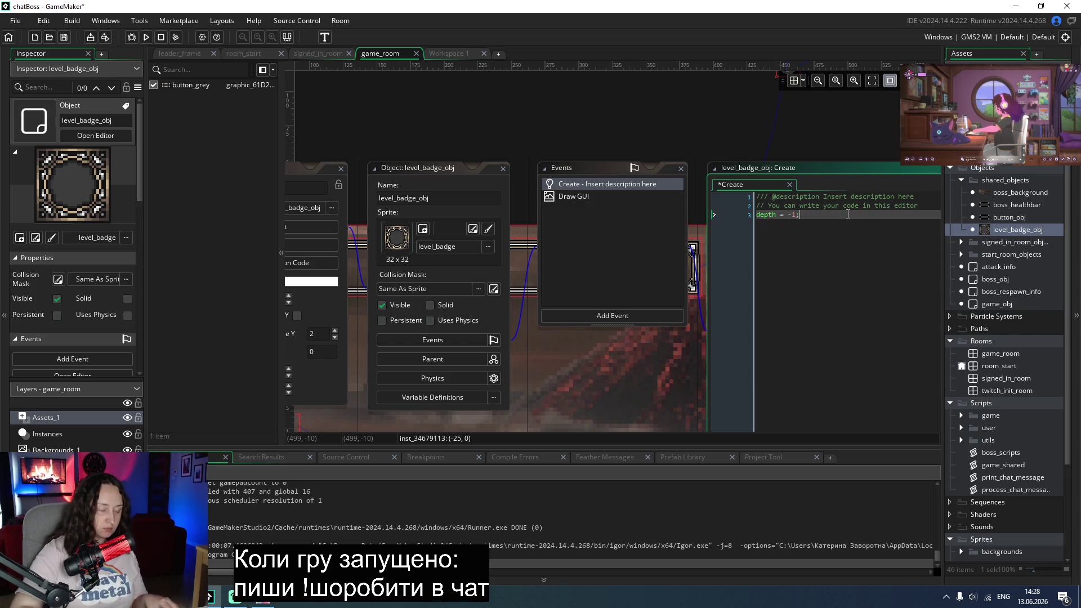
pyautogui.press('F5')
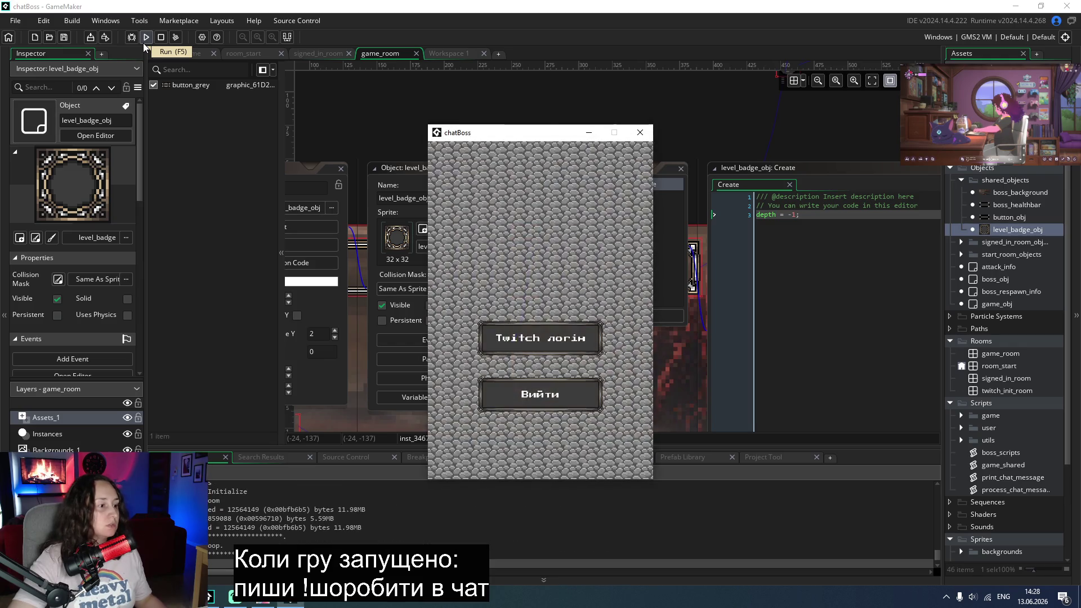
pyautogui.click(554, 328)
pyautogui.click(554, 328)
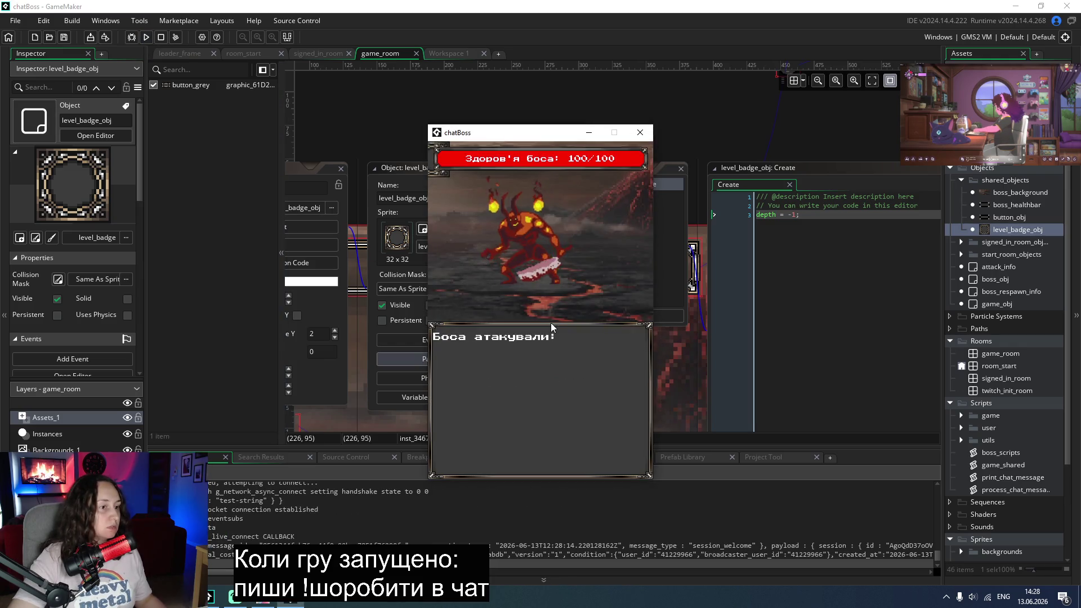
pyautogui.click(640, 132)
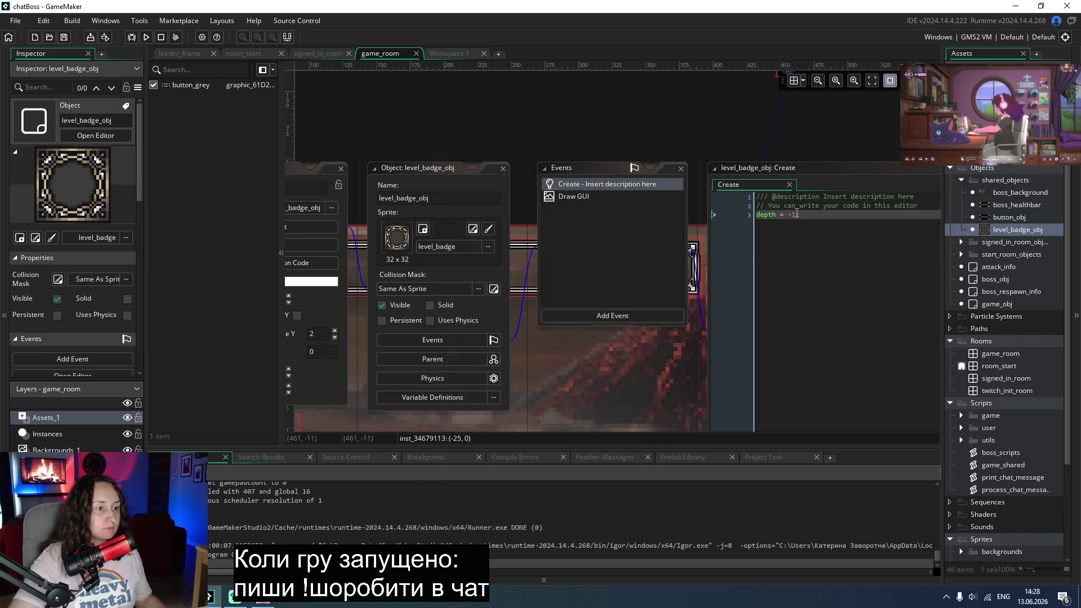
# Change the depth to -10000 and run the game again to the boss screen.
pyautogui.write('0000')
pyautogui.hotkey('ctrl', 'a')
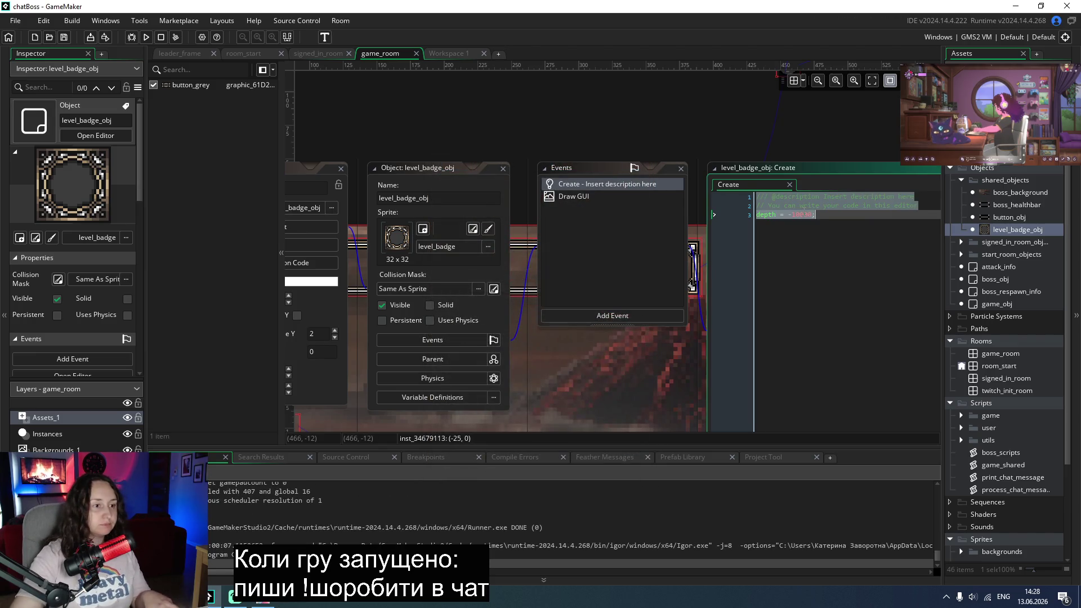
pyautogui.click(149, 38)
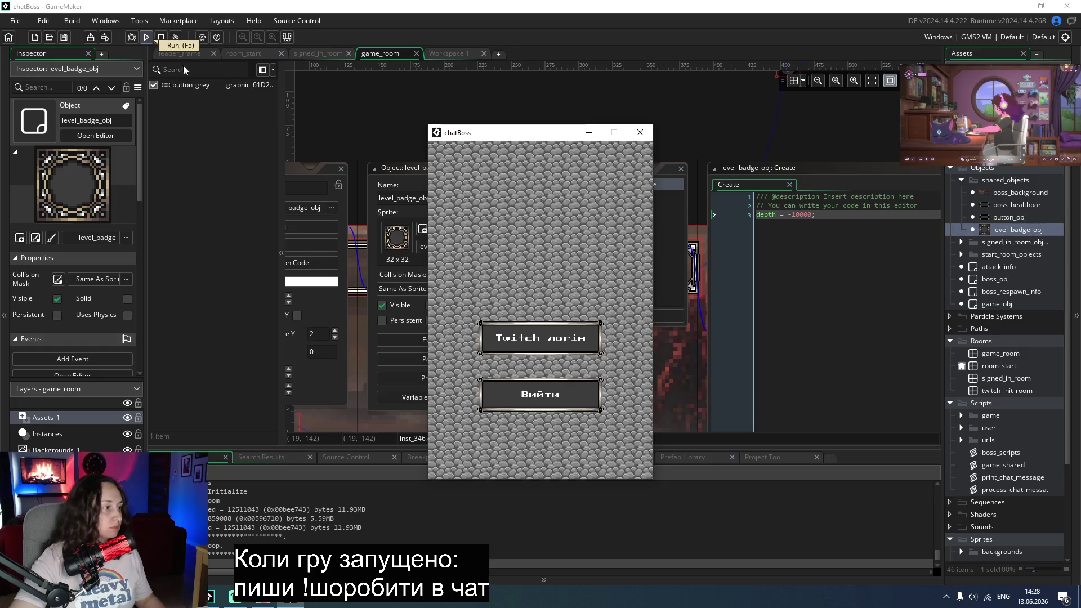
pyautogui.click(536, 320)
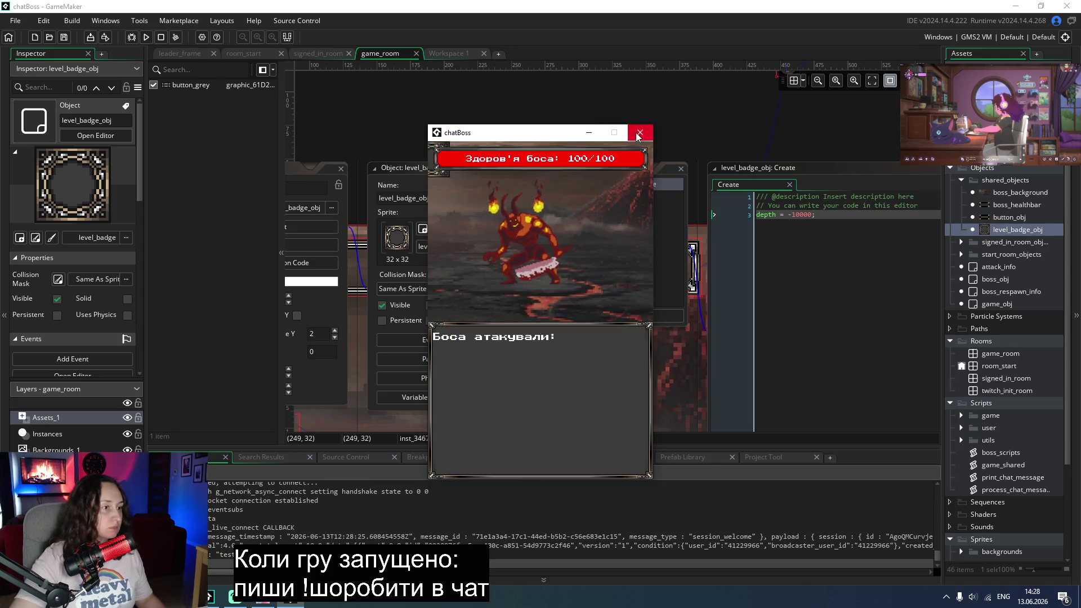
pyautogui.click(639, 133)
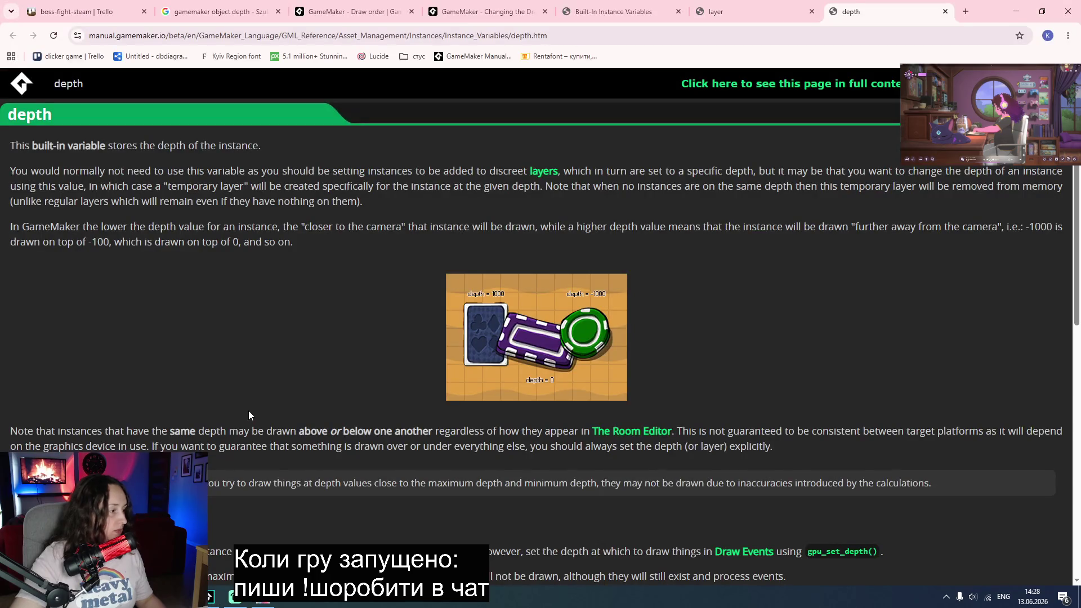
# Review the manual's -16000 to 16000 depth range note, then return to level_badge_obj's Create code.
pyautogui.scroll(-10, 249, 411)
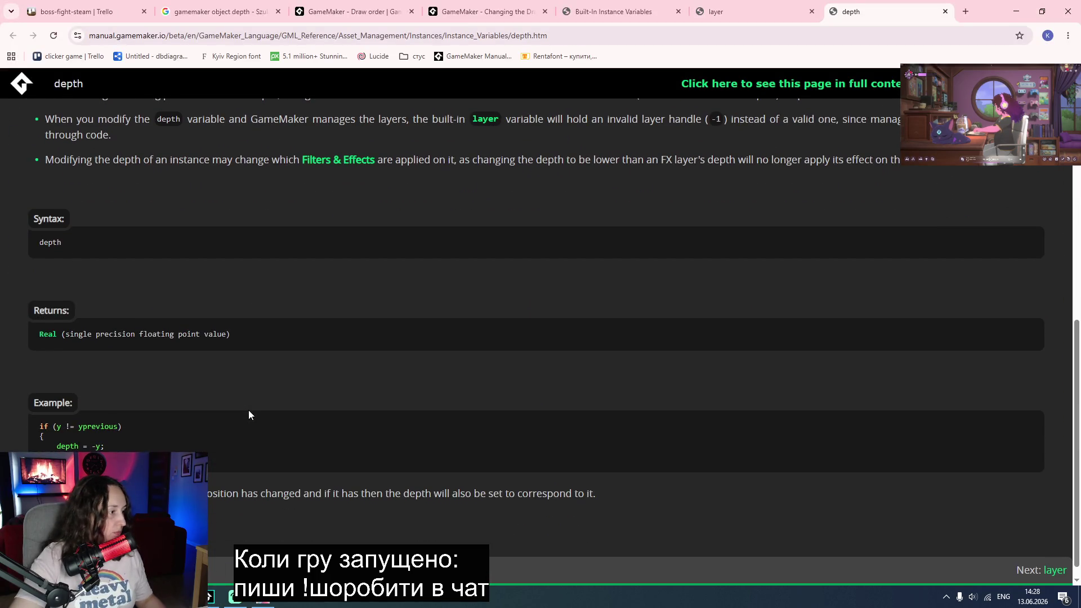
pyautogui.scroll(-1, 248, 410)
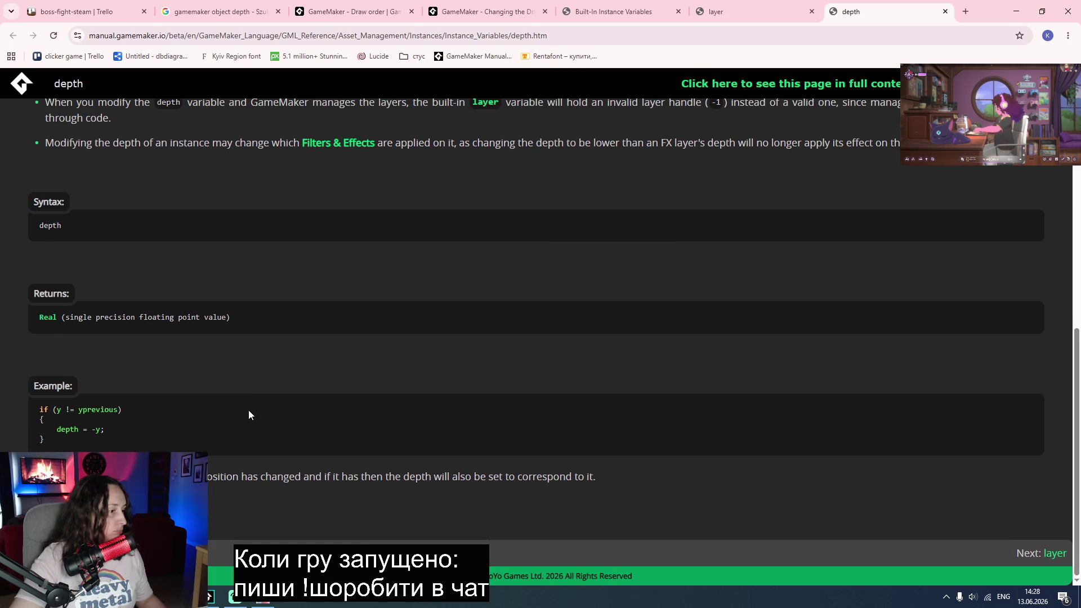
pyautogui.scroll(4, 249, 415)
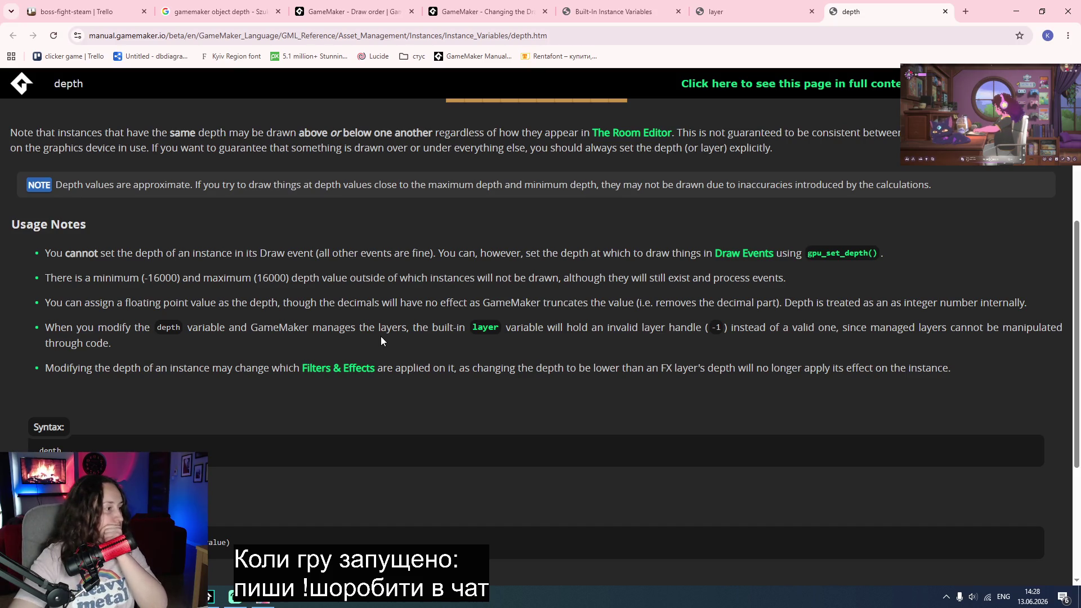
pyautogui.click(231, 600)
pyautogui.click(792, 214)
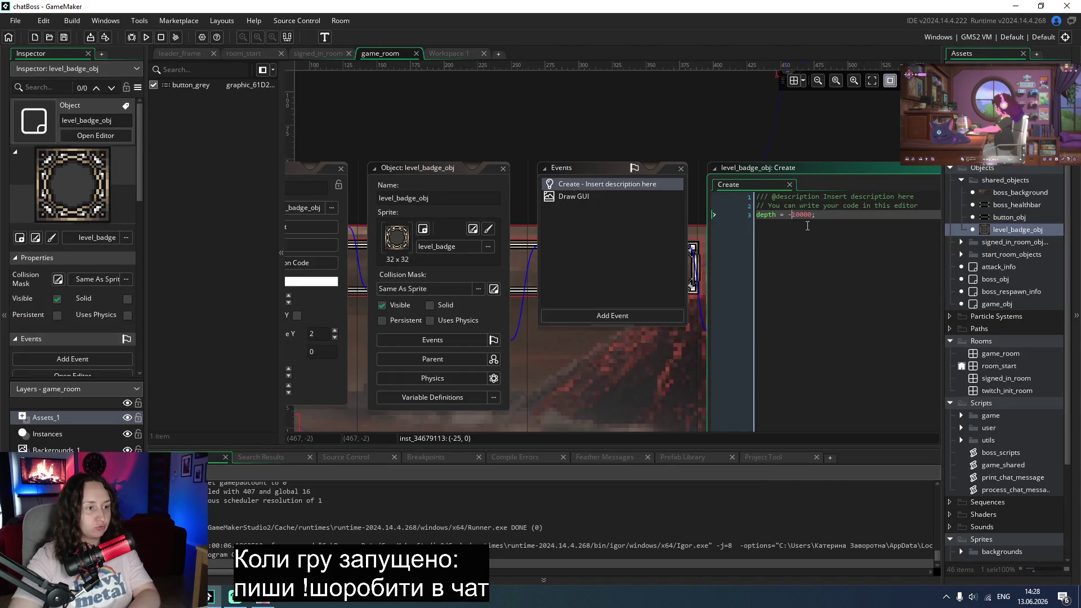
# Test-run the game with depth -10000 through to the boss screen.
pyautogui.click(145, 37)
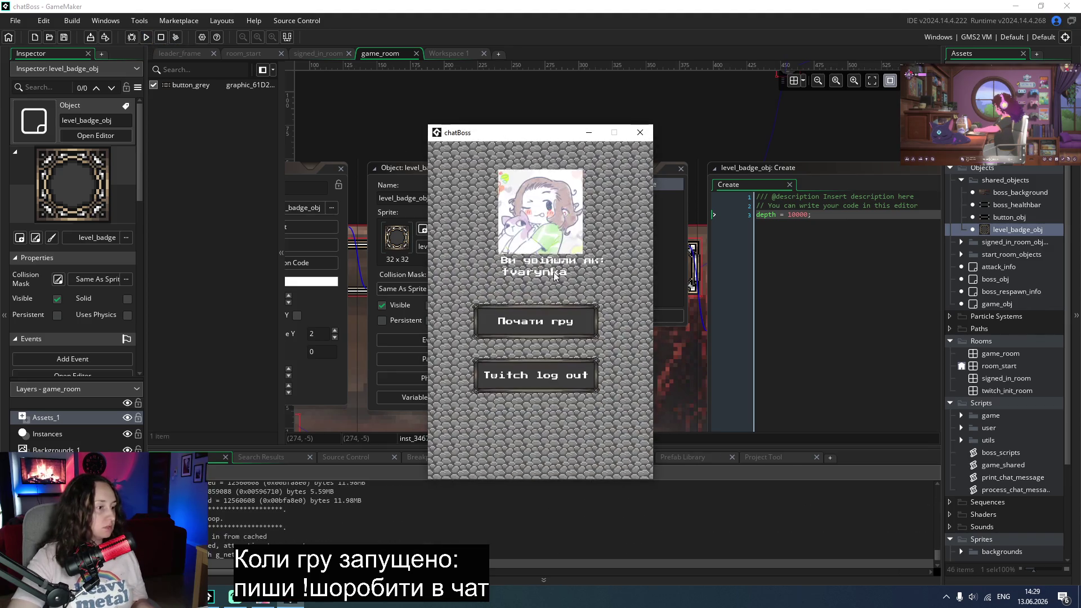
pyautogui.click(533, 316)
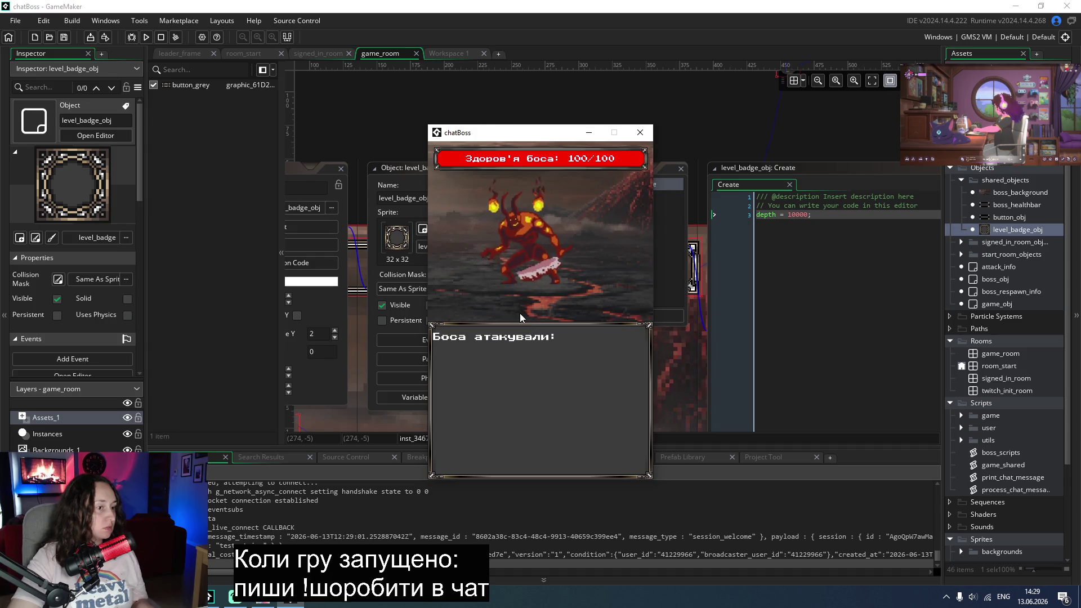
pyautogui.click(640, 132)
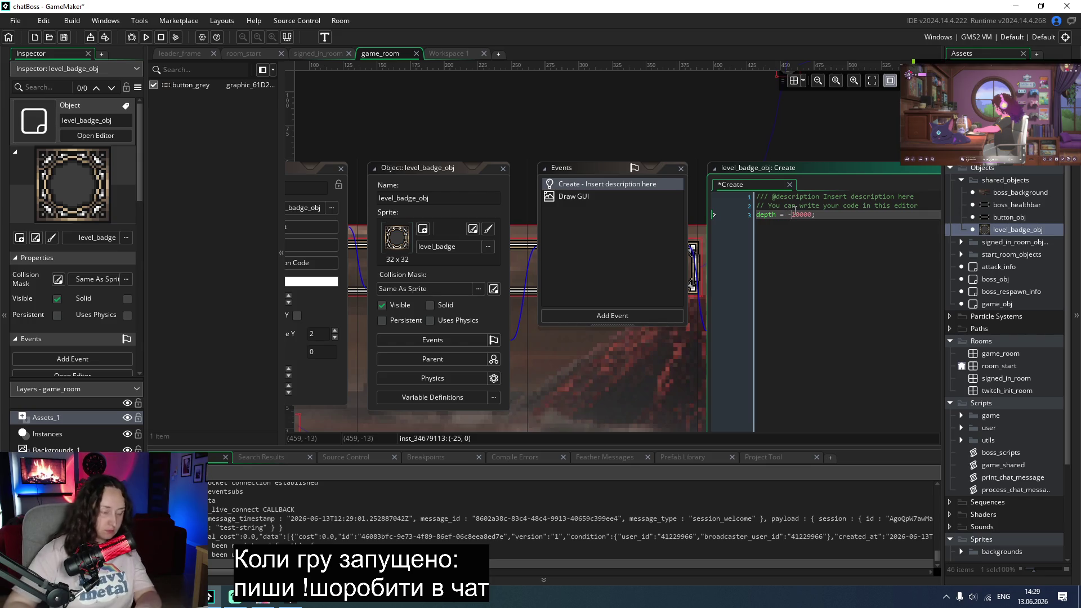
# Change the depth to -16000, test-run to the boss fight, then open boss_healthbar's Draw GUI code.
pyautogui.press('Delete')
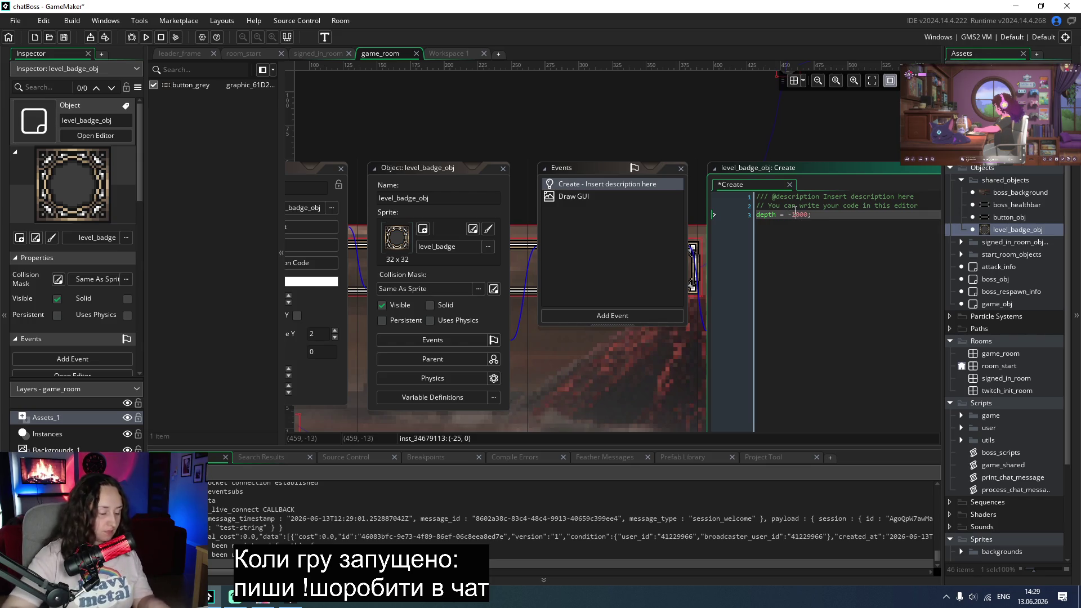
pyautogui.click(147, 38)
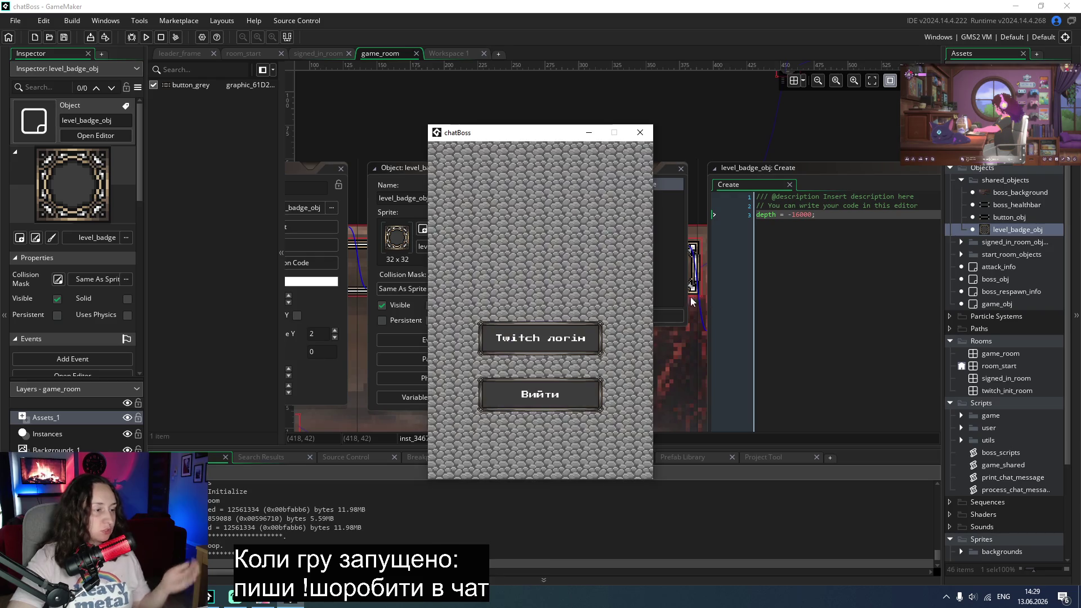
pyautogui.click(561, 341)
pyautogui.click(557, 335)
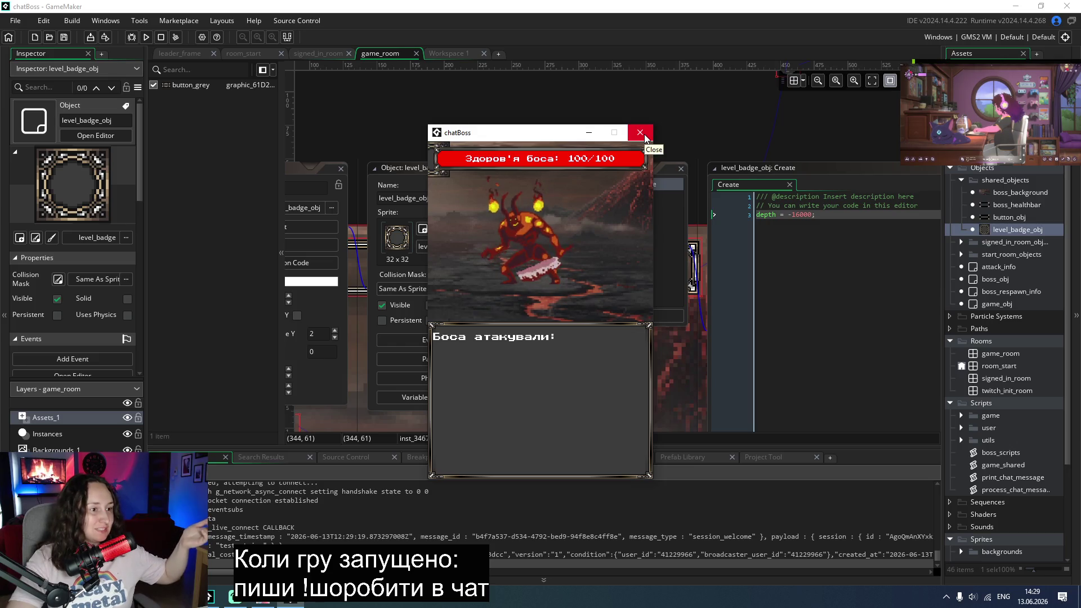
pyautogui.click(644, 134)
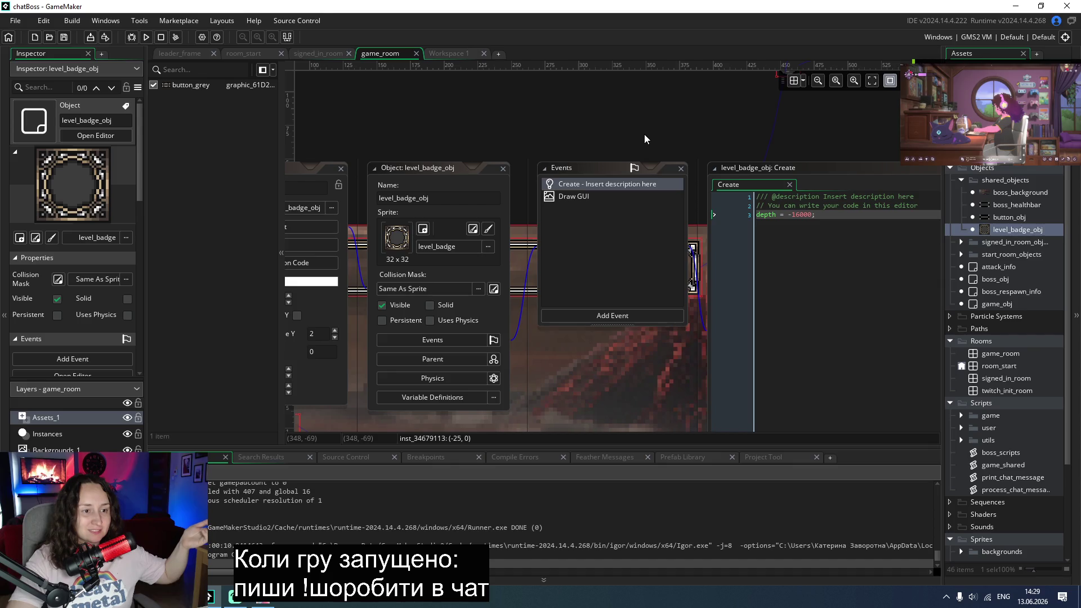
pyautogui.doubleClick(1003, 204)
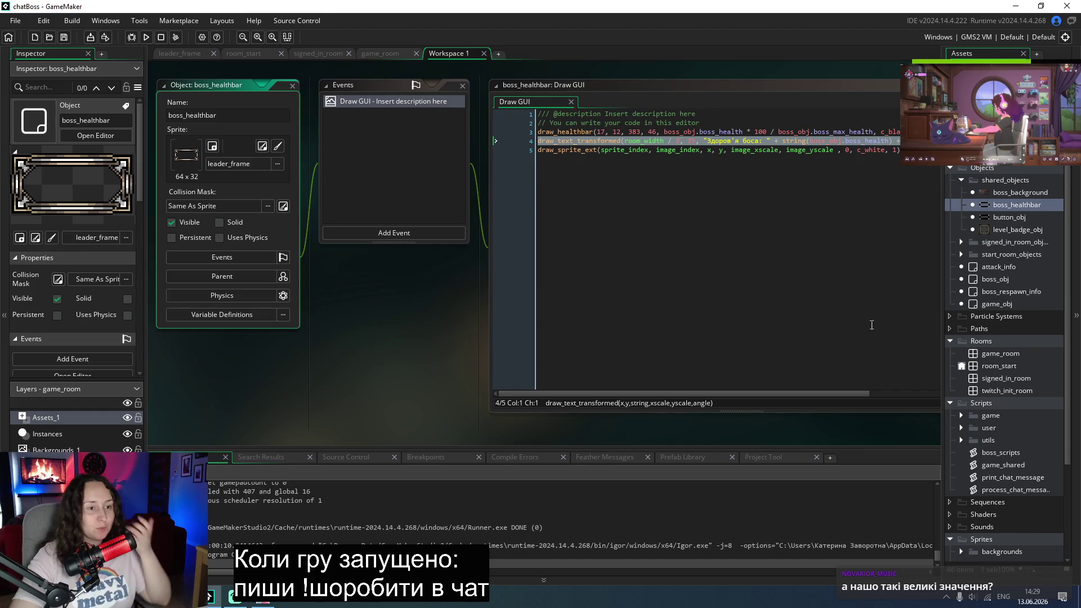
pyautogui.click(211, 594)
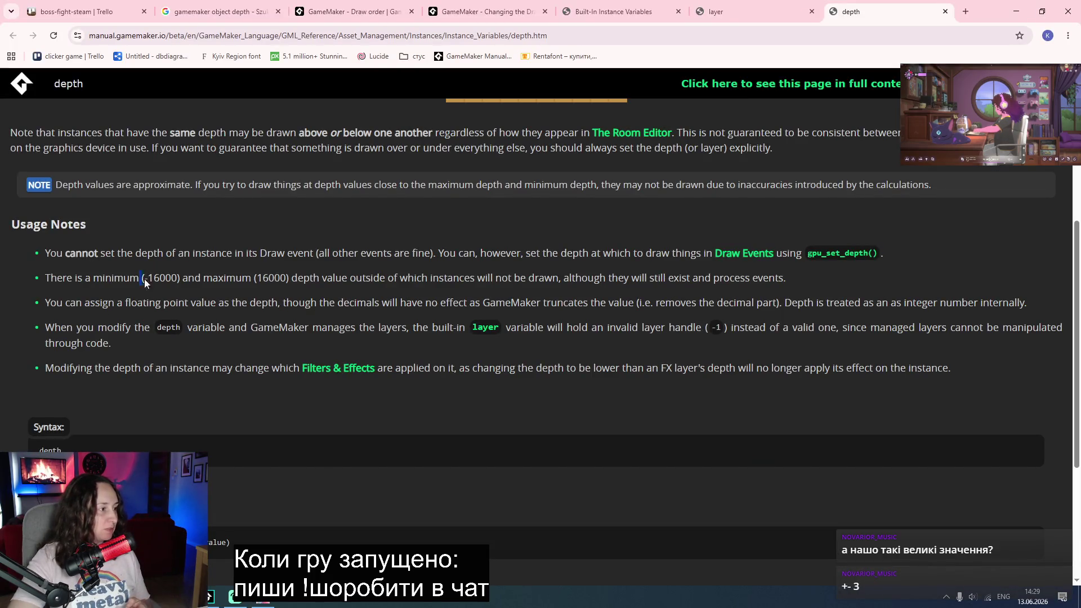
# Check the manual's -16000 to 16000 depth limits and open the gpu_set_depth page in a new tab.
pyautogui.moveTo(144, 281); pyautogui.dragTo(277, 278)
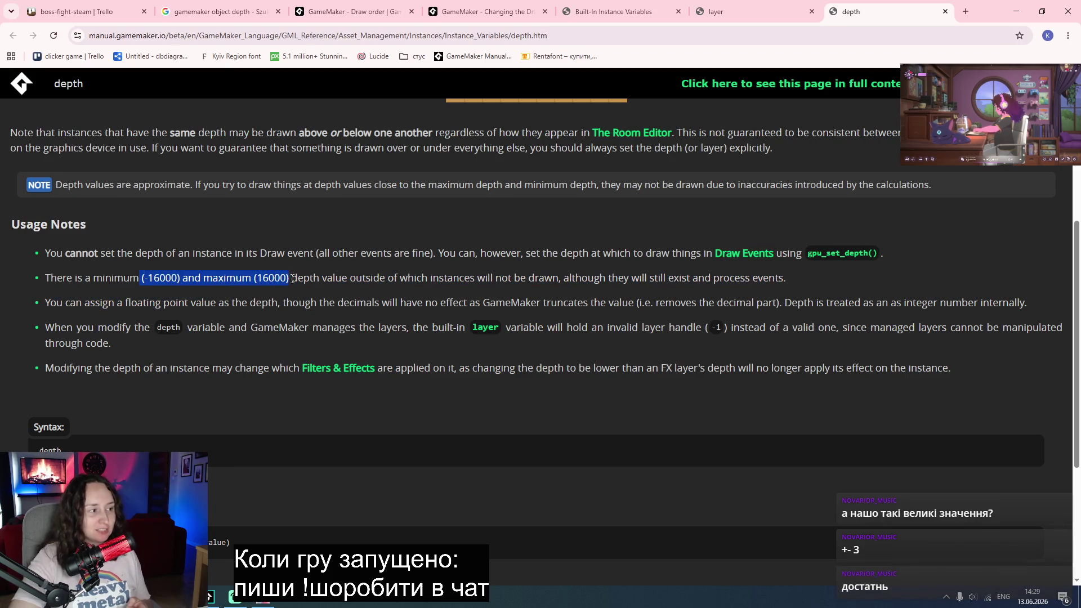
pyautogui.click(377, 266)
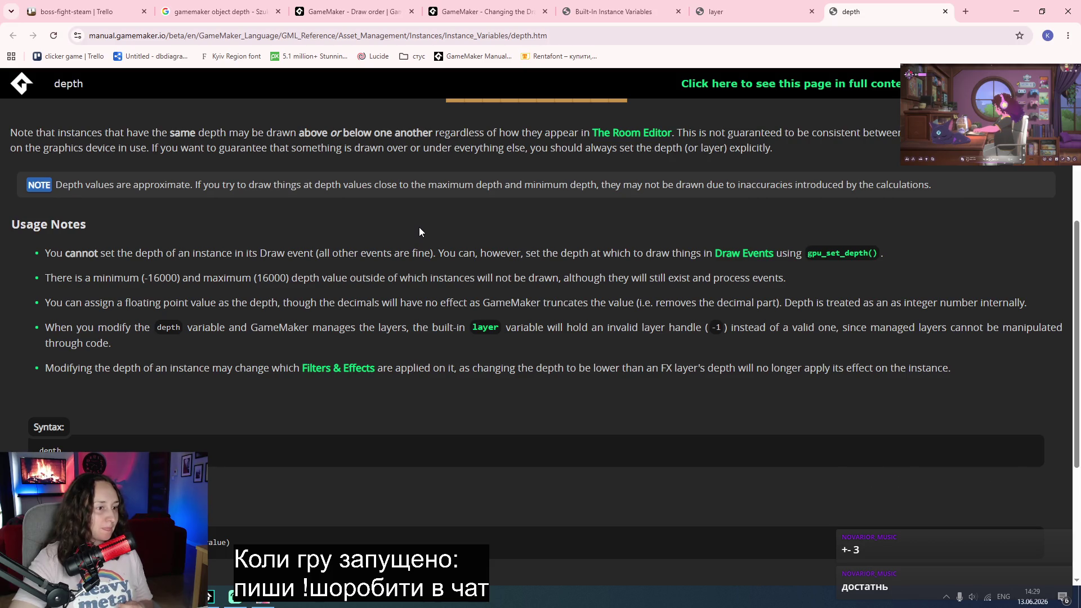
pyautogui.middleClick(826, 255)
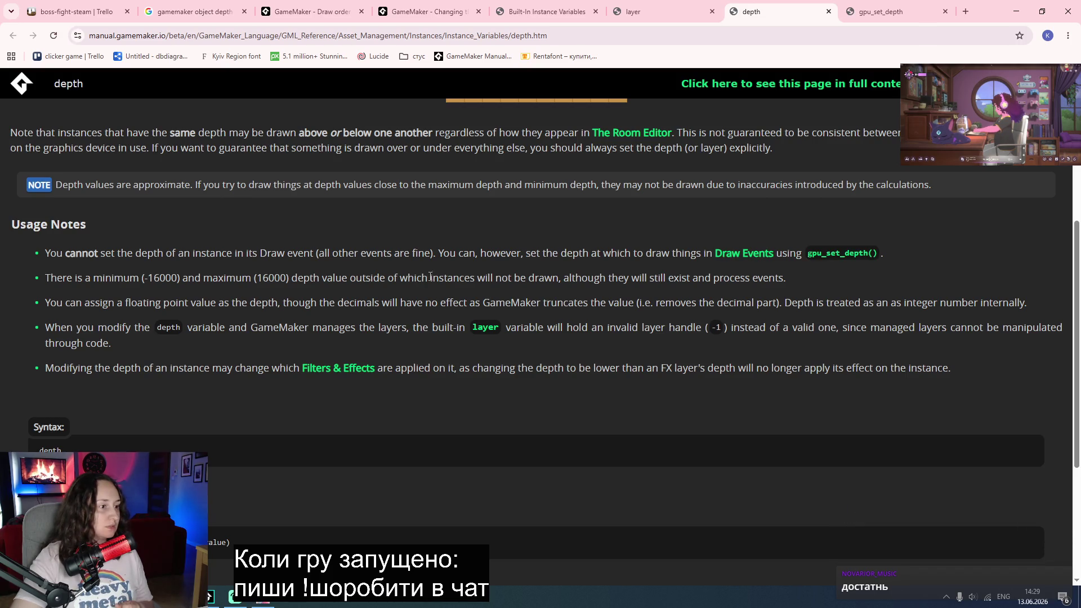
pyautogui.click(923, 22)
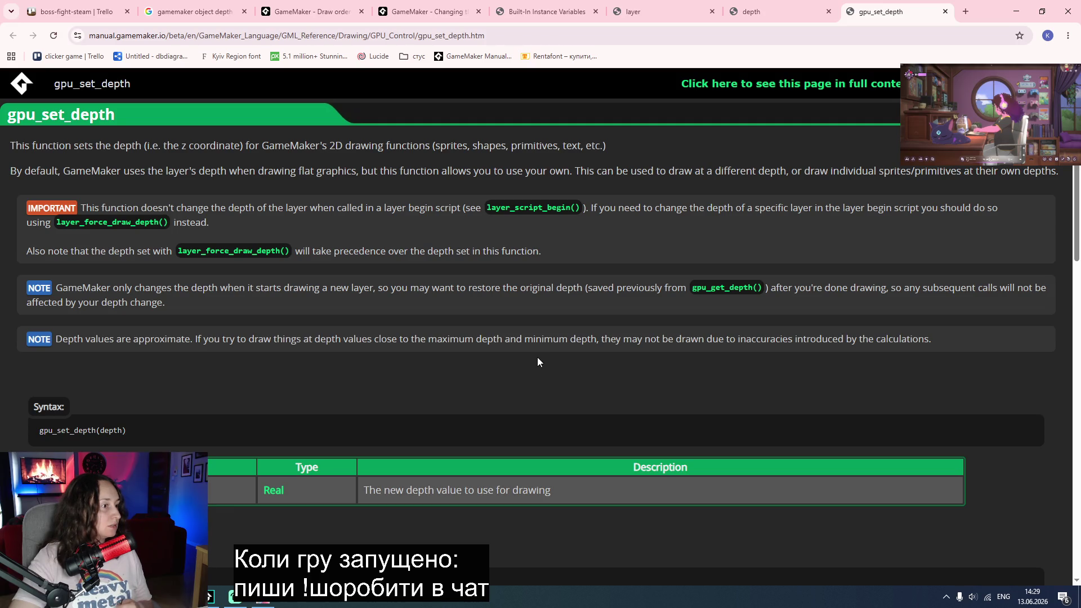
pyautogui.hotkey('alt', 'Tab')
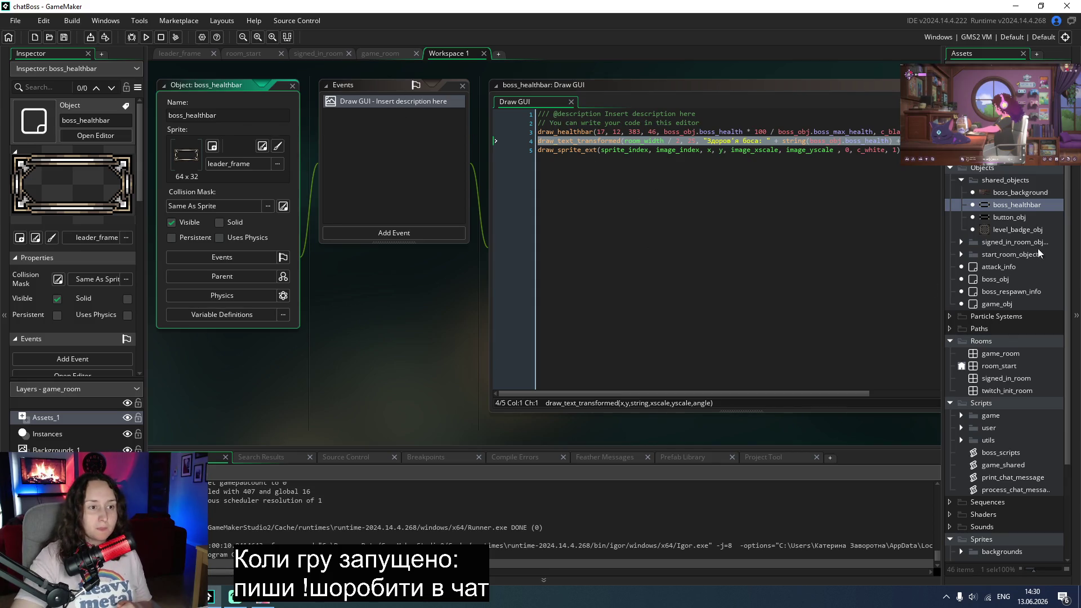
# Open level_badge_obj's Create event and delete its depth line.
pyautogui.doubleClick(1011, 229)
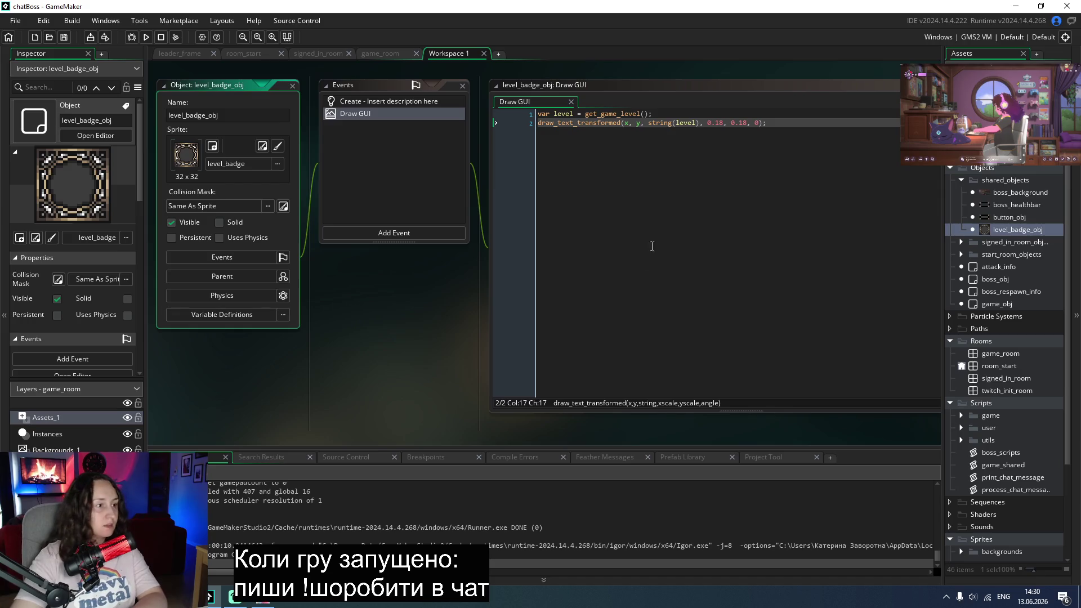
pyautogui.doubleClick(385, 102)
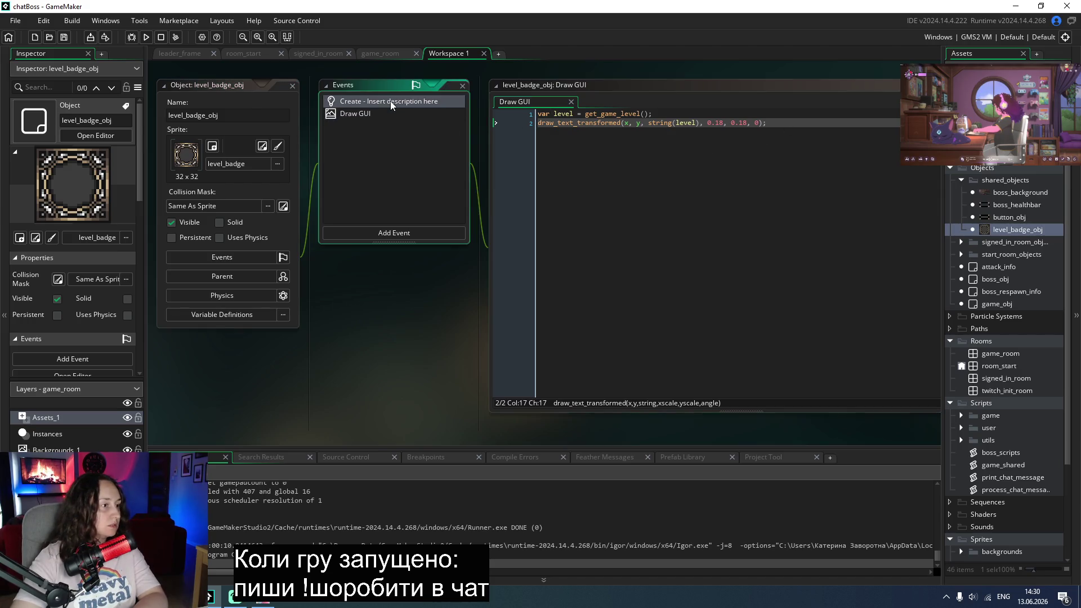
pyautogui.moveTo(598, 132); pyautogui.dragTo(521, 131)
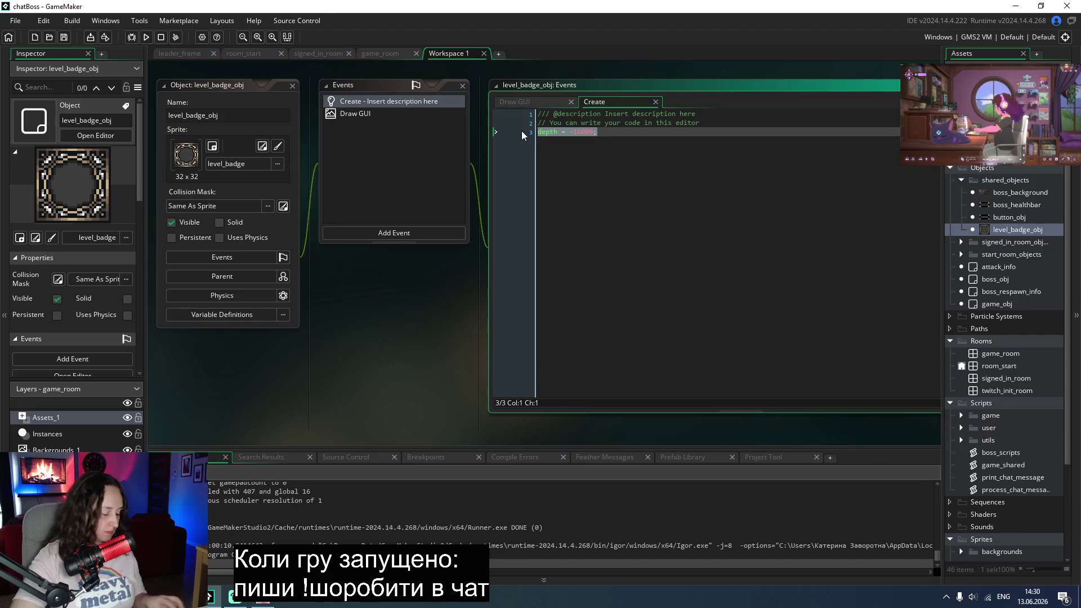
pyautogui.press('BackSpace')
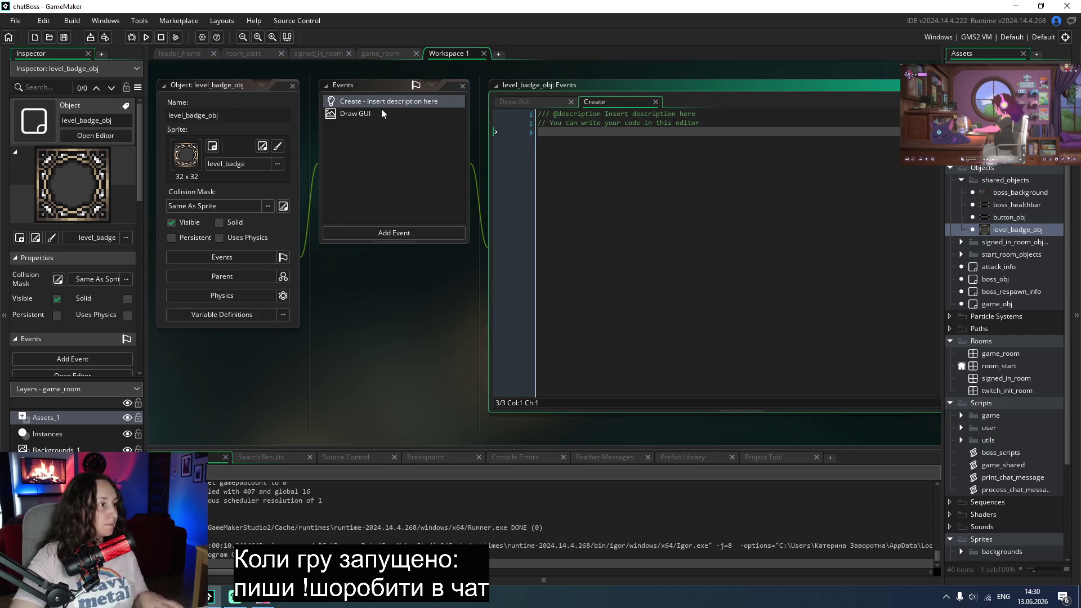
# Delete level_badge_obj's Create event, leaving only Draw GUI.
pyautogui.rightClick(378, 107)
pyautogui.click(371, 99)
pyautogui.rightClick(371, 101)
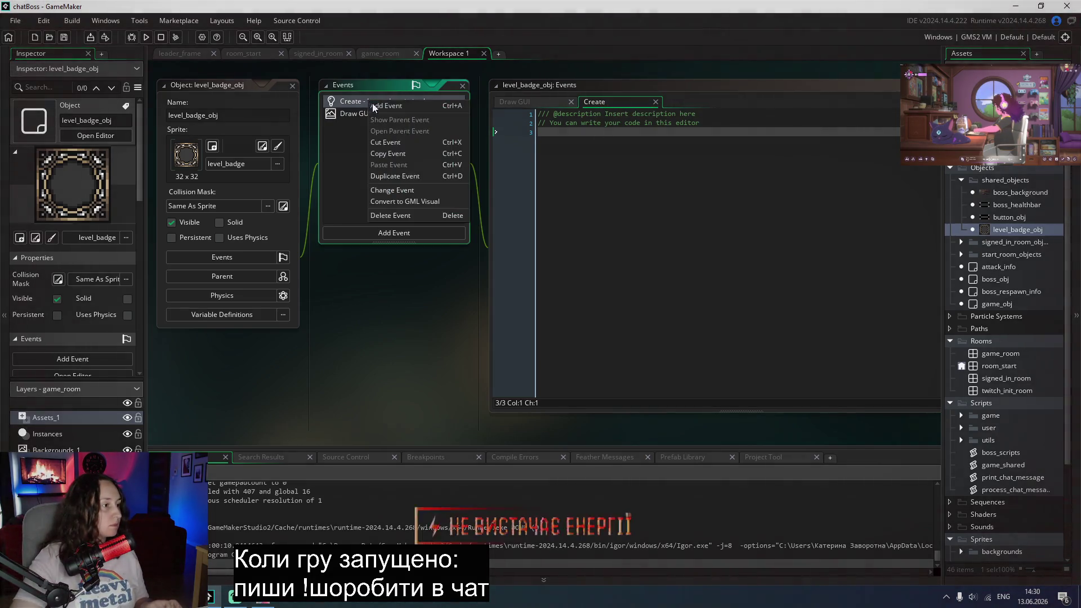
pyautogui.click(394, 218)
pyautogui.click(573, 318)
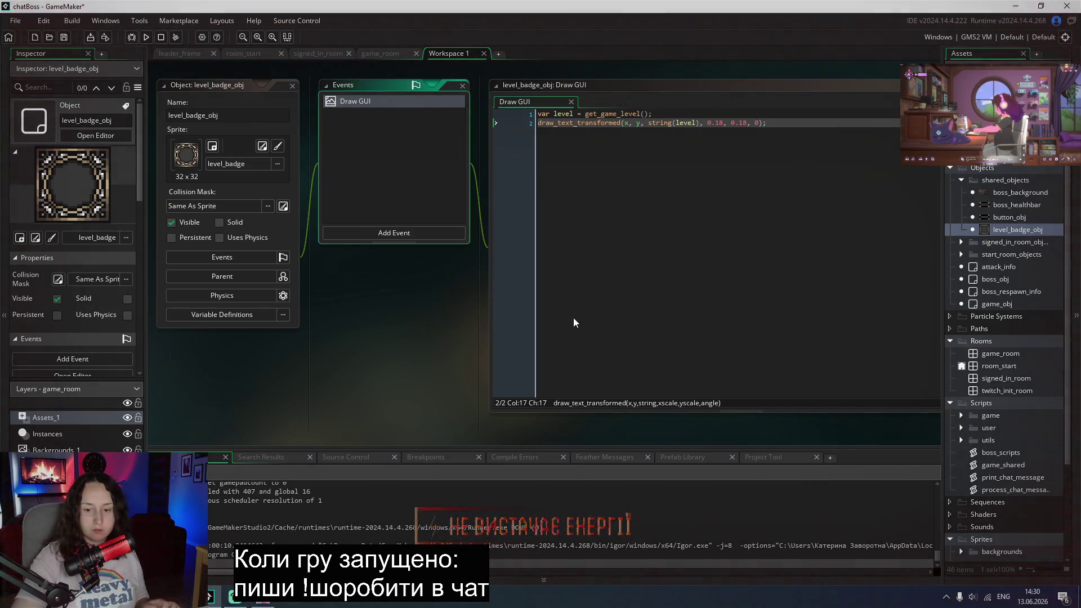
pyautogui.click(374, 234)
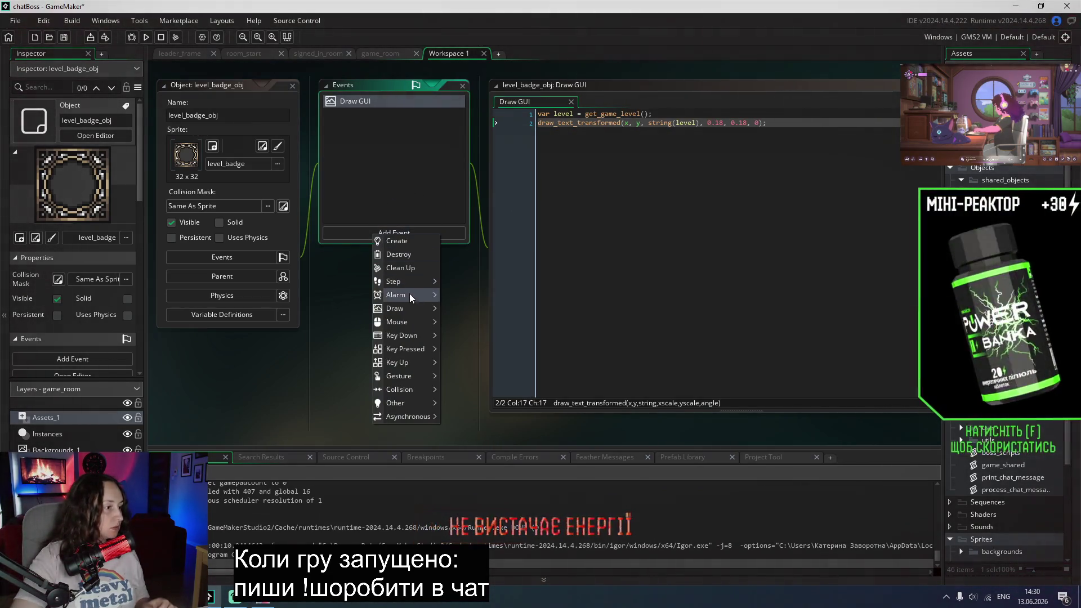
# Add a Draw event with depth = -16000; and test it in the boss battle.
pyautogui.moveTo(403, 310)
pyautogui.click(474, 312)
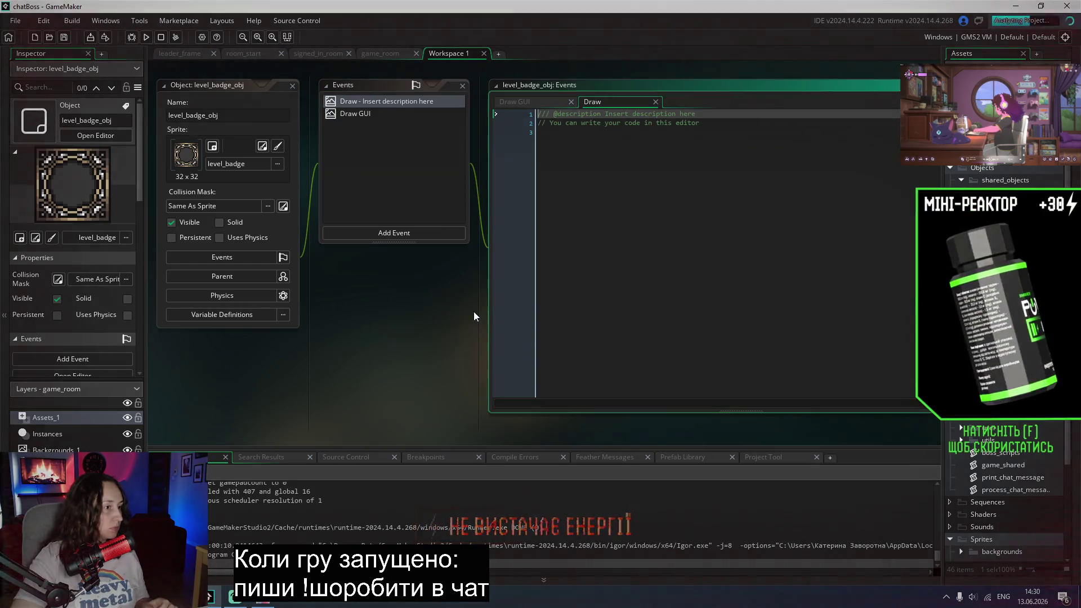
pyautogui.click(627, 189)
pyautogui.write('depth = -16000;')
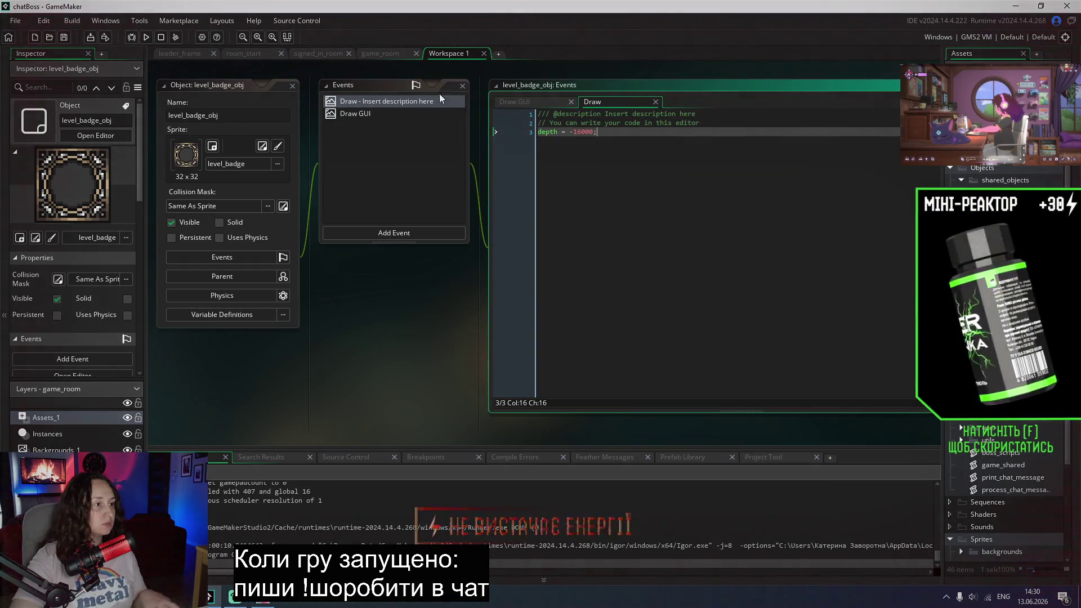
pyautogui.click(147, 37)
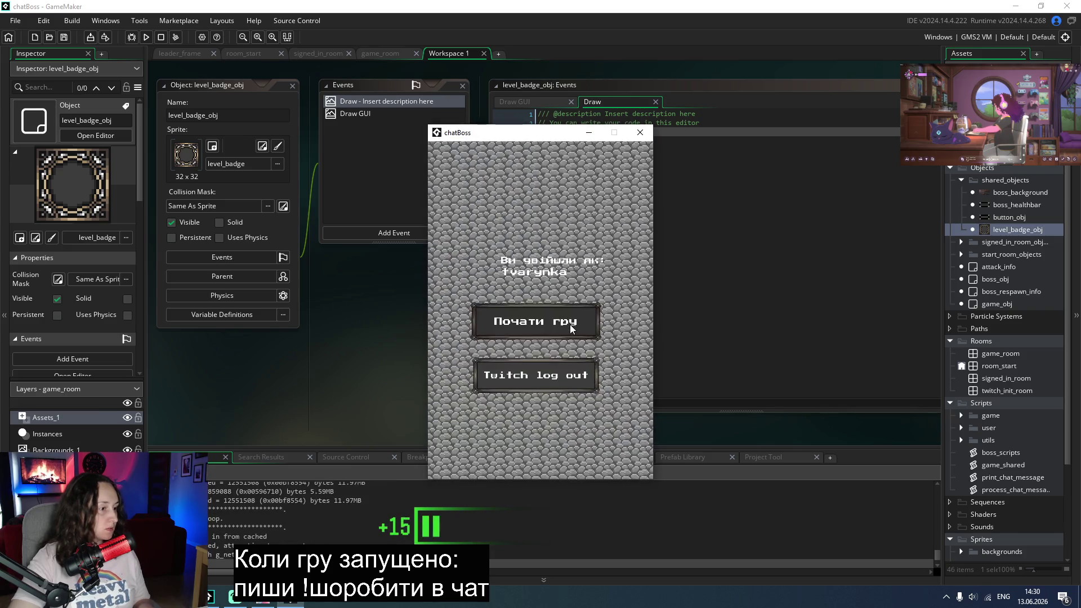
pyautogui.click(569, 325)
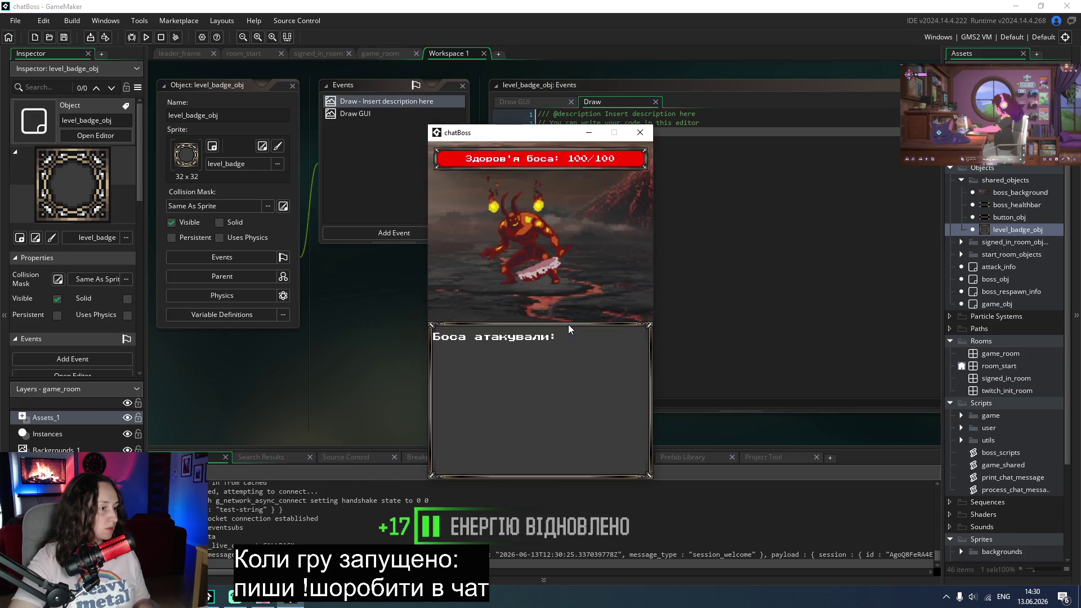
pyautogui.click(645, 134)
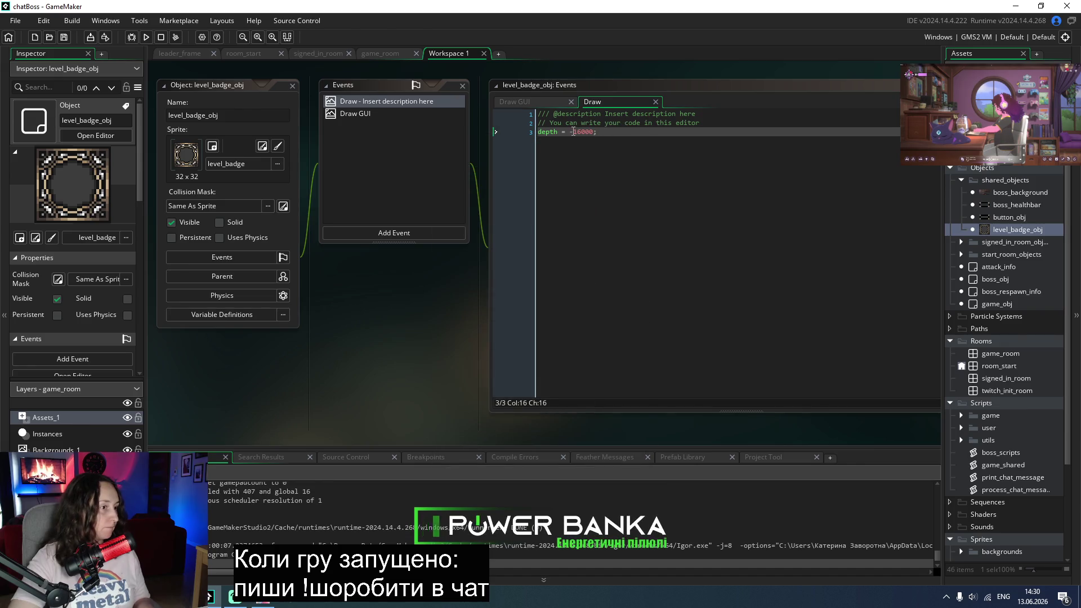
# Change the Draw event depth to 16000 and run the boss battle again.
pyautogui.click(573, 132)
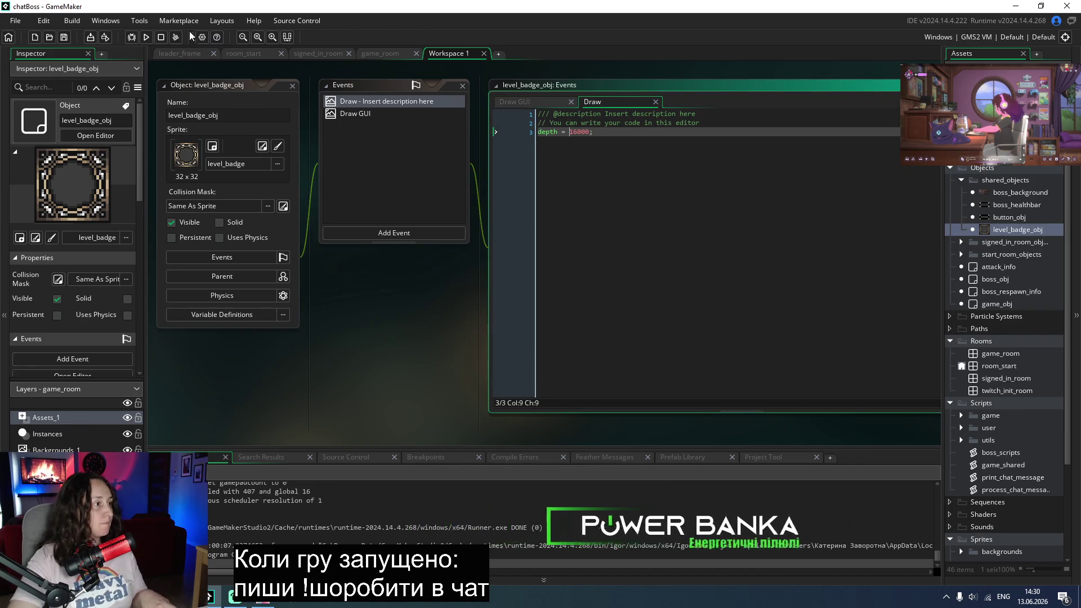
pyautogui.click(147, 40)
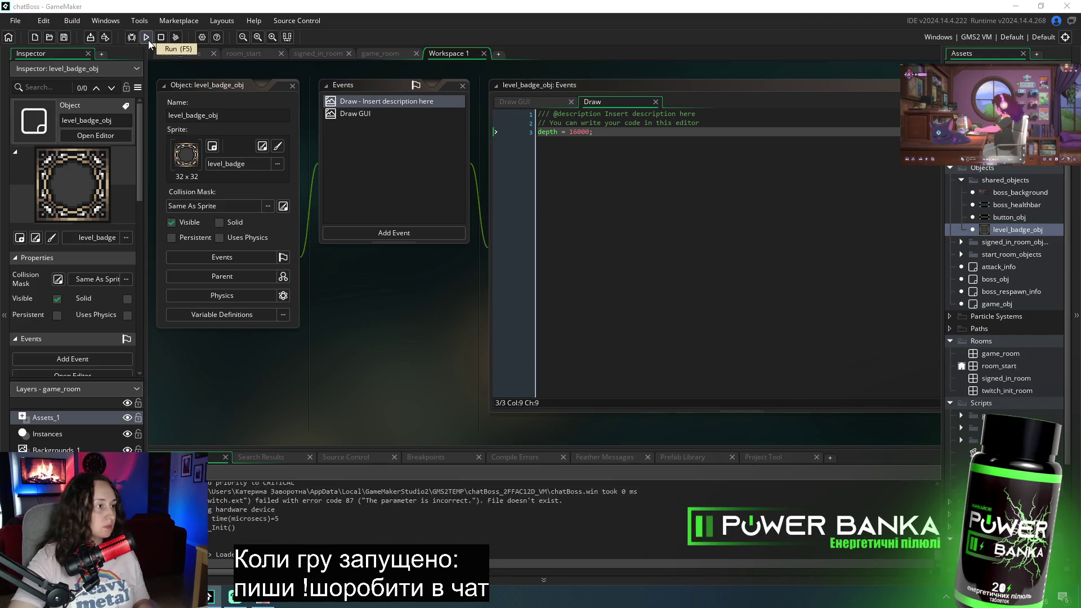
pyautogui.click(535, 321)
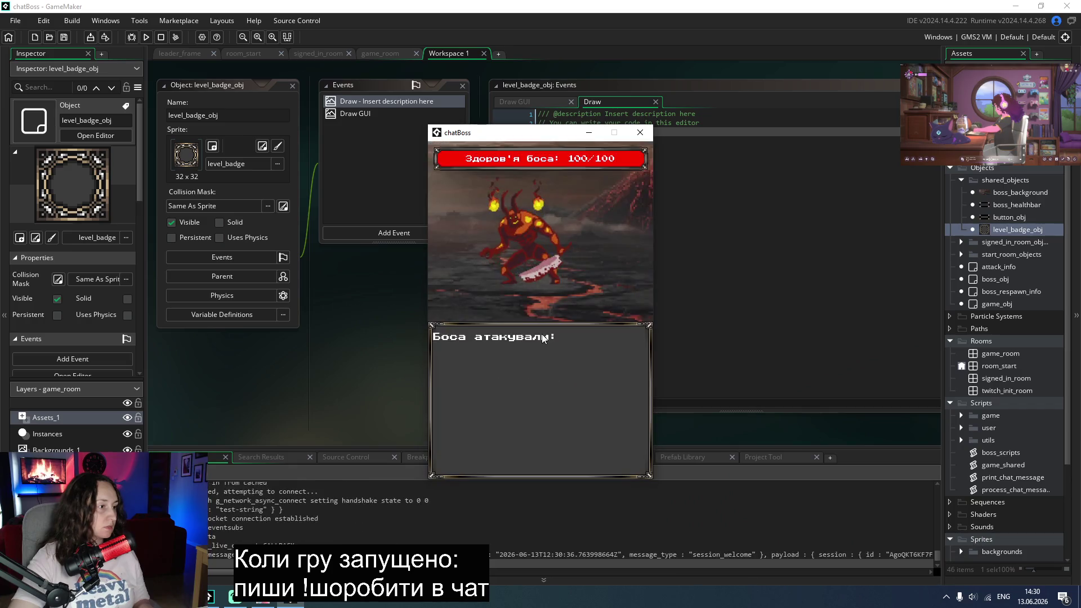
pyautogui.click(640, 132)
# Clear all the Draw event code and run the game to the boss battle.
pyautogui.hotkey('ctrl', 'a')
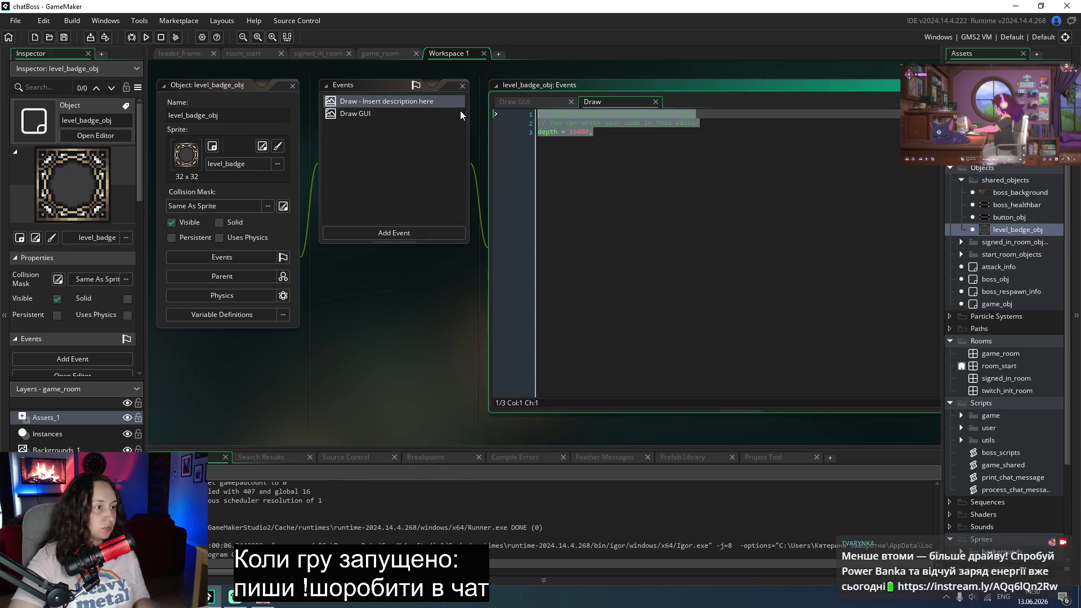
pyautogui.press('BackSpace')
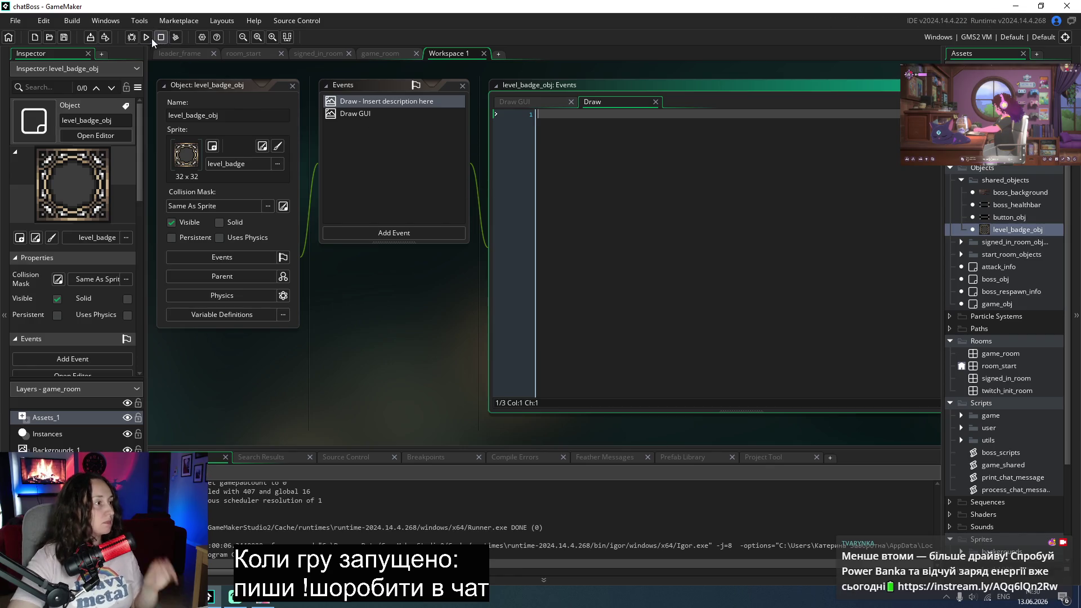
pyautogui.click(146, 37)
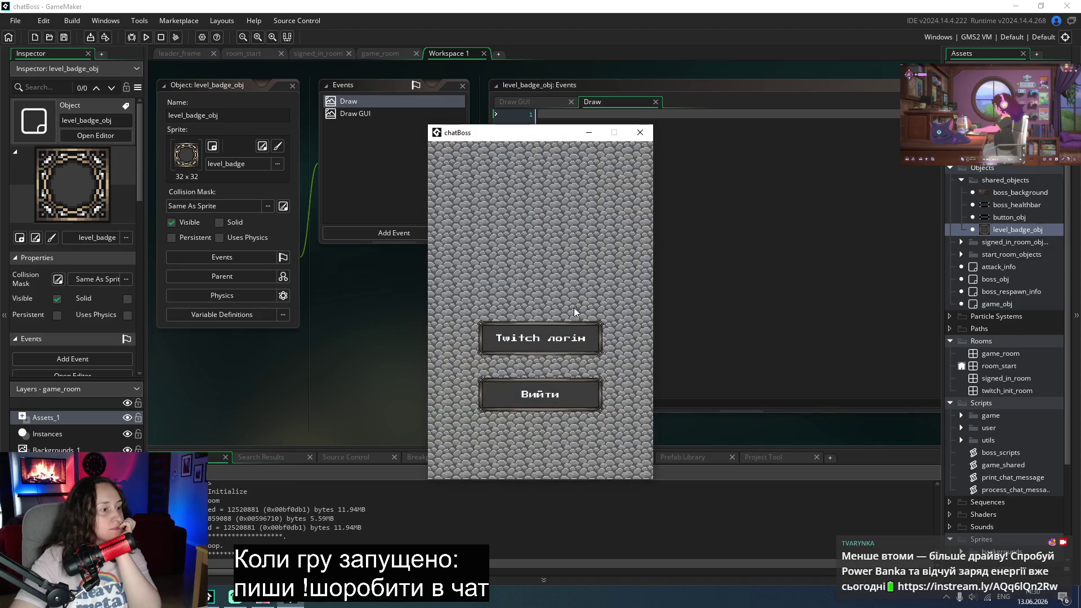
pyautogui.click(533, 341)
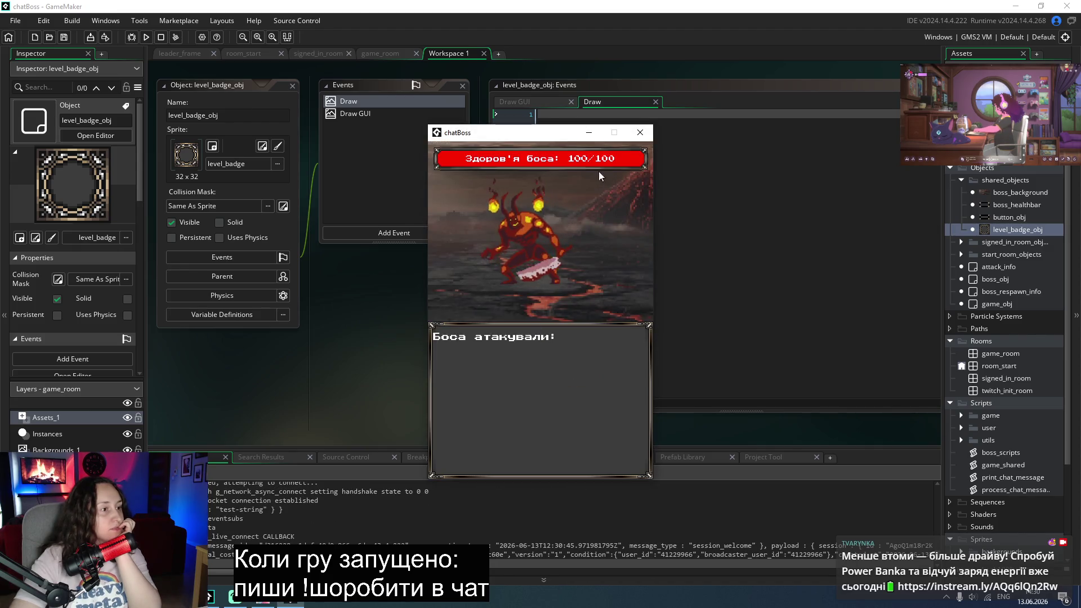
# Open game_room's Instances layer and the level badge instance's properties, then run the game.
pyautogui.doubleClick(994, 367)
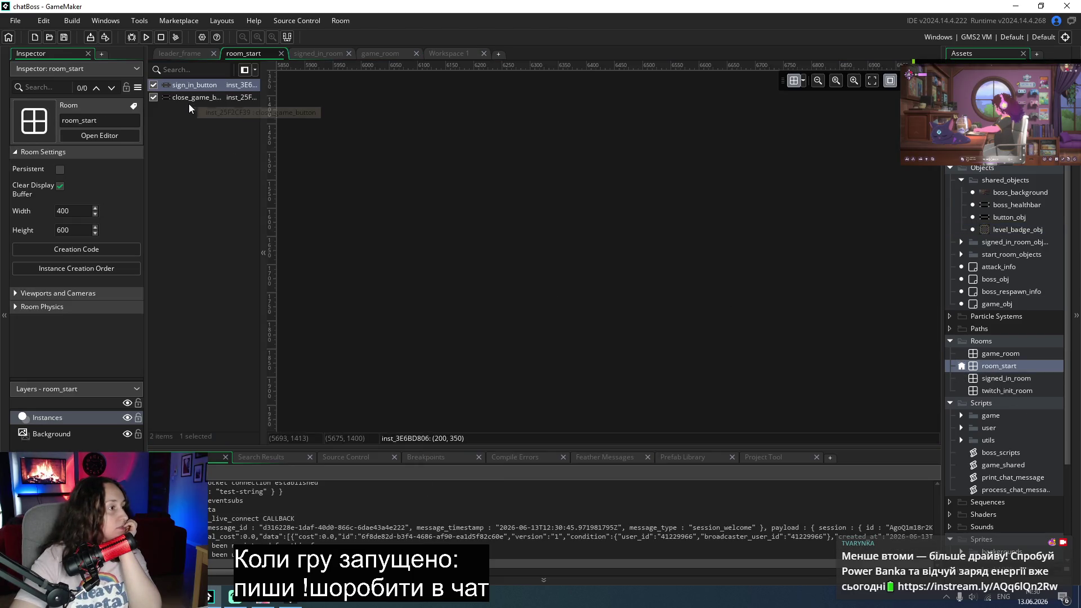
pyautogui.doubleClick(995, 355)
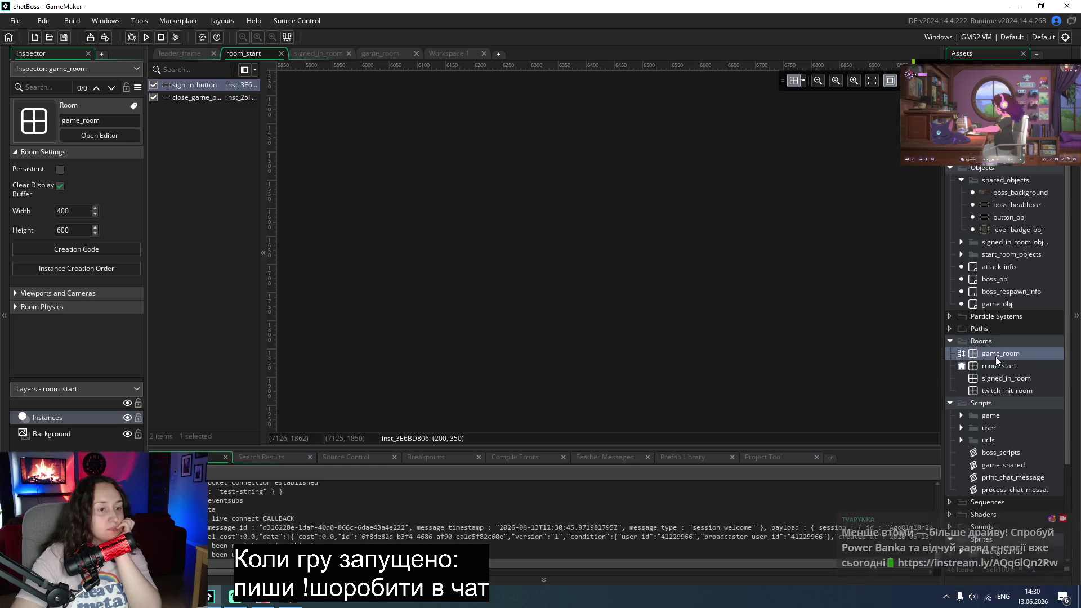
pyautogui.click(47, 433)
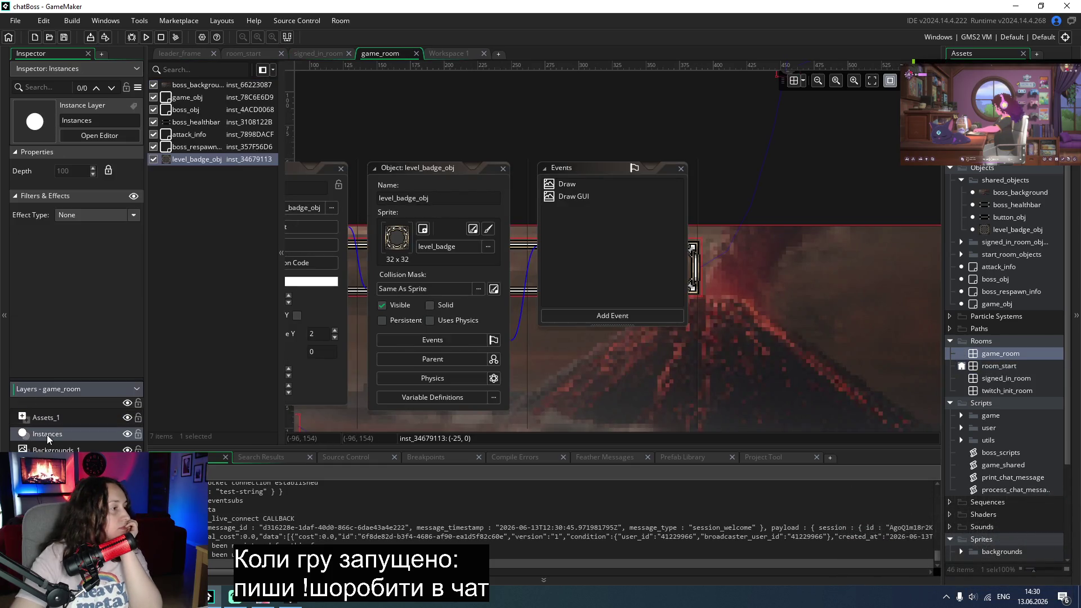
pyautogui.doubleClick(191, 160)
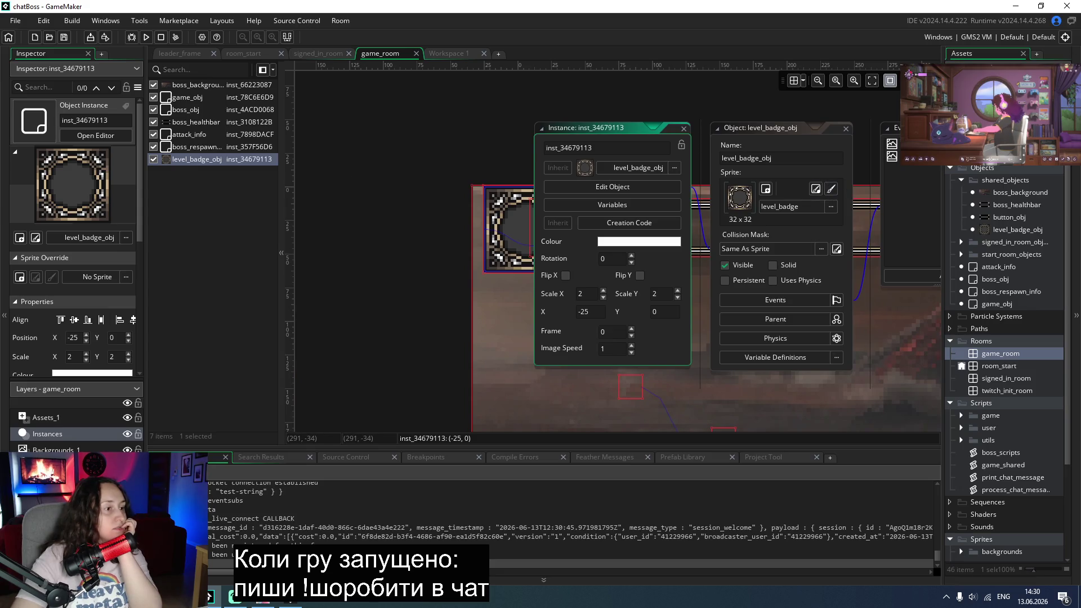
pyautogui.scroll(-2, 804, 237)
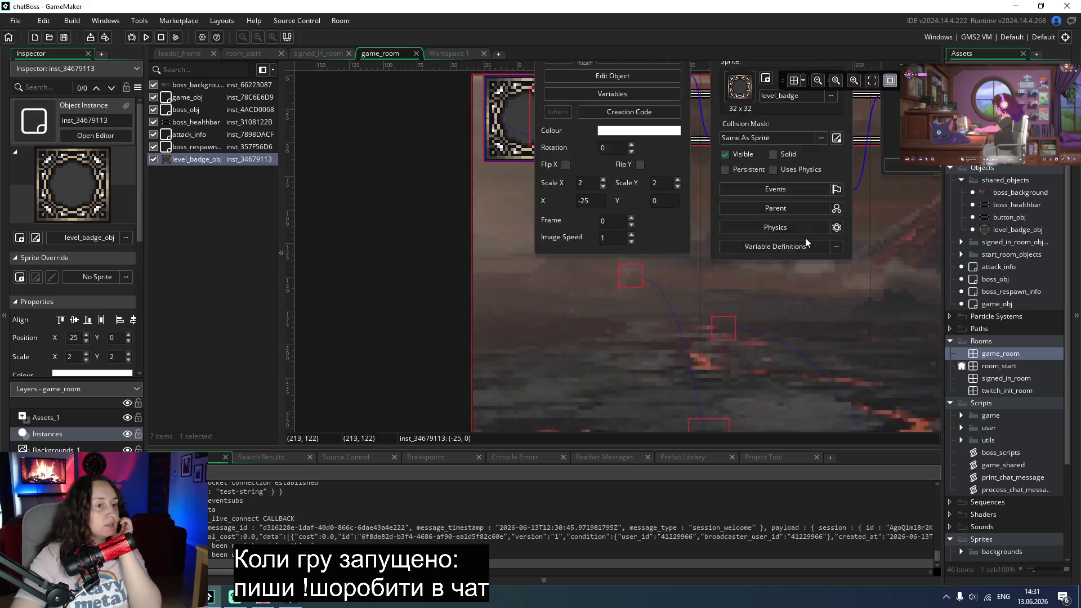
pyautogui.scroll(2, 806, 188)
pyautogui.click(146, 37)
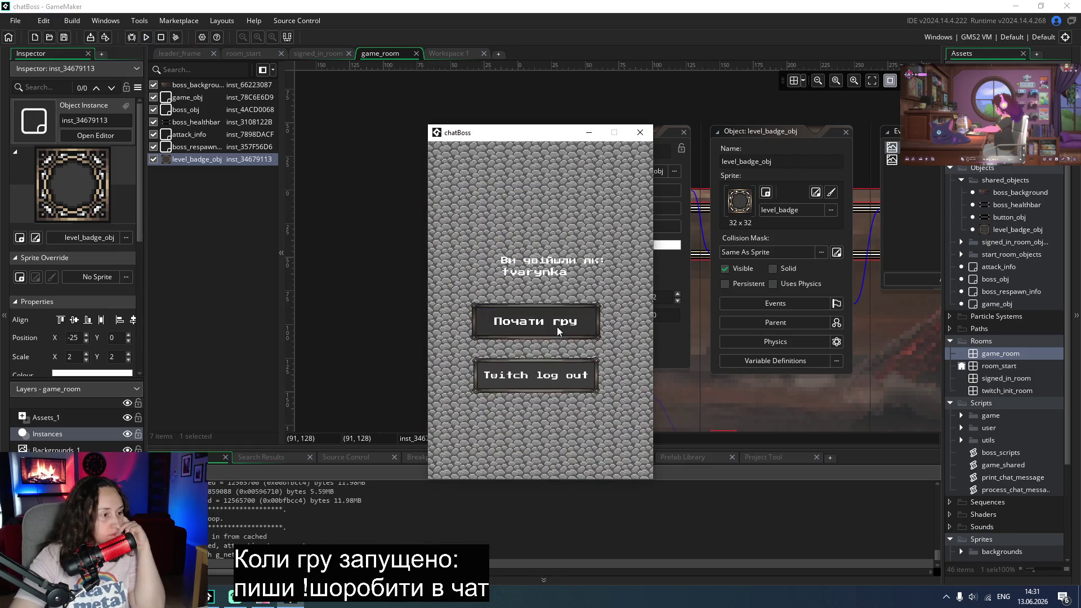
# Enter the boss battle, close the game, and bring up level_badge_obj's empty Draw event.
pyautogui.click(555, 327)
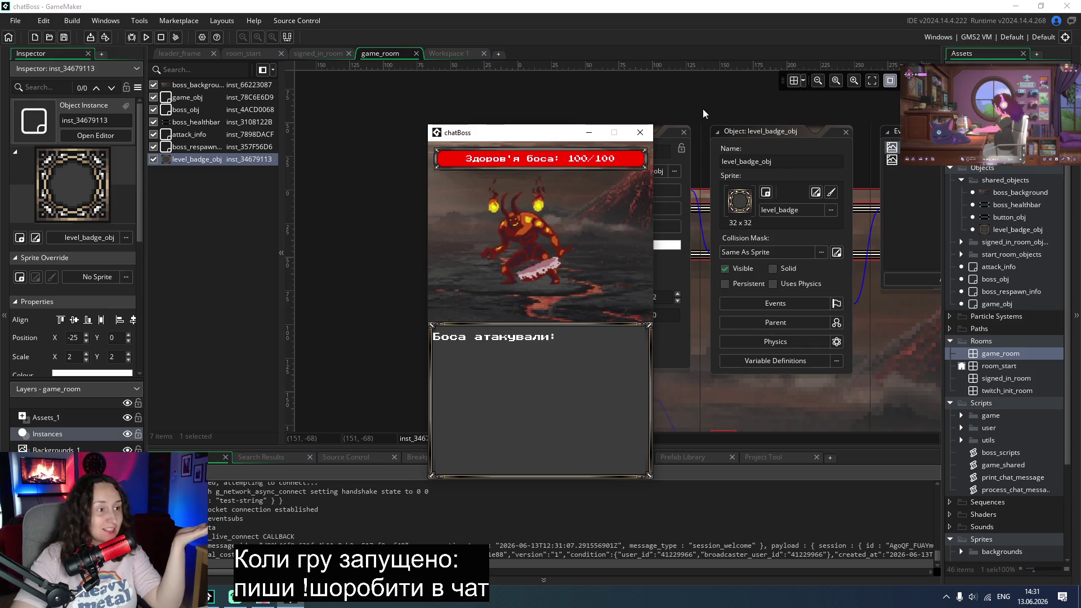
pyautogui.click(639, 131)
pyautogui.scroll(-5, 822, 172)
pyautogui.scroll(5, 822, 172)
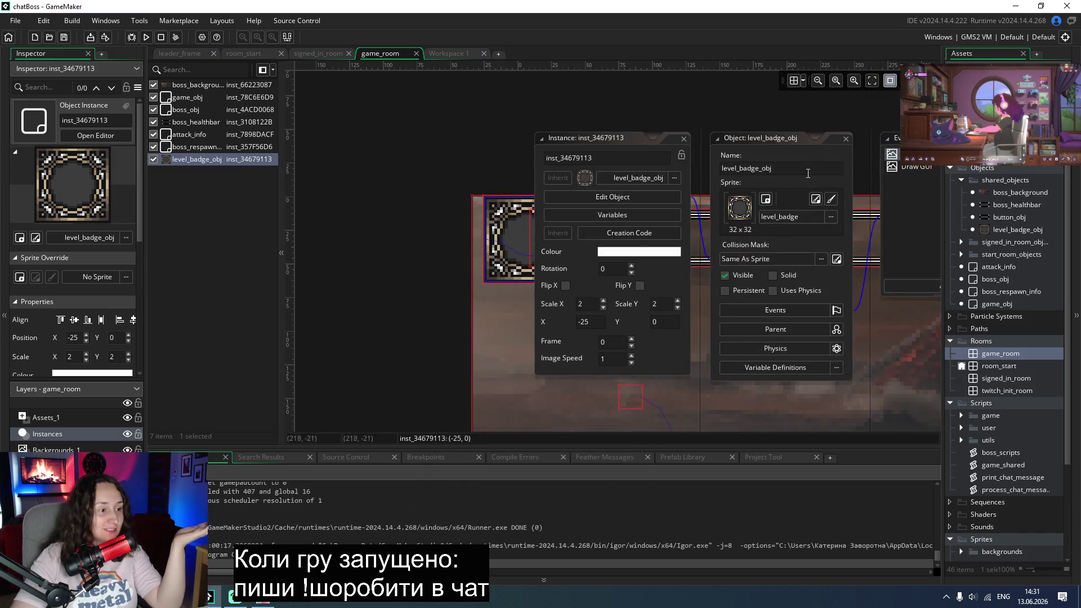
pyautogui.hscroll(10, 605, 120)
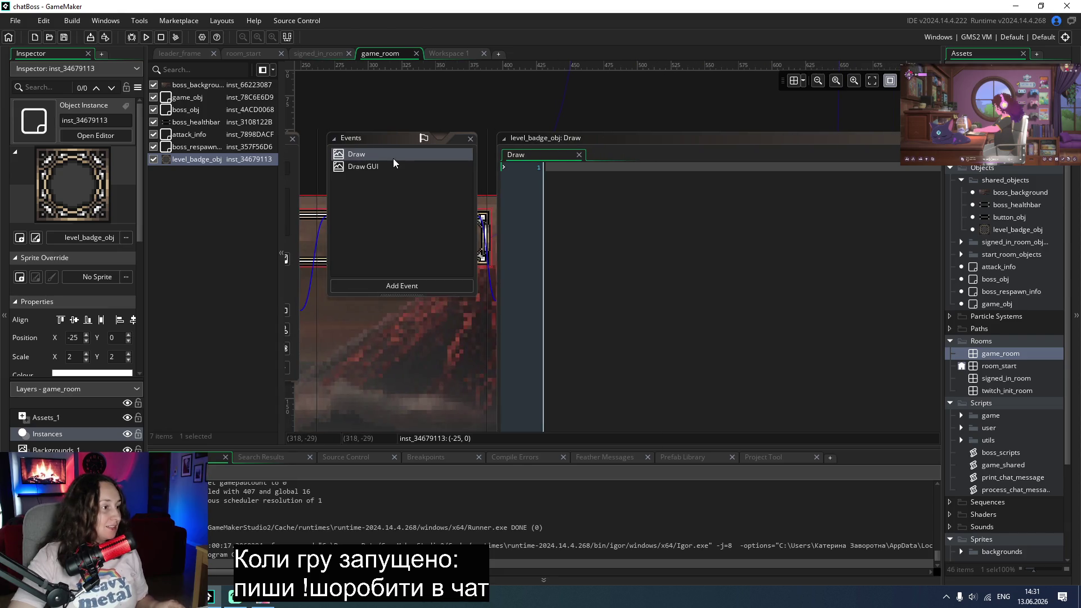
# Delete level_badge_obj's Draw event and open its Draw GUI code.
pyautogui.rightClick(393, 159)
pyautogui.click(433, 273)
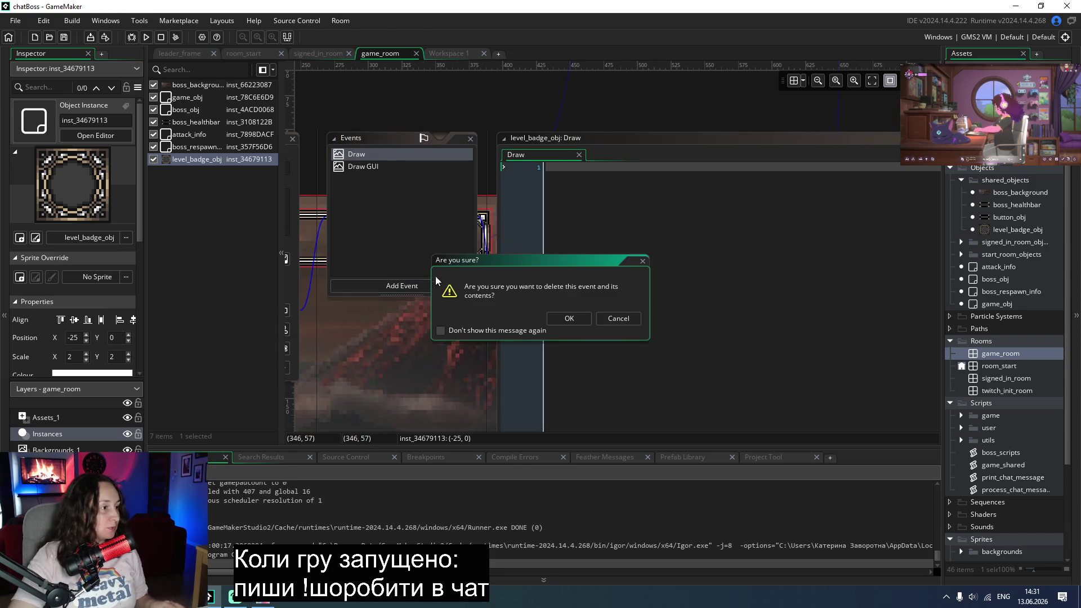
pyautogui.click(583, 319)
pyautogui.click(383, 157)
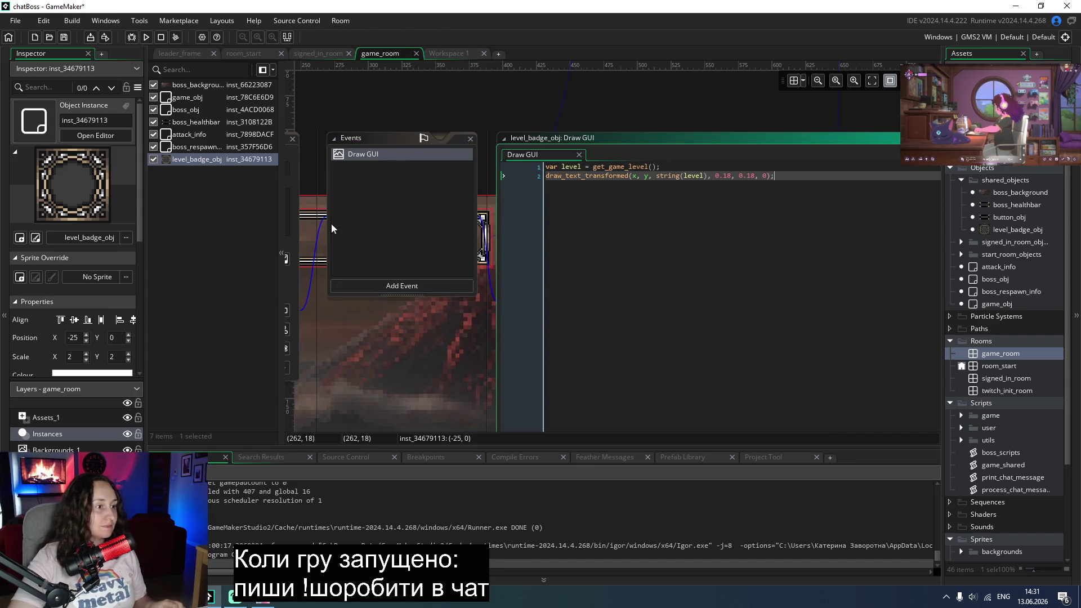
pyautogui.hscroll(-8, 408, 260)
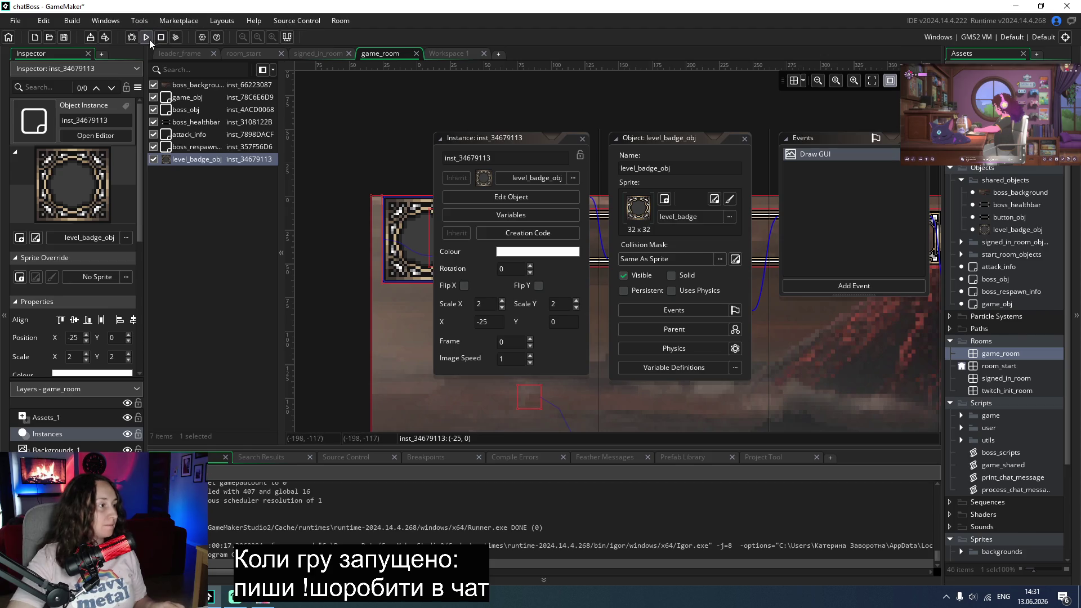
# Run the game to the boss screen, close it, and deselect the room instance.
pyautogui.click(147, 38)
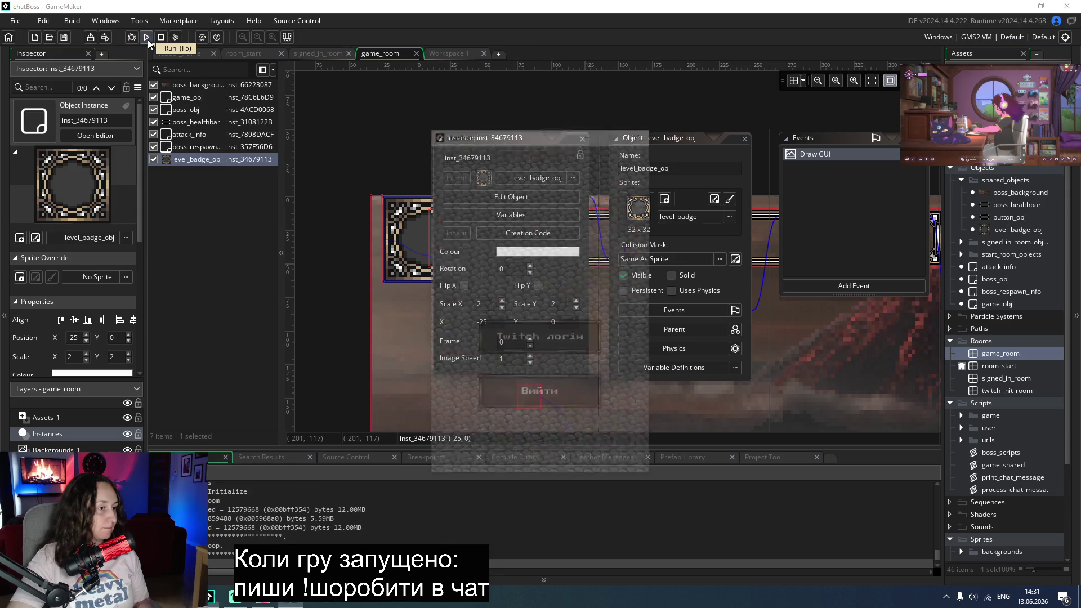
pyautogui.click(568, 338)
pyautogui.click(562, 330)
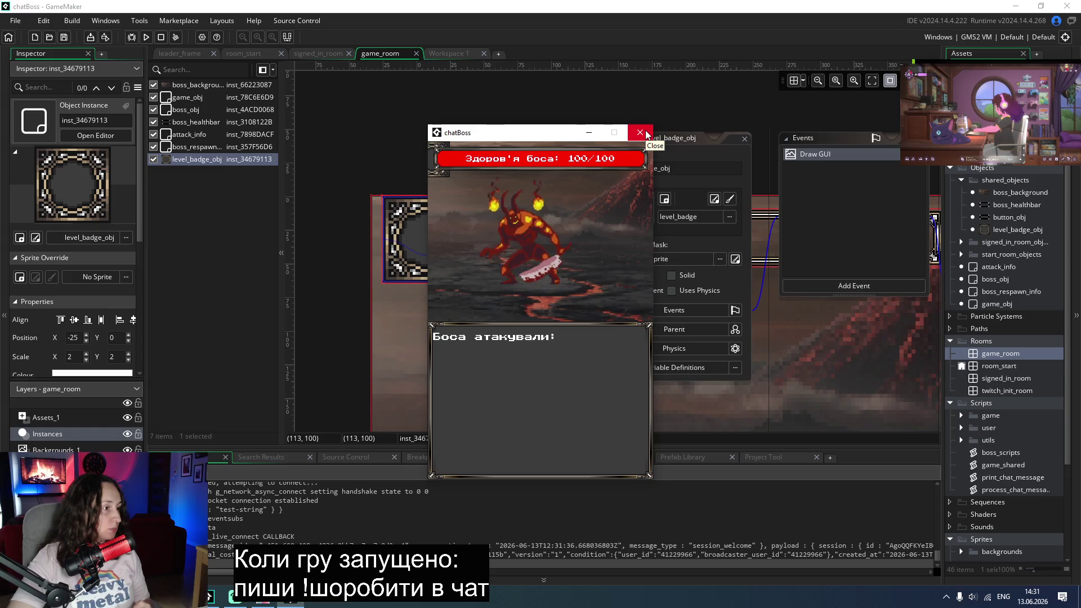
pyautogui.click(645, 130)
pyautogui.click(617, 118)
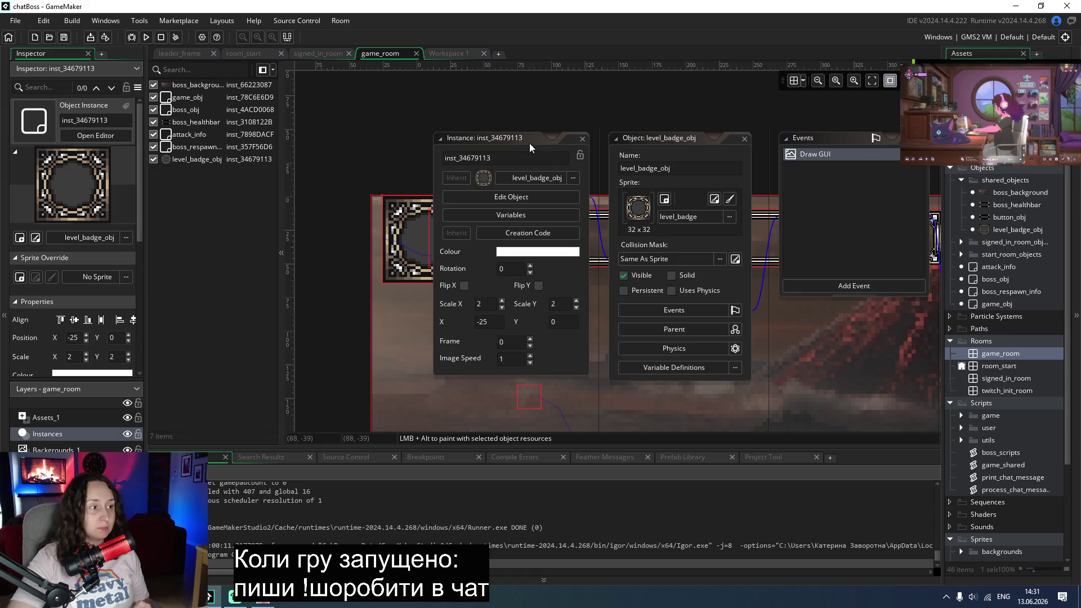
# Drag the level badge instance right to X 3 at the healthbar's start.
pyautogui.moveTo(529, 143)
pyautogui.mouseDown()
pyautogui.moveTo(569, 109)
pyautogui.moveTo(559, 113)
pyautogui.mouseUp()
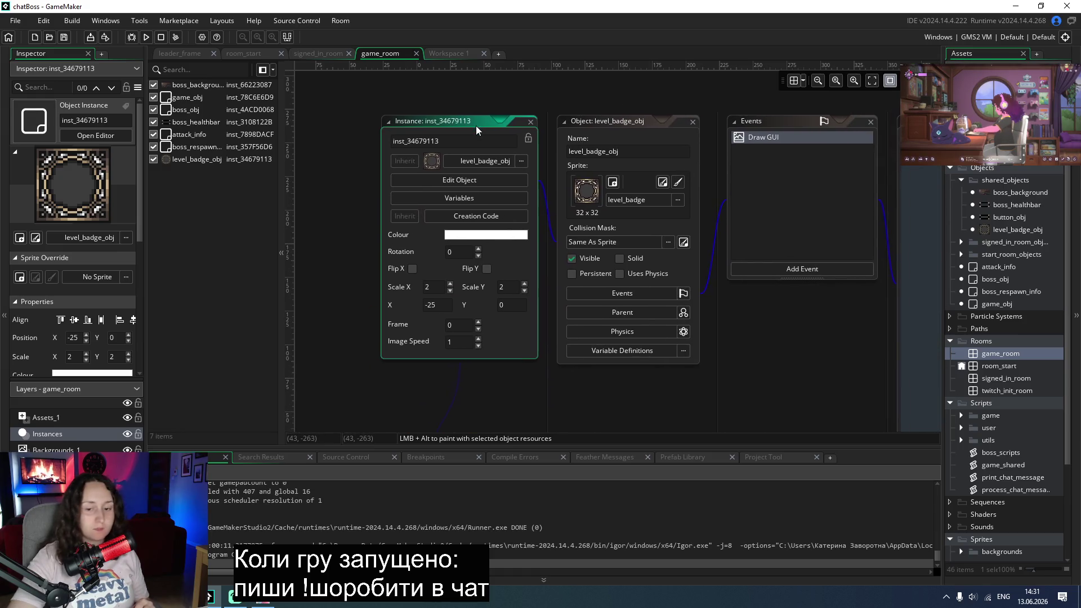
pyautogui.scroll(-5, 643, 197)
pyautogui.moveTo(441, 193)
pyautogui.mouseDown()
pyautogui.moveTo(495, 193)
pyautogui.moveTo(476, 195)
pyautogui.mouseUp()
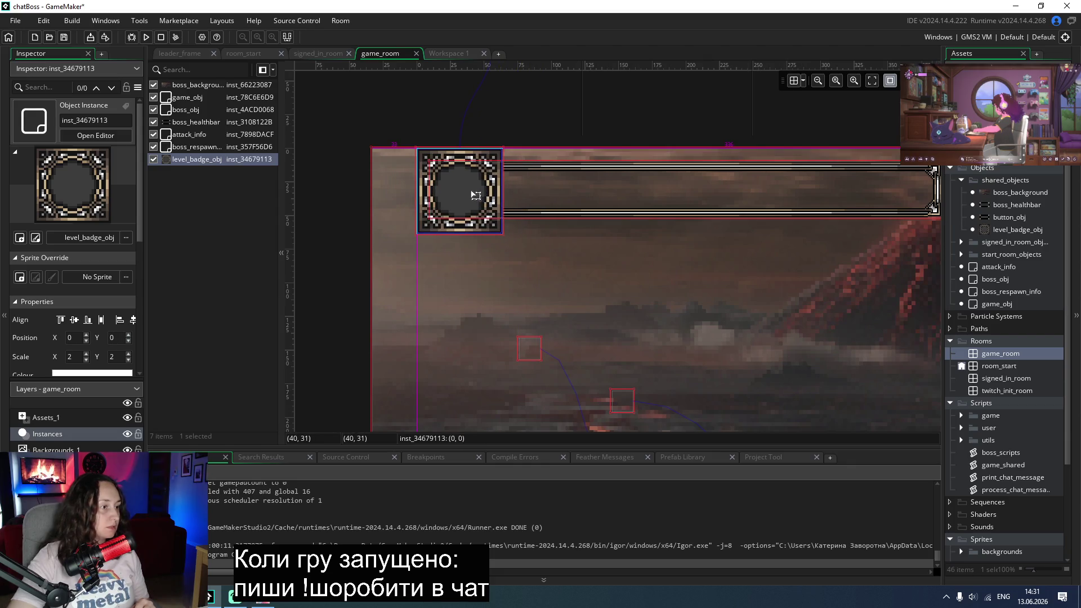
pyautogui.scroll(-4, 470, 289)
pyautogui.scroll(3, 475, 287)
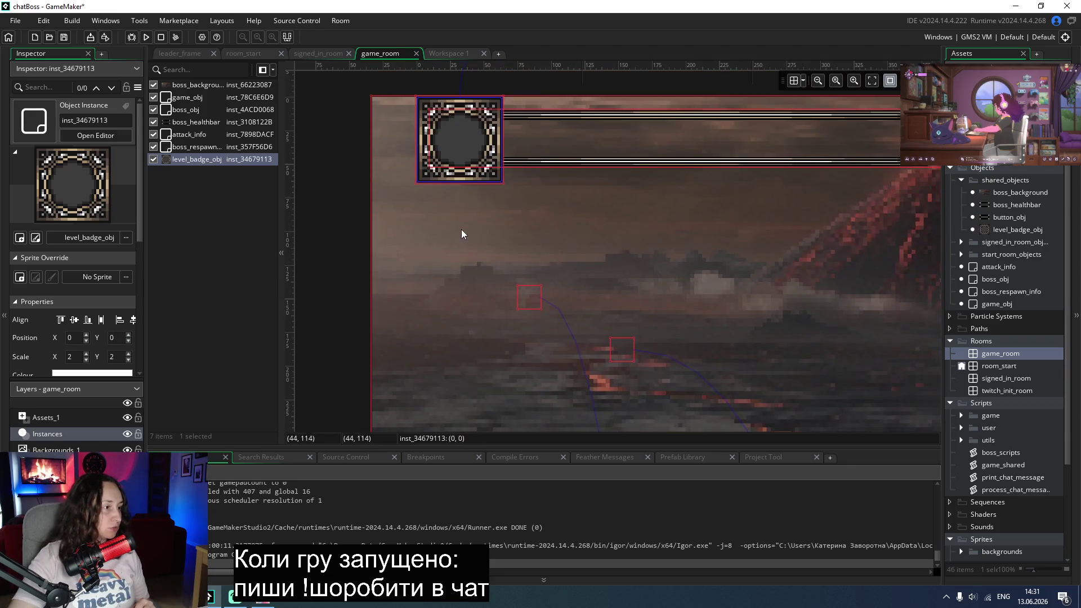
pyautogui.moveTo(472, 147); pyautogui.dragTo(476, 148)
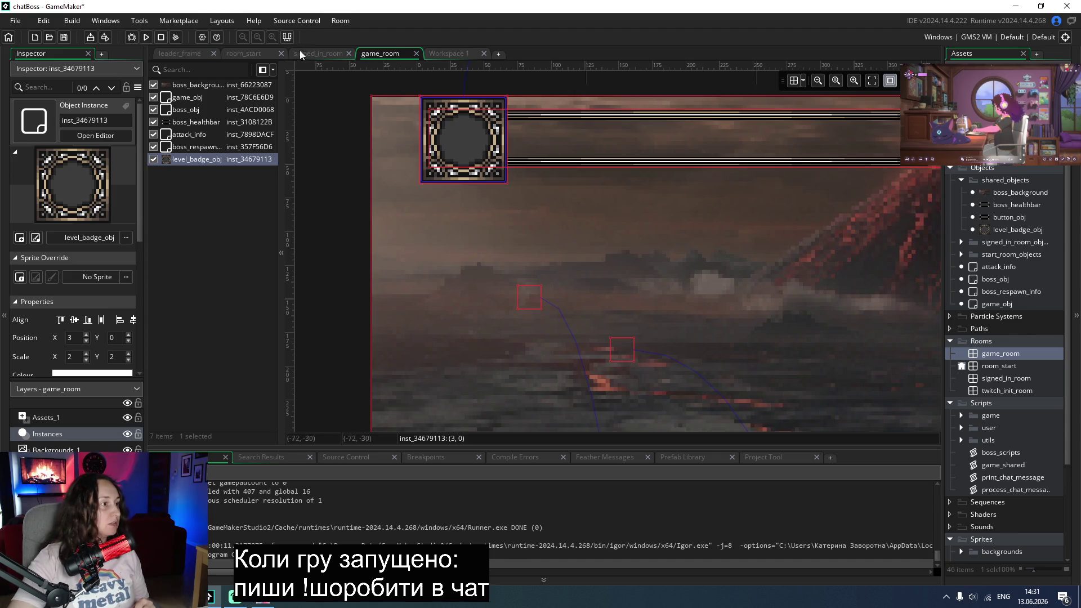
# Run the game into the boss battle to check the badge position.
pyautogui.click(145, 36)
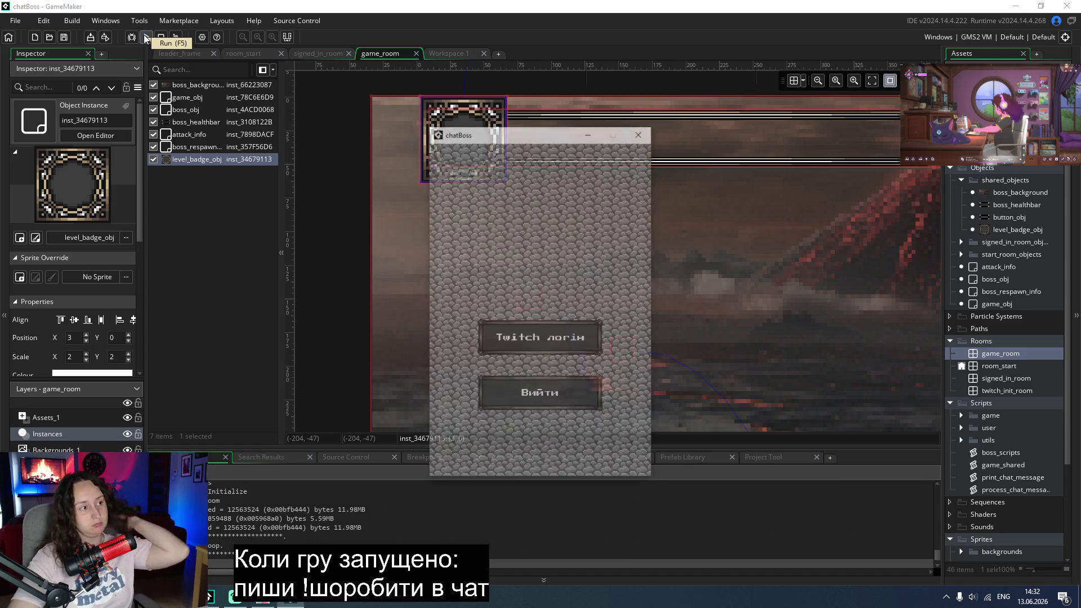
pyautogui.click(579, 326)
pyautogui.click(561, 321)
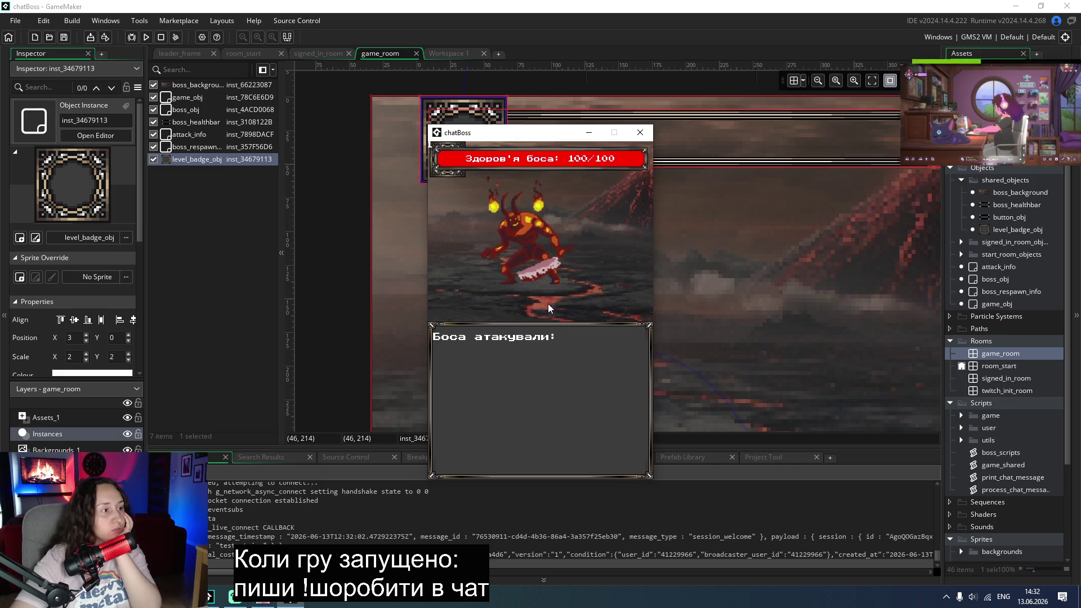
pyautogui.click(640, 132)
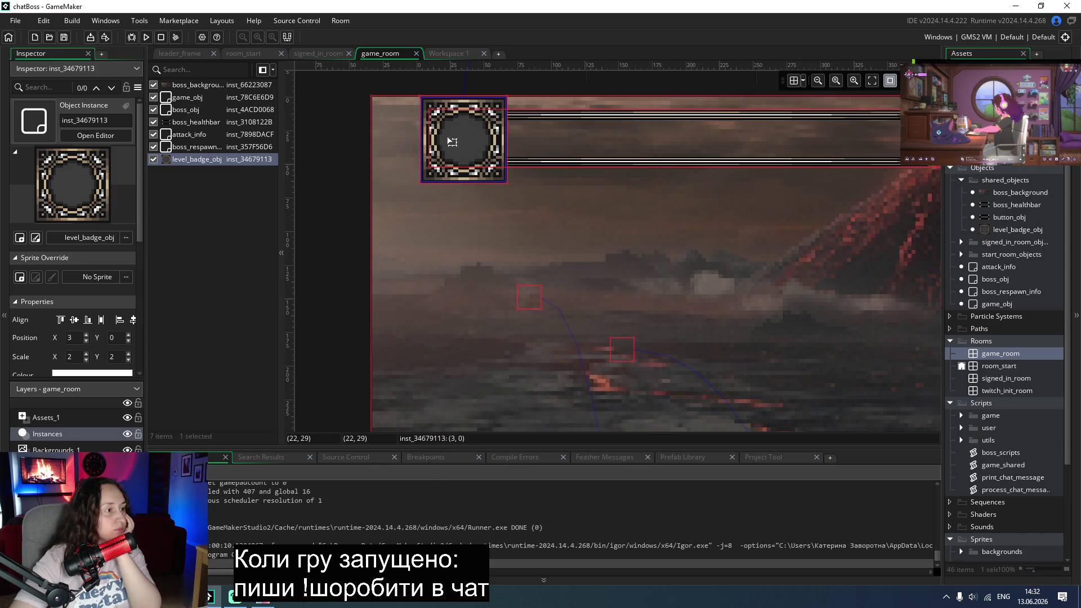
# Set the level badge instance's Scale X and Scale Y to 1.7.
pyautogui.doubleClick(482, 180)
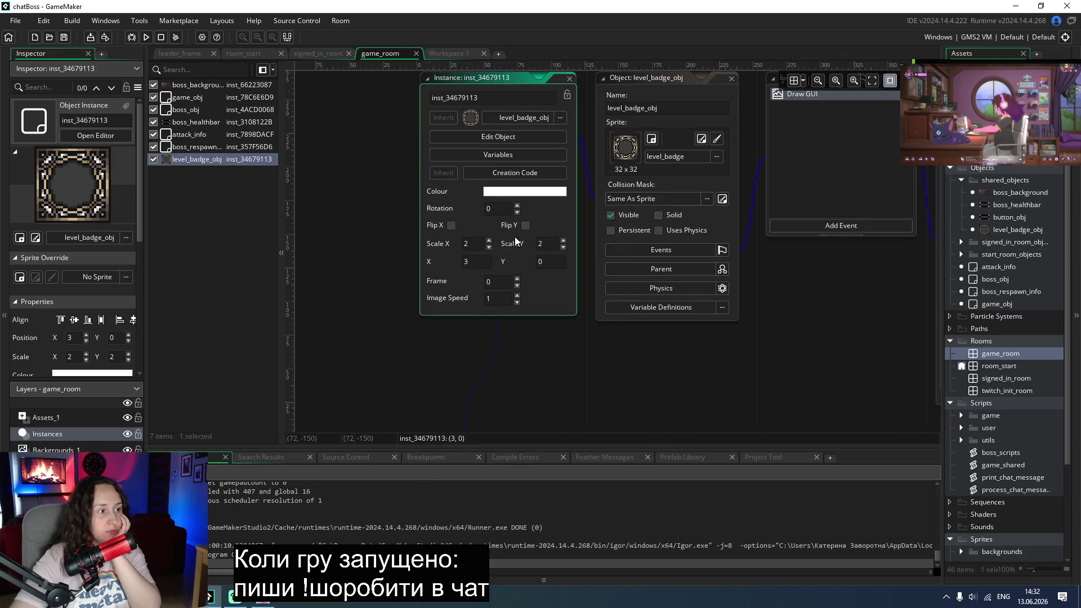
pyautogui.click(477, 244)
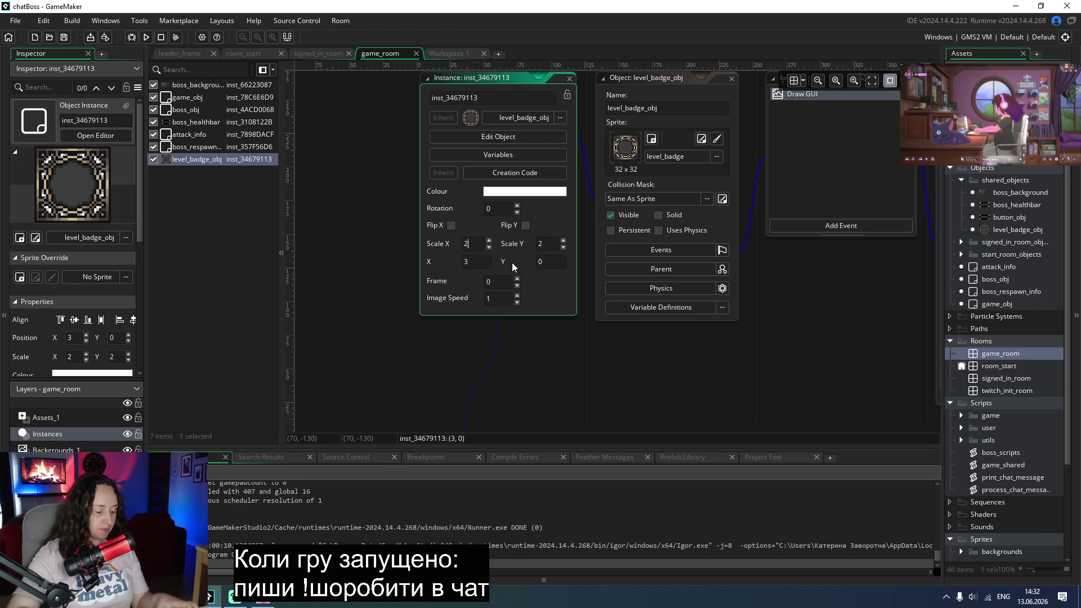
pyautogui.press('BackSpace')
pyautogui.write('1.7')
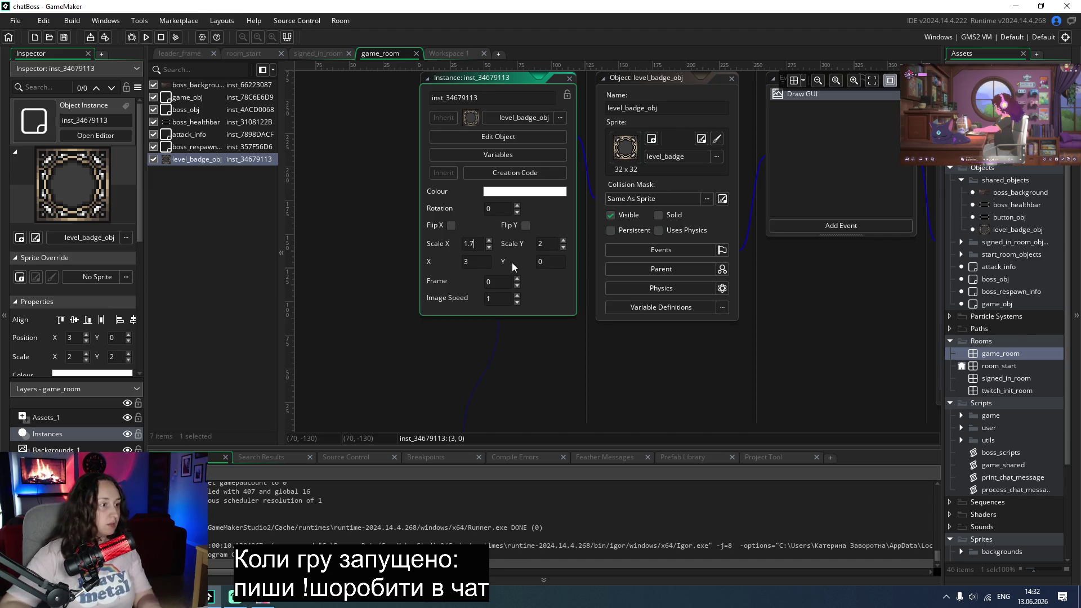
pyautogui.click(550, 243)
pyautogui.press('BackSpace')
pyautogui.write('1.7')
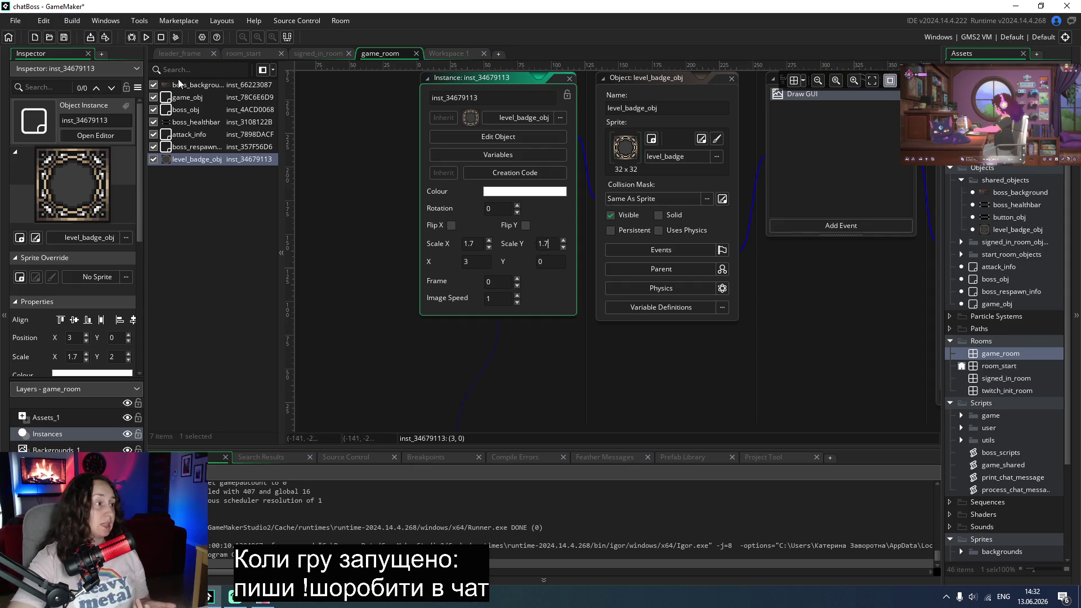
# Run the game into the boss battle to check the resized badge.
pyautogui.click(146, 37)
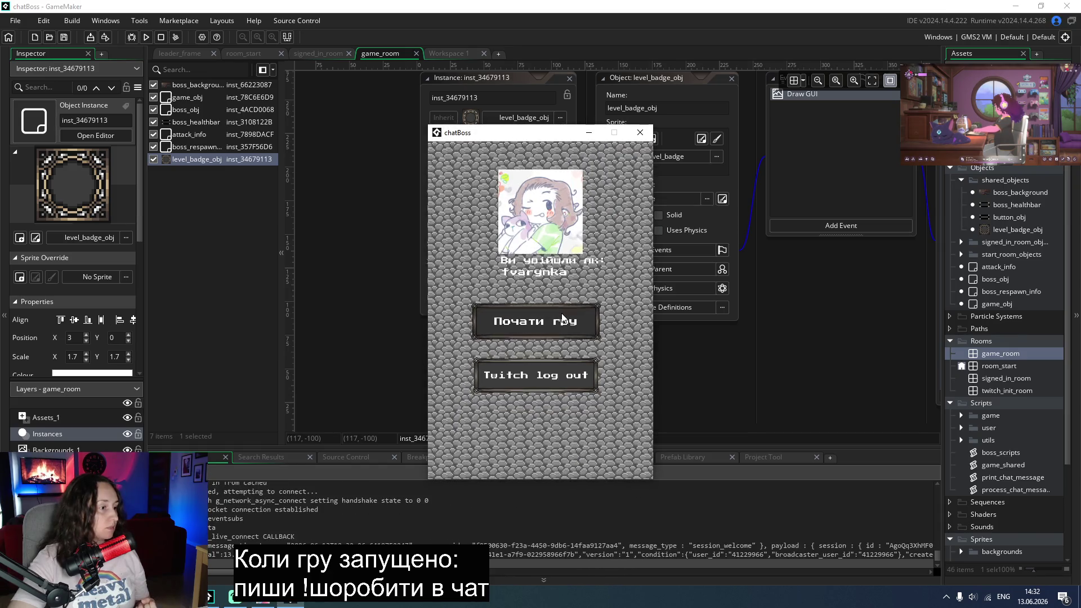
pyautogui.click(557, 320)
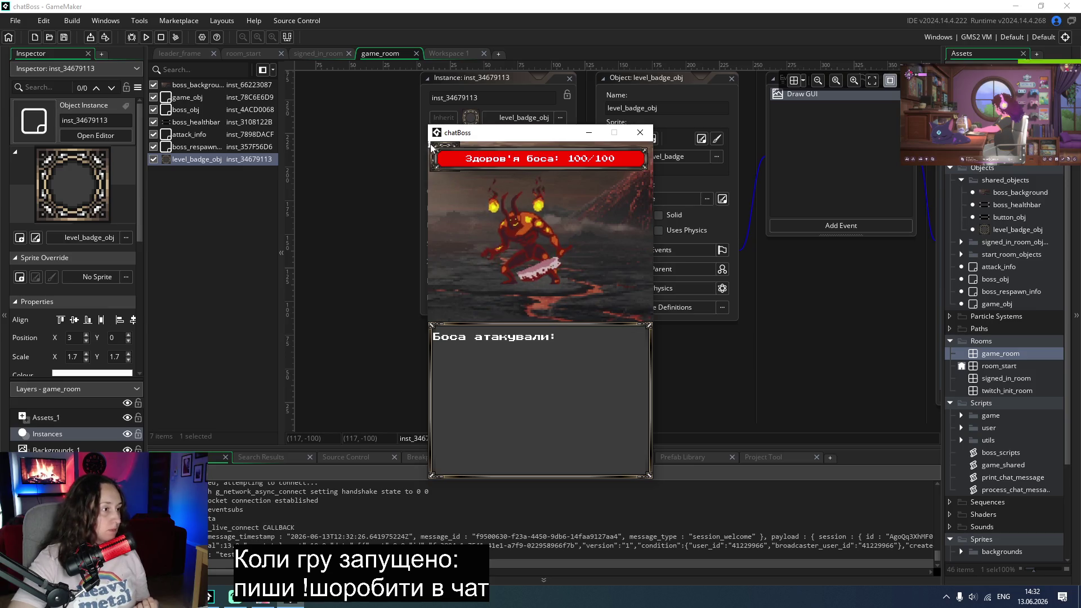
pyautogui.click(642, 136)
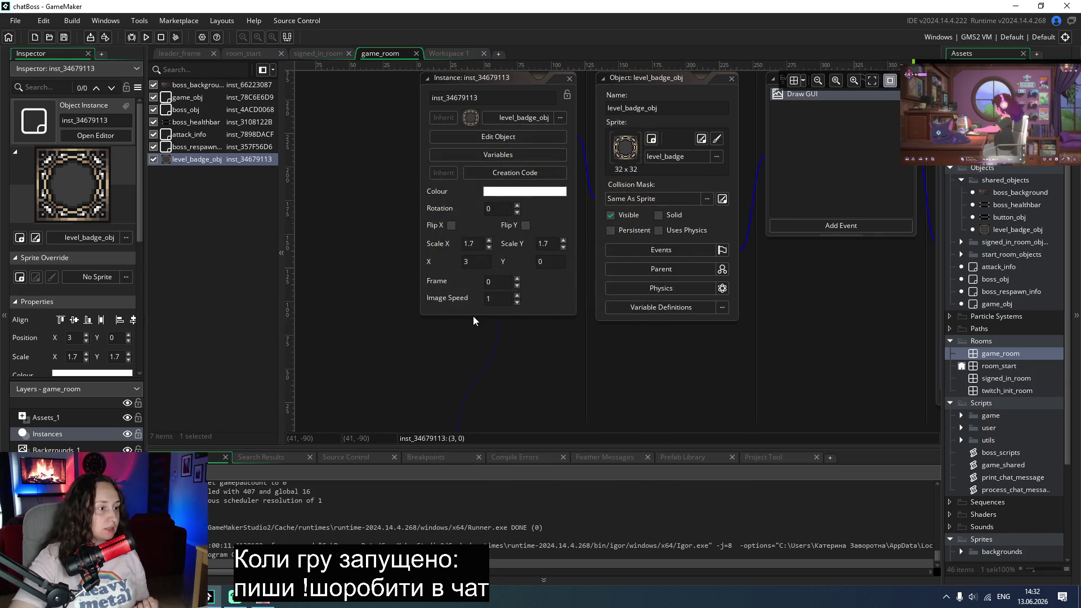
# Nudge the level badge down to about X 5, Y 3.6 beside the healthbar.
pyautogui.scroll(-3, 472, 315)
pyautogui.moveTo(461, 250); pyautogui.dragTo(467, 254)
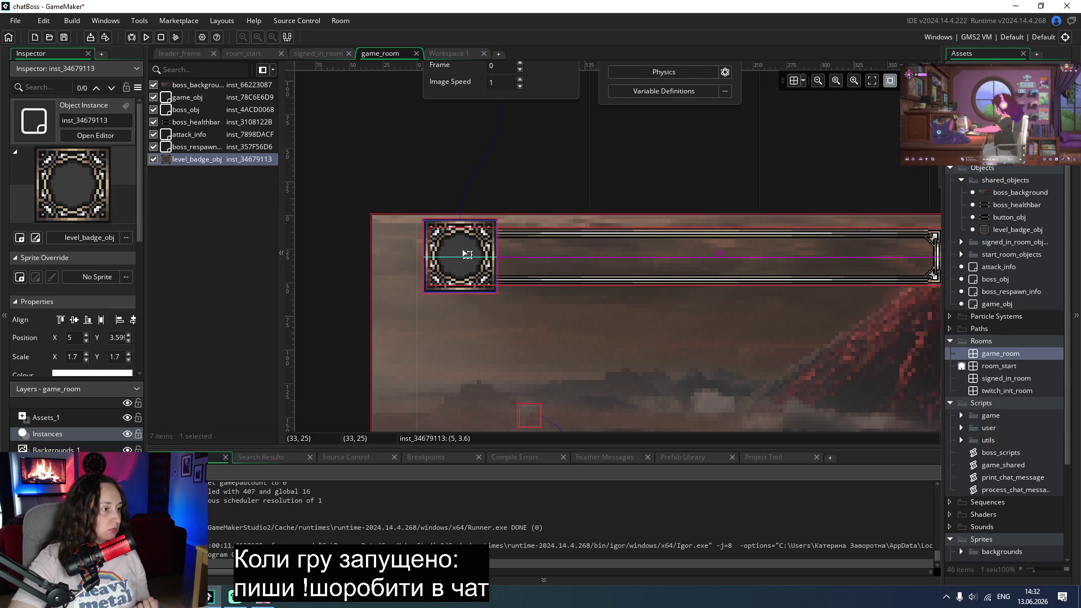
pyautogui.click(579, 325)
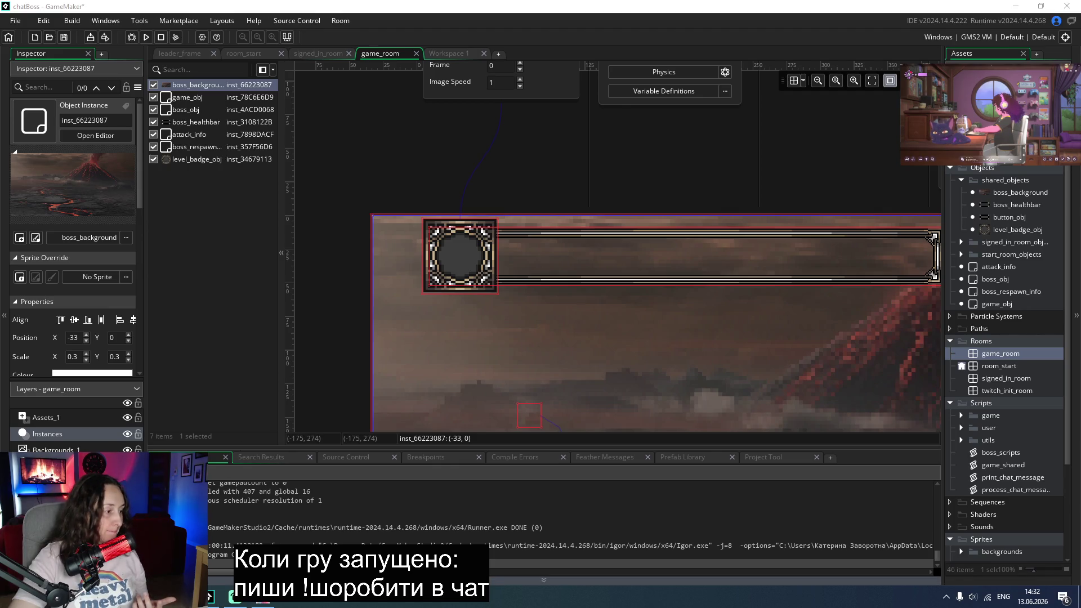
pyautogui.hotkey('alt', 'Tab')
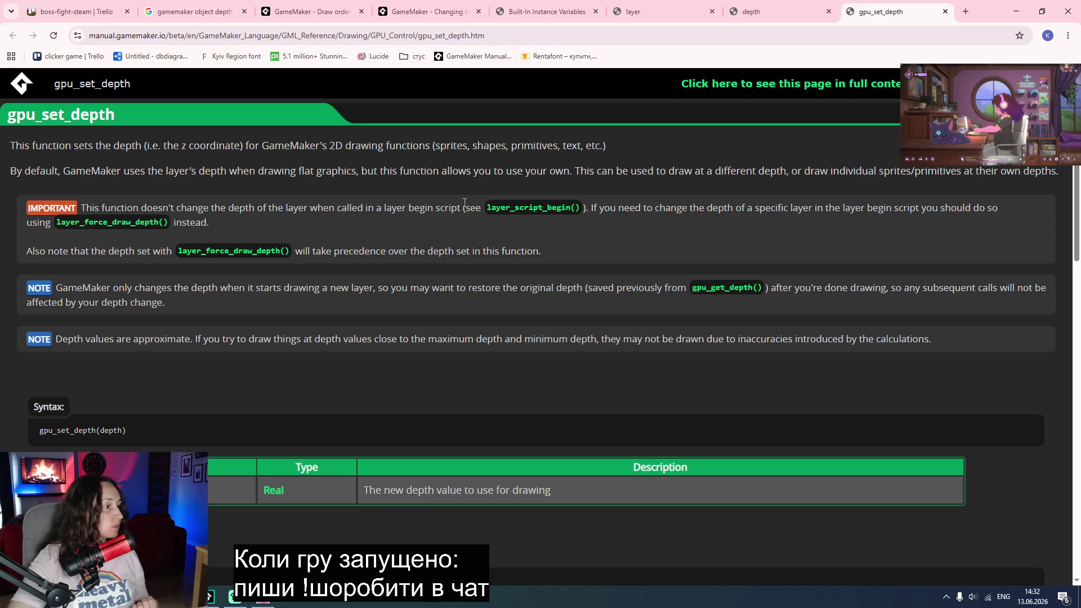
# Open layer_force_draw_depth in a background tab and copy the gpu_set_depth(-y) and draw_self() example lines.
pyautogui.middleClick(129, 224)
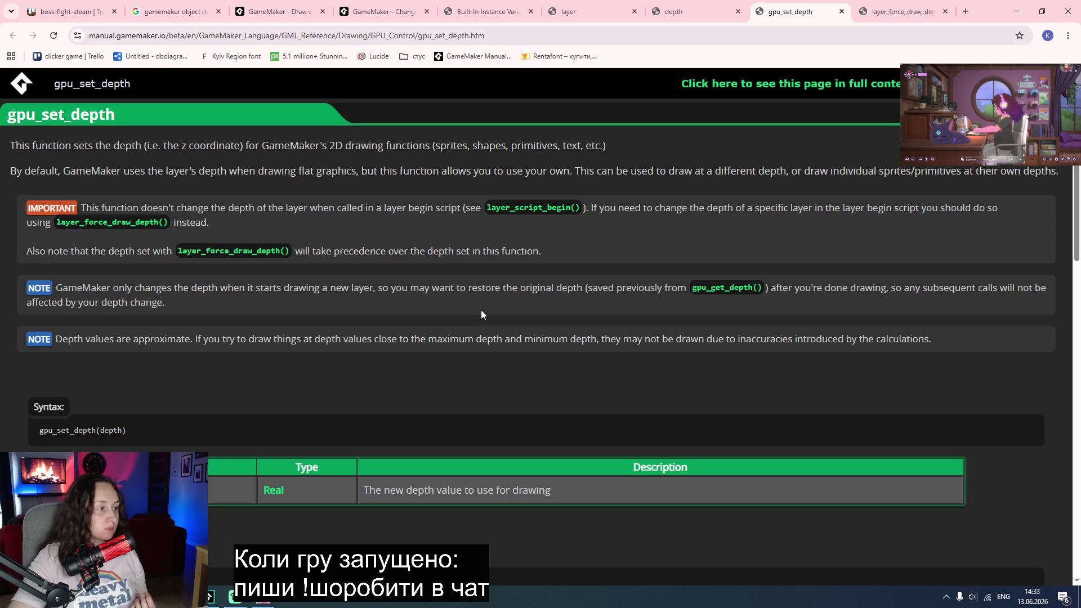
pyautogui.scroll(-2, 481, 311)
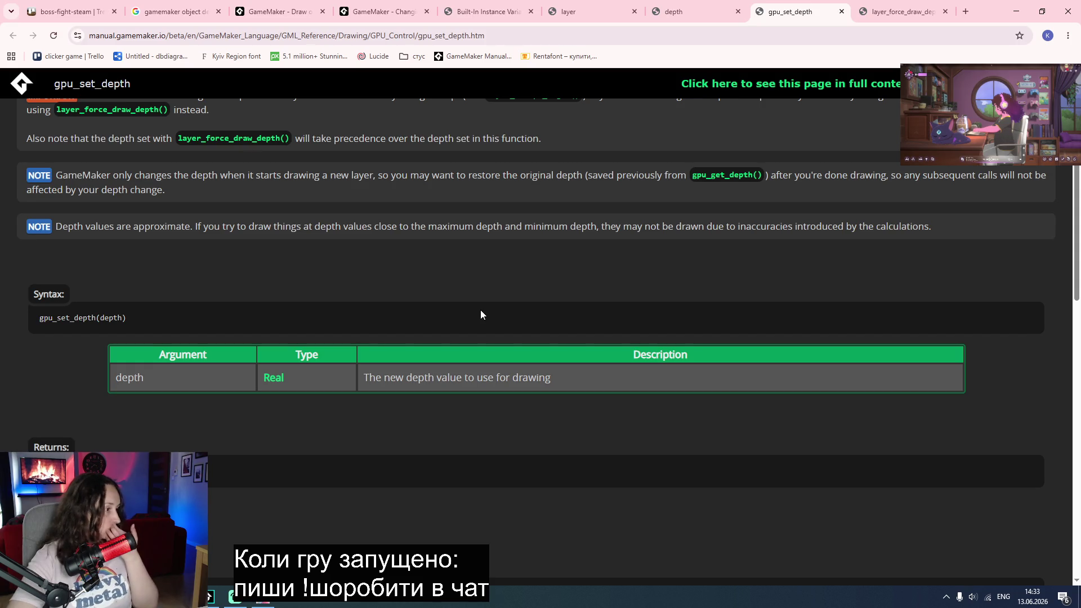
pyautogui.scroll(-4, 483, 312)
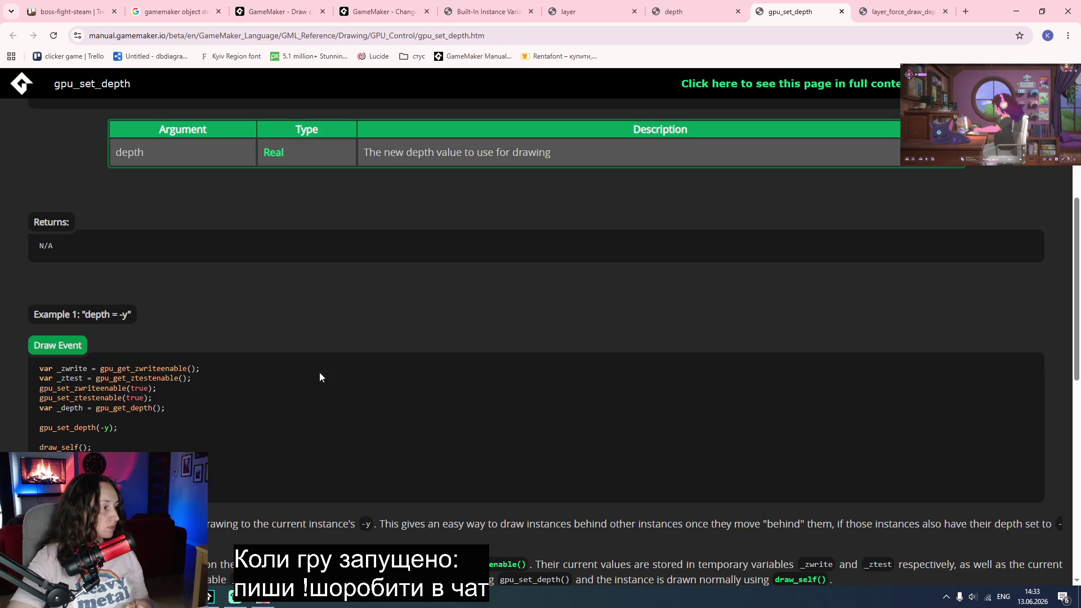
pyautogui.moveTo(92, 448); pyautogui.dragTo(32, 434)
pyautogui.hotkey('ctrl', 'c')
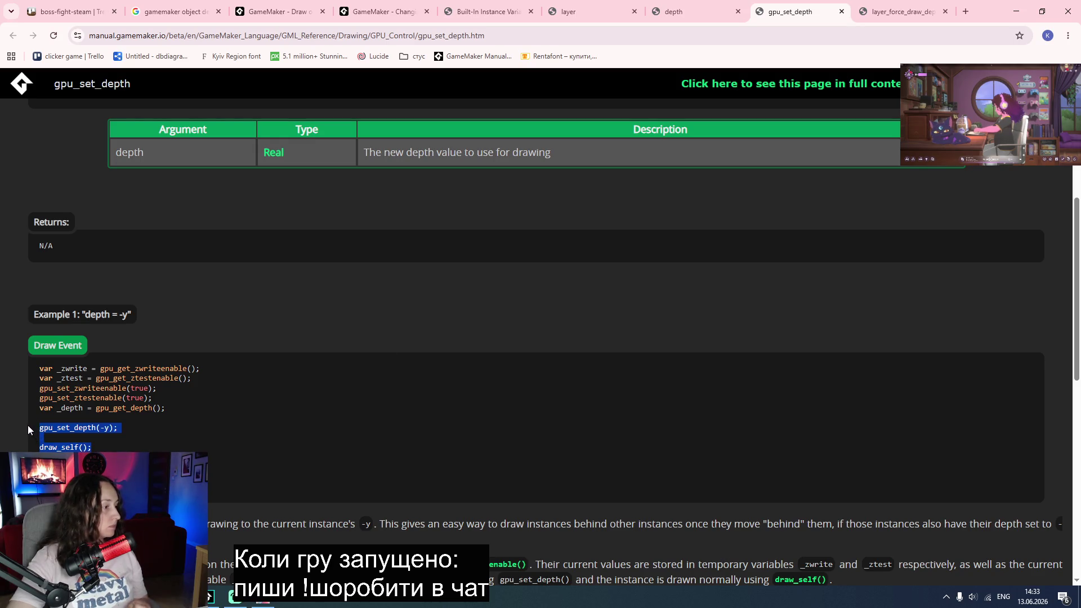
pyautogui.hotkey('alt', 'Tab')
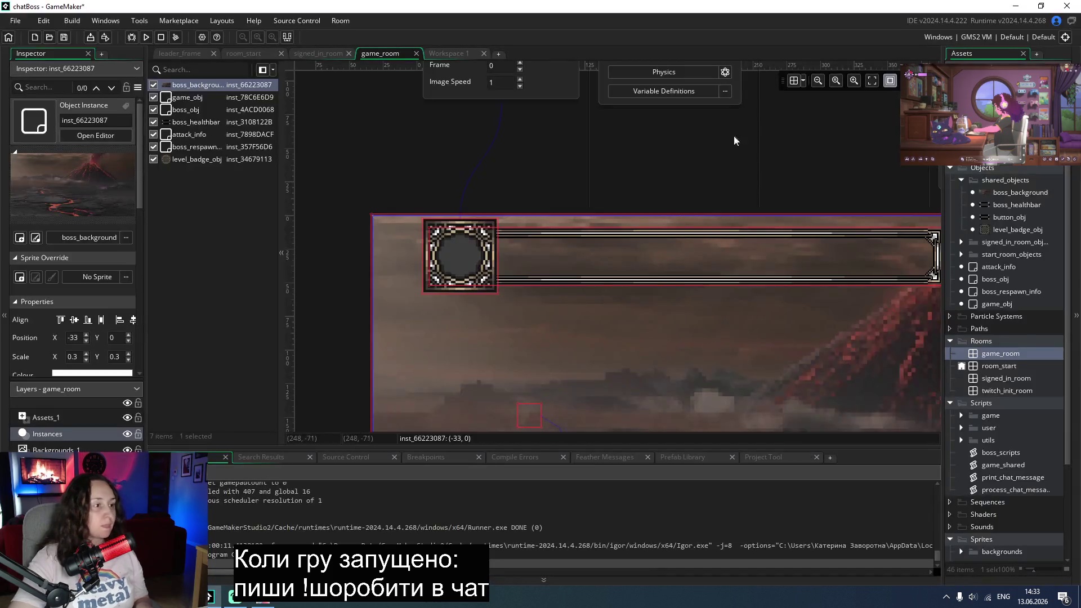
# Add a Draw event to level_badge_obj and paste the gpu_set_depth and draw_self lines.
pyautogui.scroll(3, 590, 245)
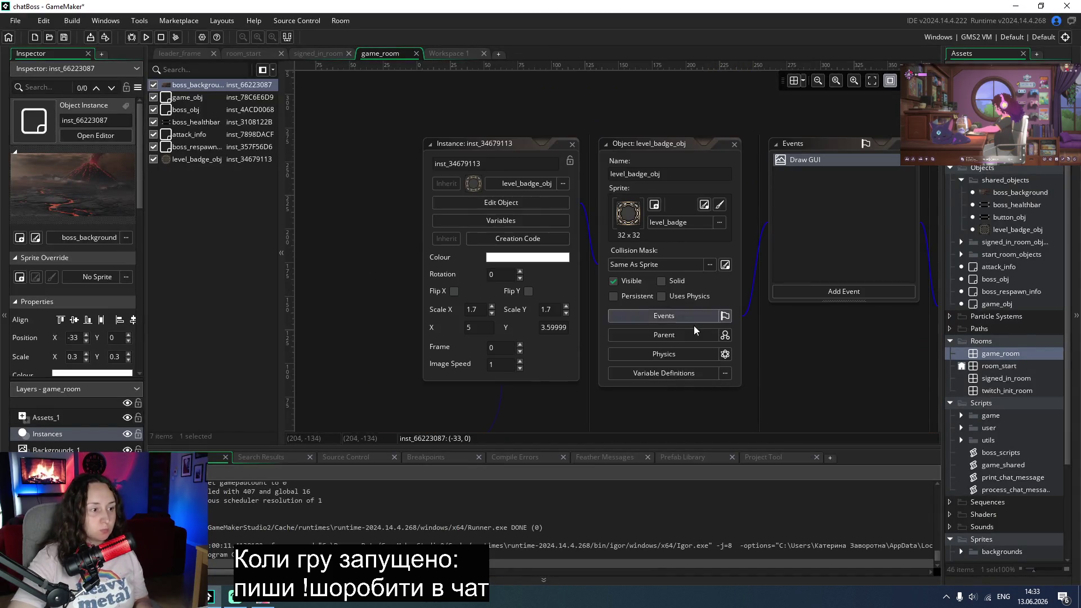
pyautogui.click(842, 291)
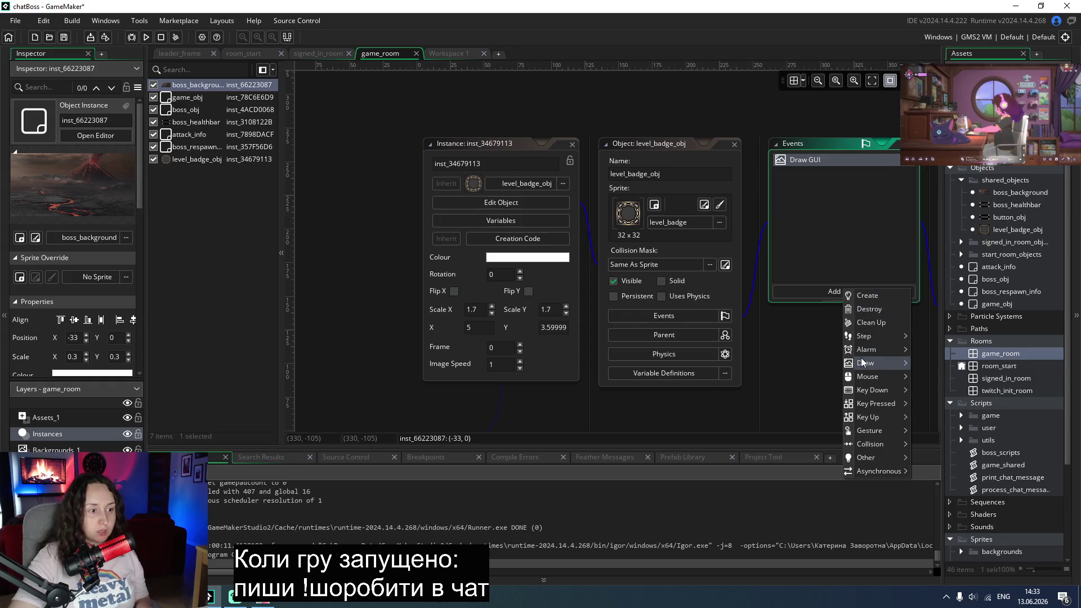
pyautogui.moveTo(923, 360)
pyautogui.click(996, 362)
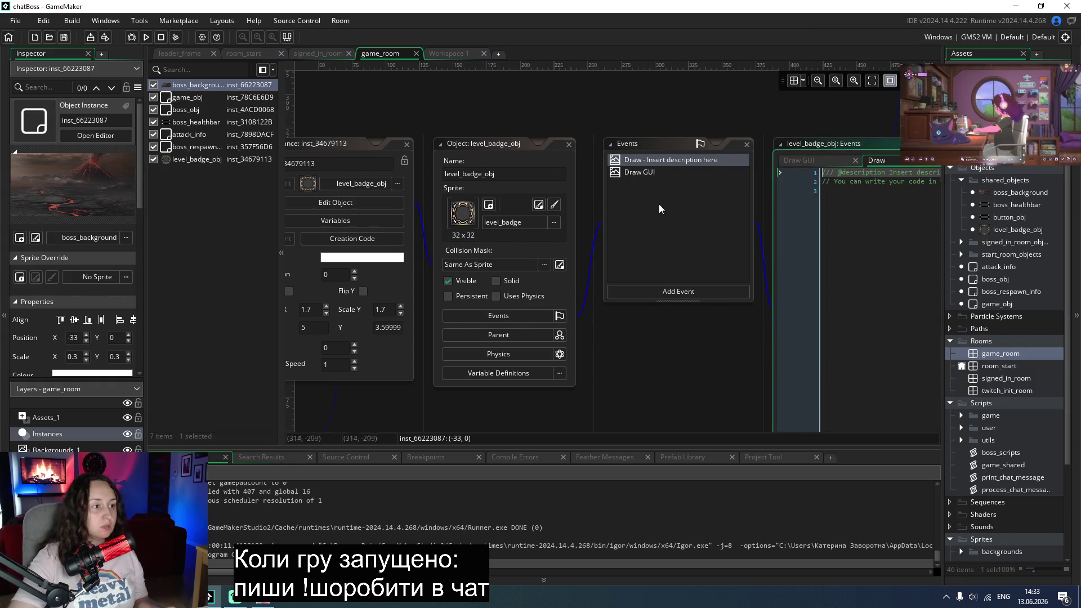
pyautogui.click(657, 171)
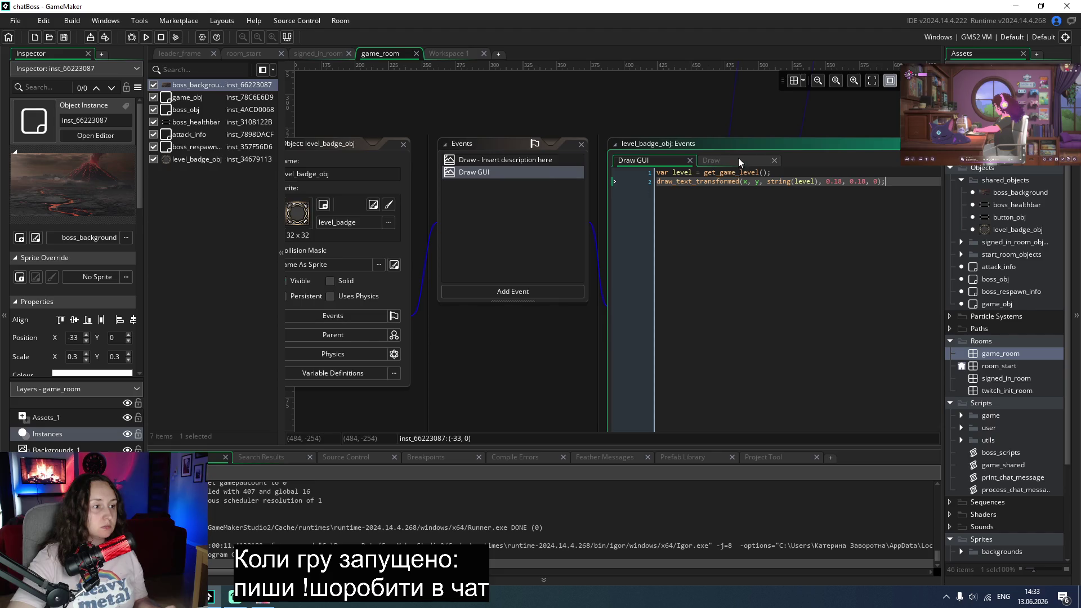
pyautogui.click(739, 161)
pyautogui.hotkey('ctrl', 'v')
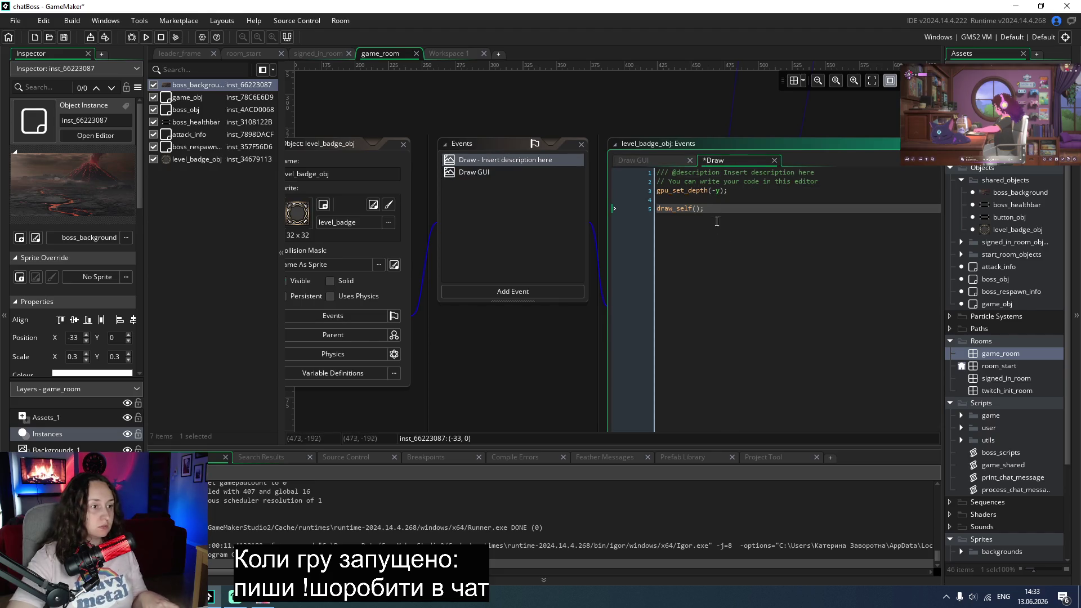
# Set gpu_set_depth's argument to -2 and test in the boss battle.
pyautogui.moveTo(720, 190); pyautogui.dragTo(712, 191)
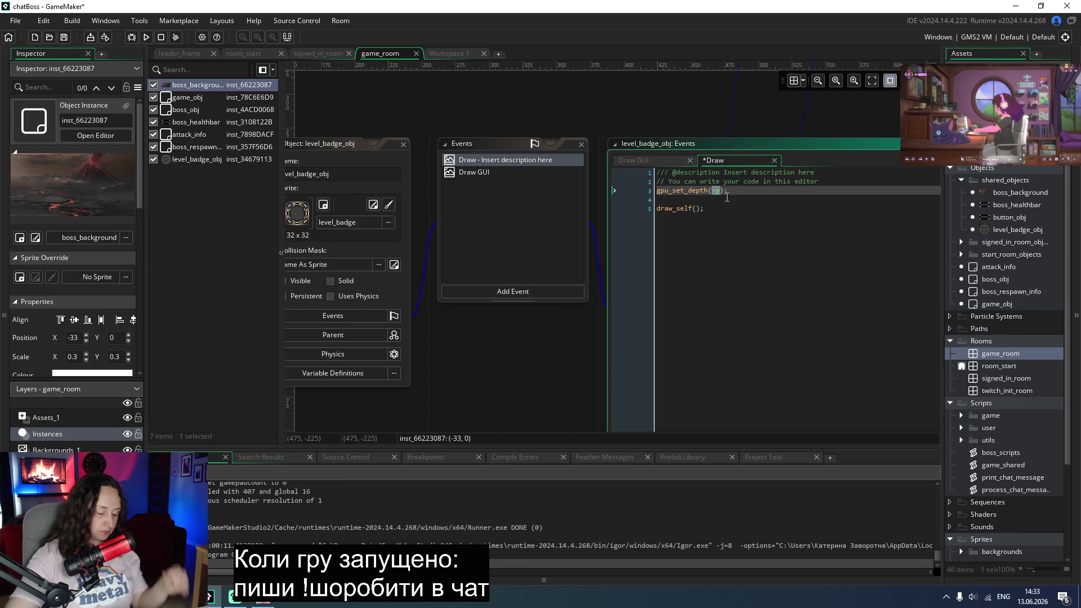
pyautogui.write('-2')
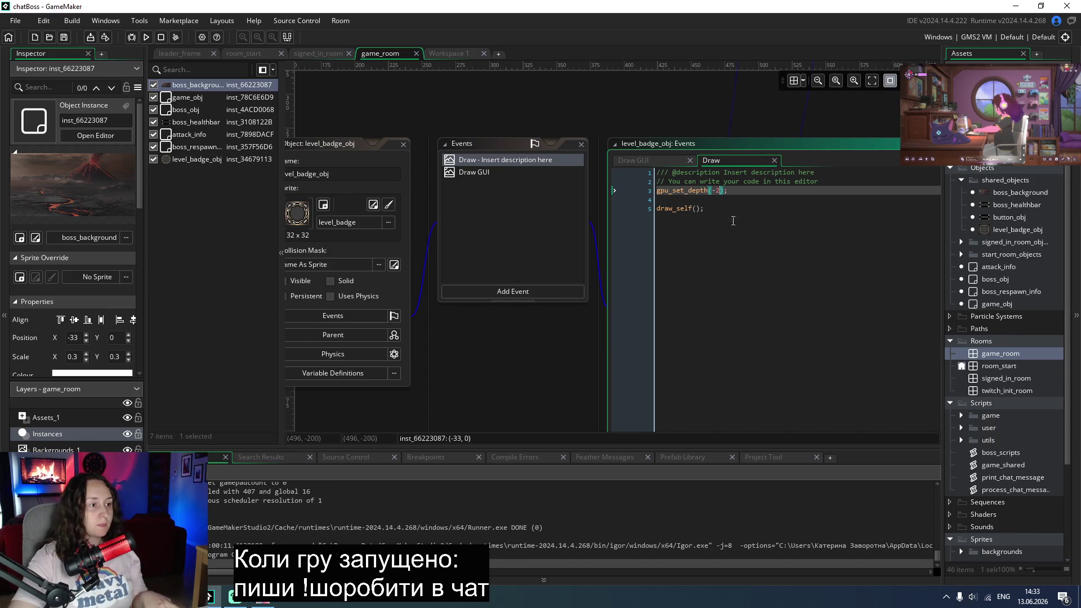
pyautogui.click(144, 37)
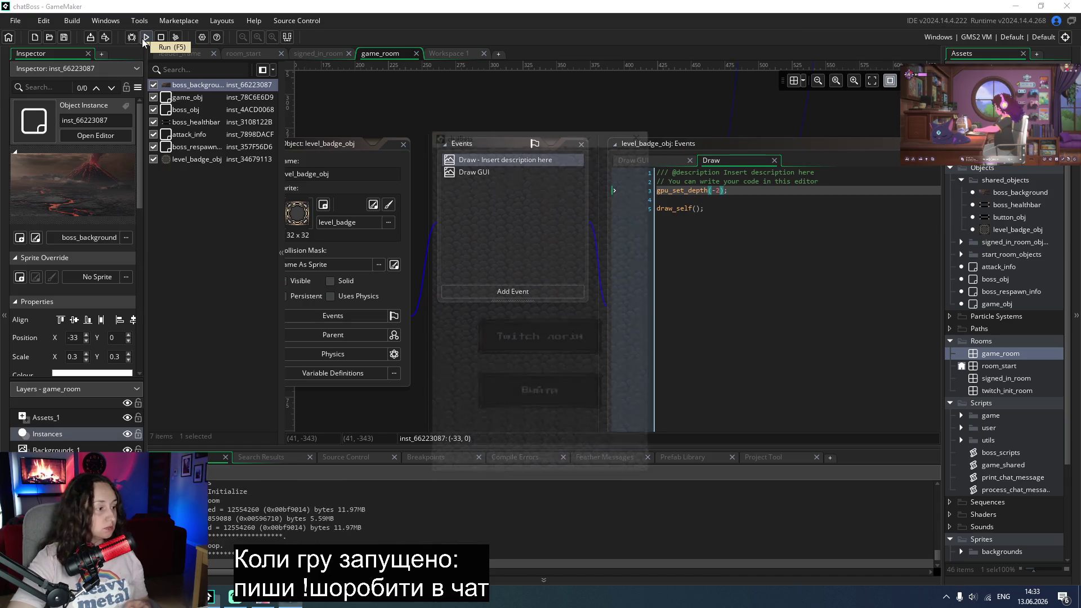
pyautogui.click(518, 322)
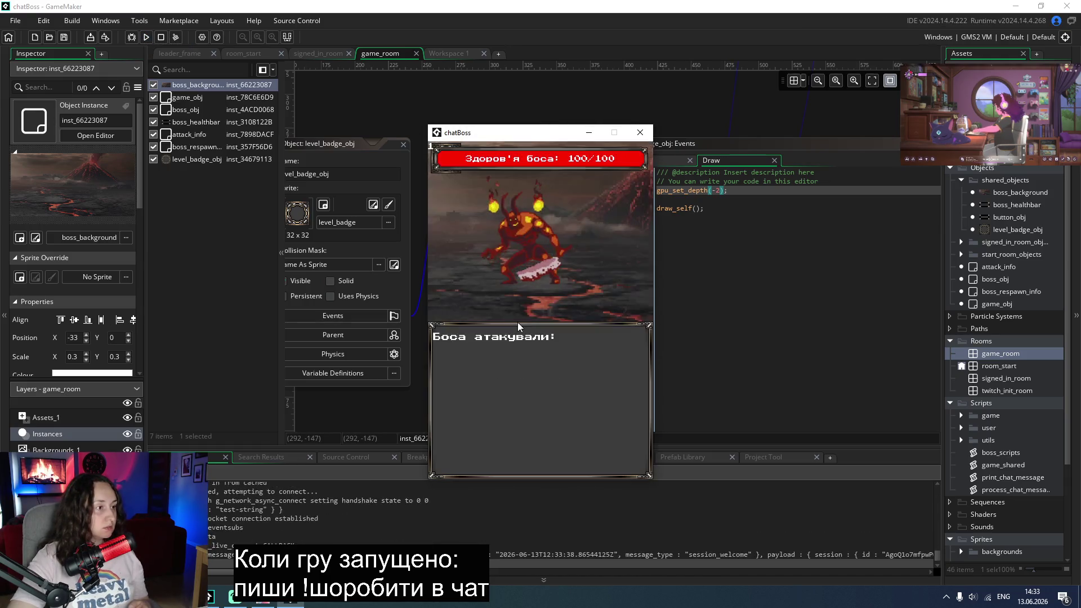
pyautogui.click(640, 134)
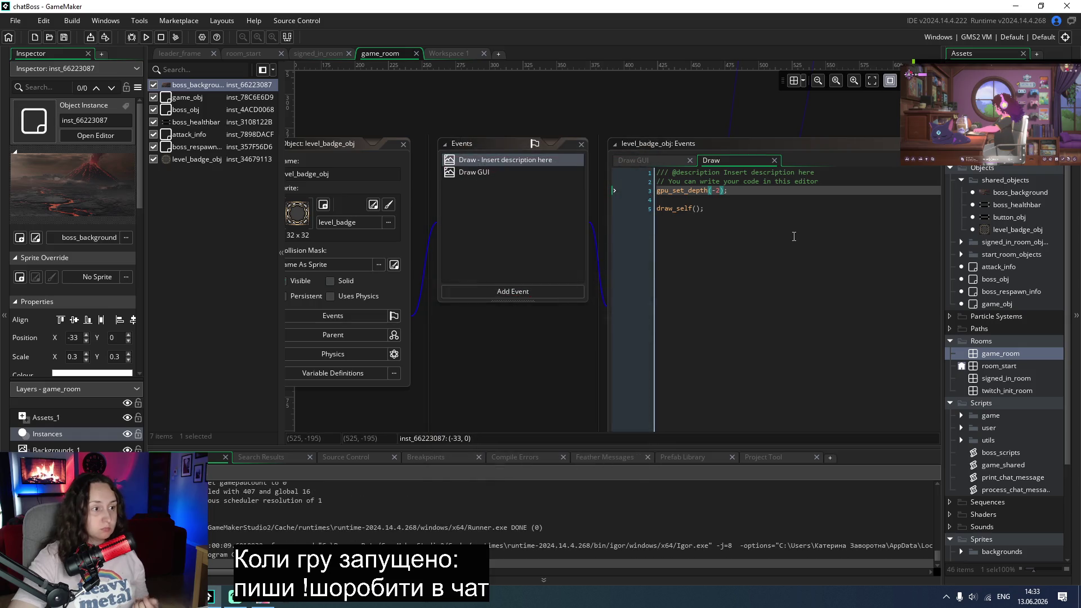
# Change the depth argument to -1, save, and test the game again.
pyautogui.click(720, 190)
pyautogui.press('BackSpace')
pyautogui.write('16000')
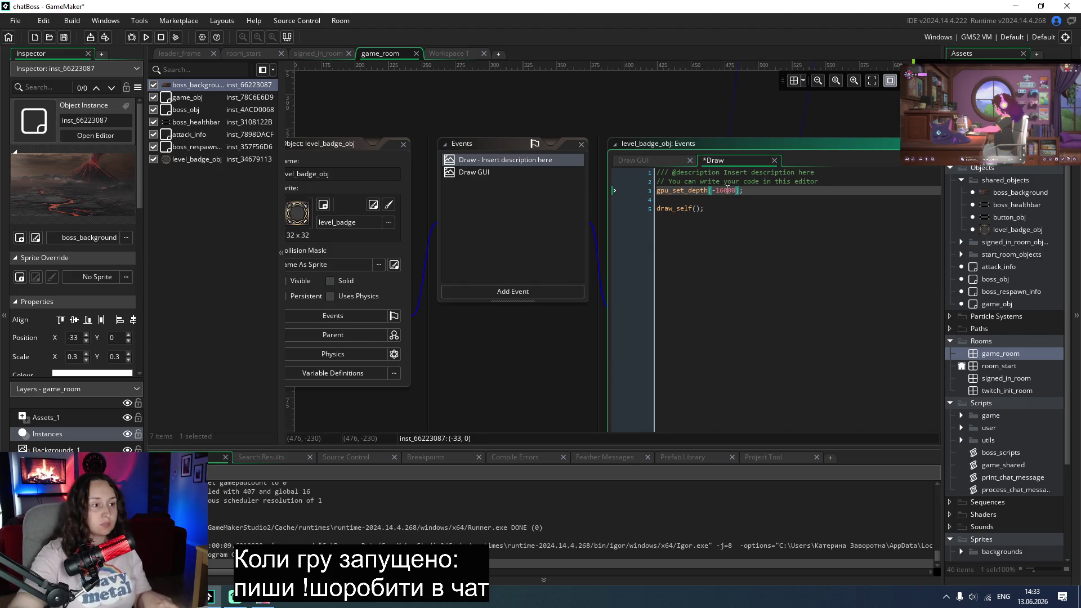
pyautogui.hotkey('ctrl', 's')
pyautogui.click(147, 37)
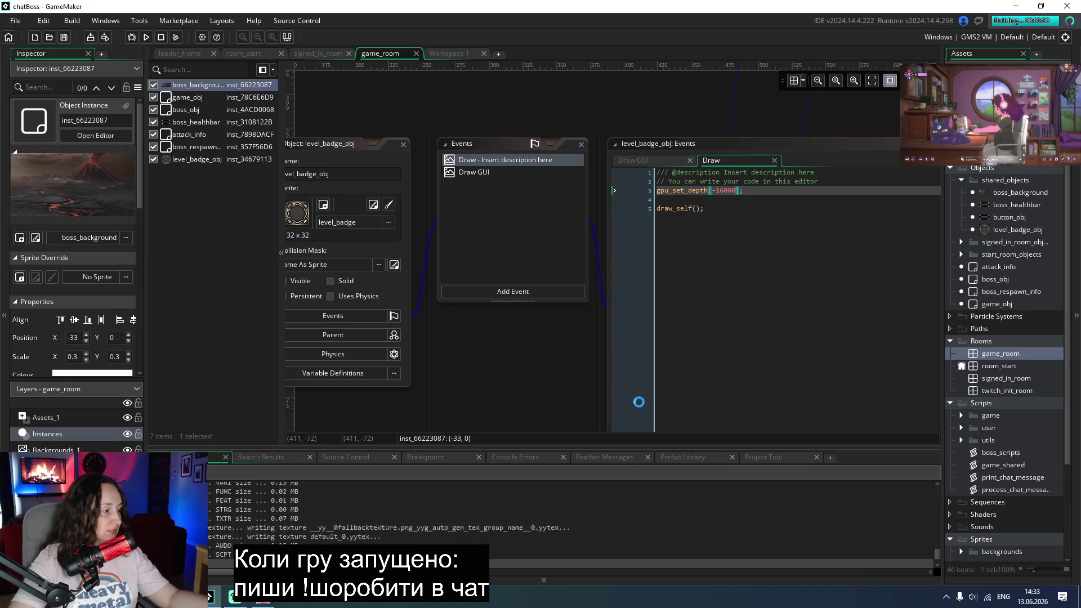
pyautogui.click(563, 349)
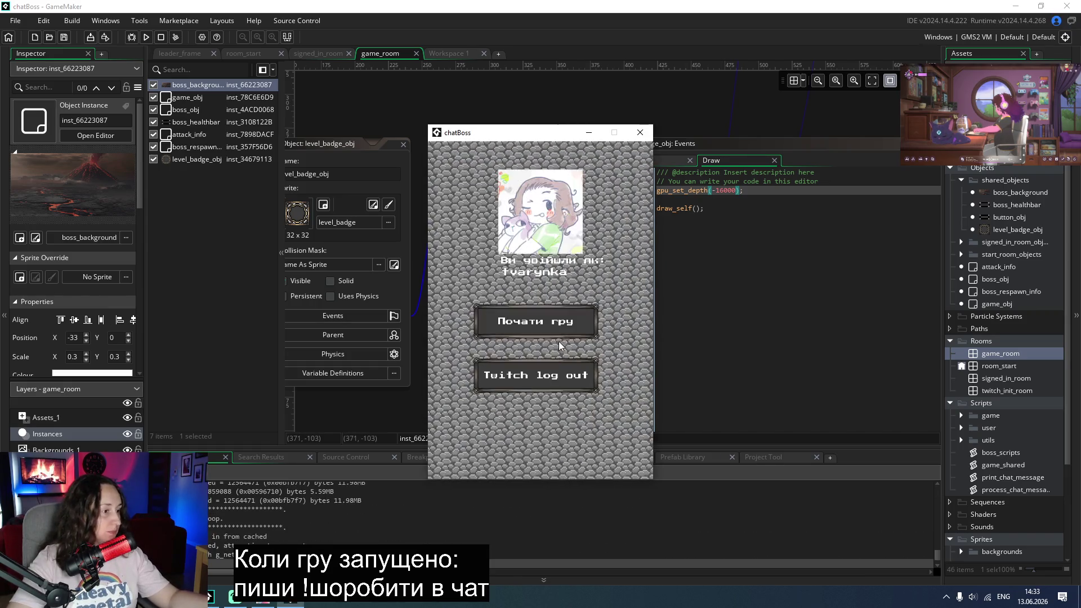
pyautogui.click(559, 326)
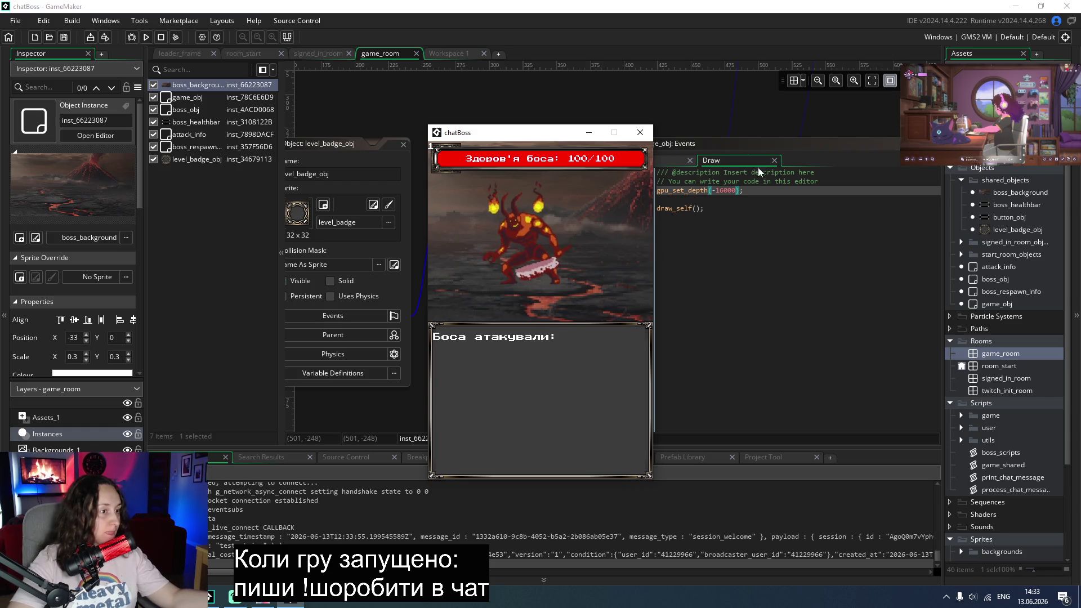
pyautogui.click(640, 132)
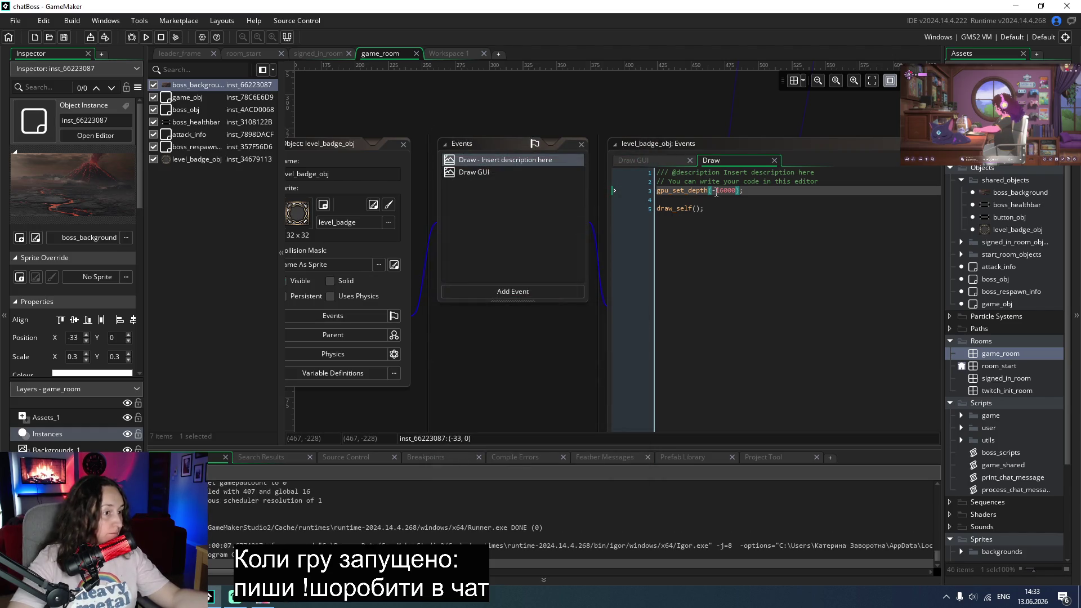
# Make the depth 16000 by removing the minus sign and test in the boss battle.
pyautogui.click(716, 191)
pyautogui.press('BackSpace')
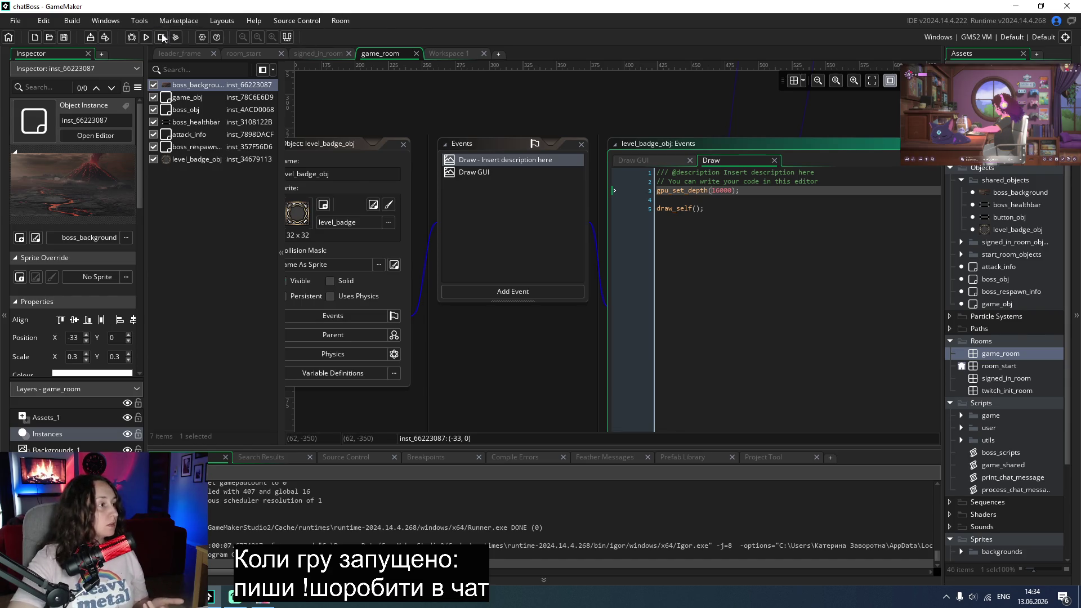
pyautogui.click(147, 37)
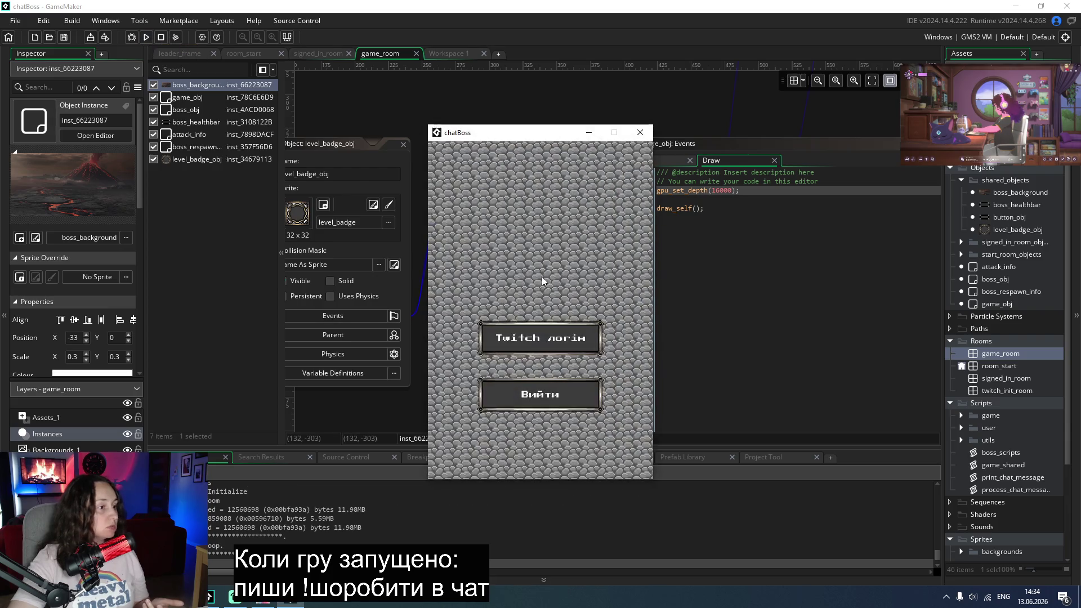
pyautogui.click(537, 344)
pyautogui.click(536, 323)
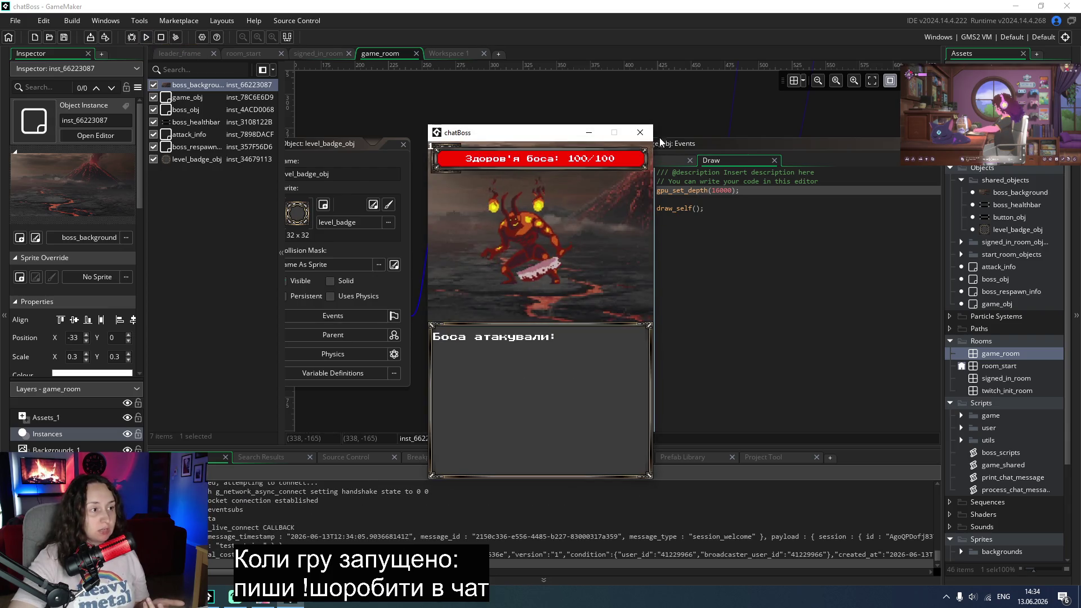
pyautogui.click(641, 133)
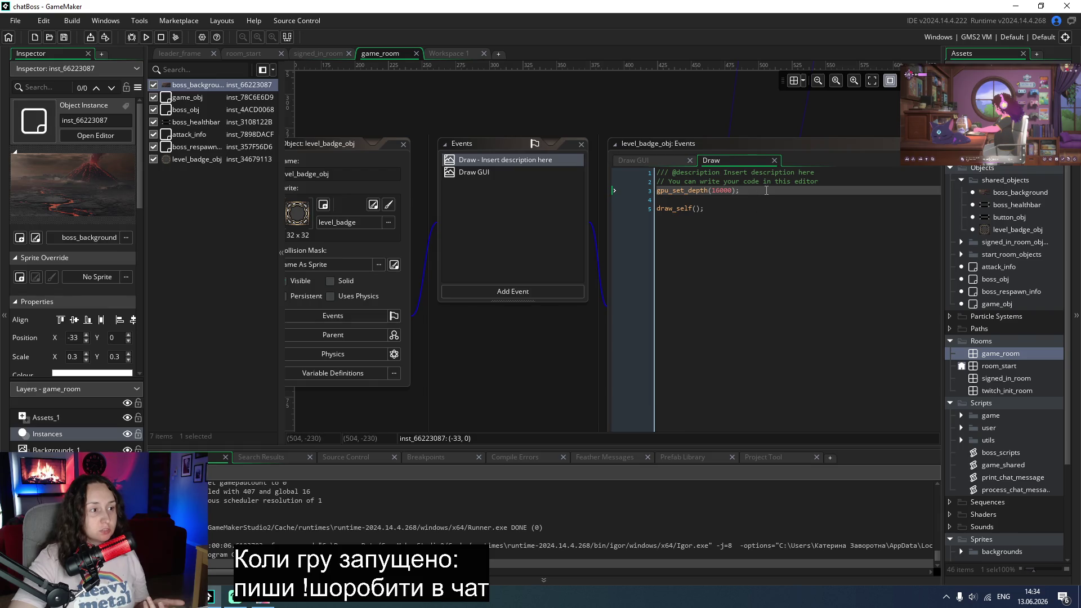
pyautogui.click(766, 190)
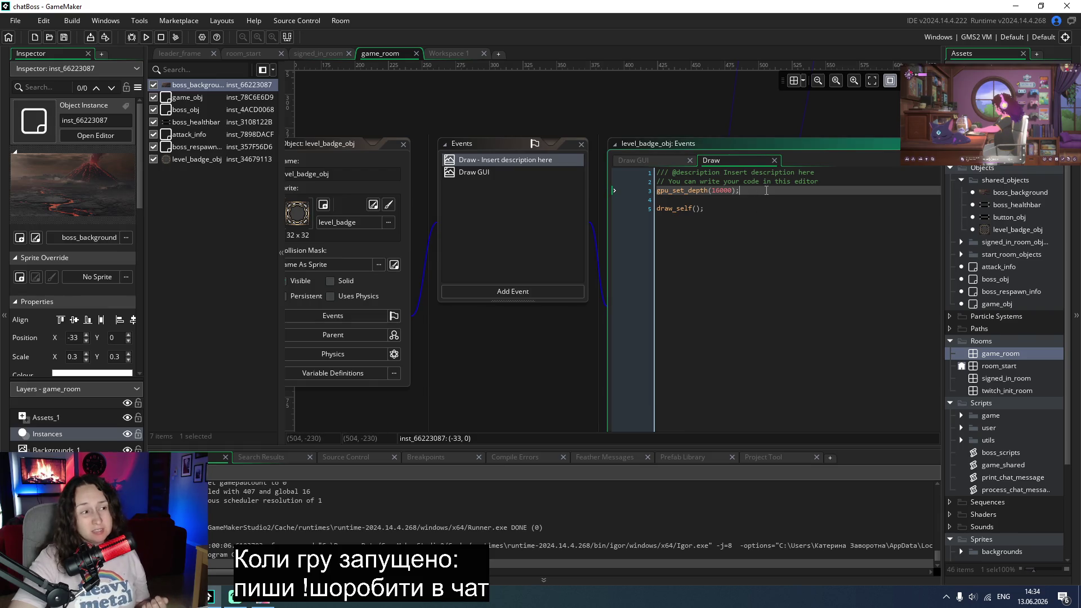
# Delete level_badge_obj's Draw event, confirming the prompt.
pyautogui.rightClick(473, 161)
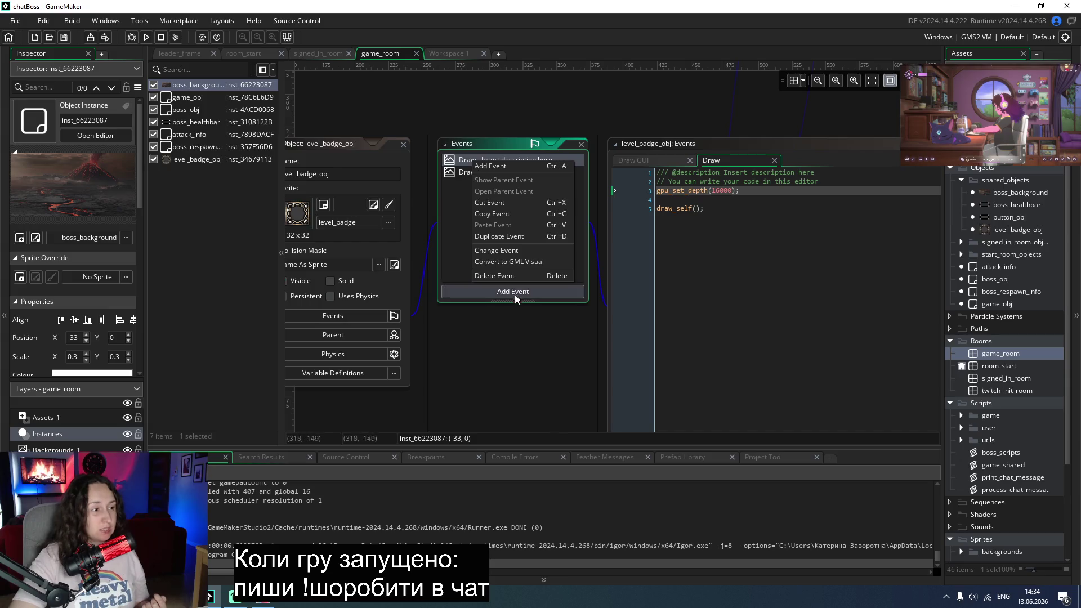
pyautogui.click(516, 276)
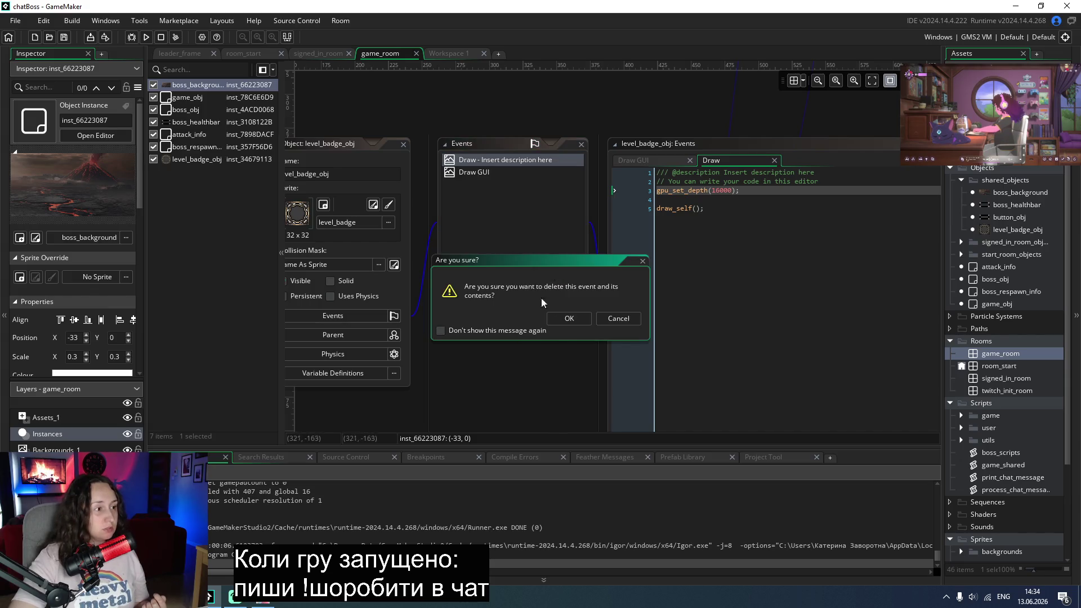
pyautogui.click(567, 318)
# With only the Draw GUI code left, check the gpu_set_depth manual page and return to GameMaker.
pyautogui.click(787, 325)
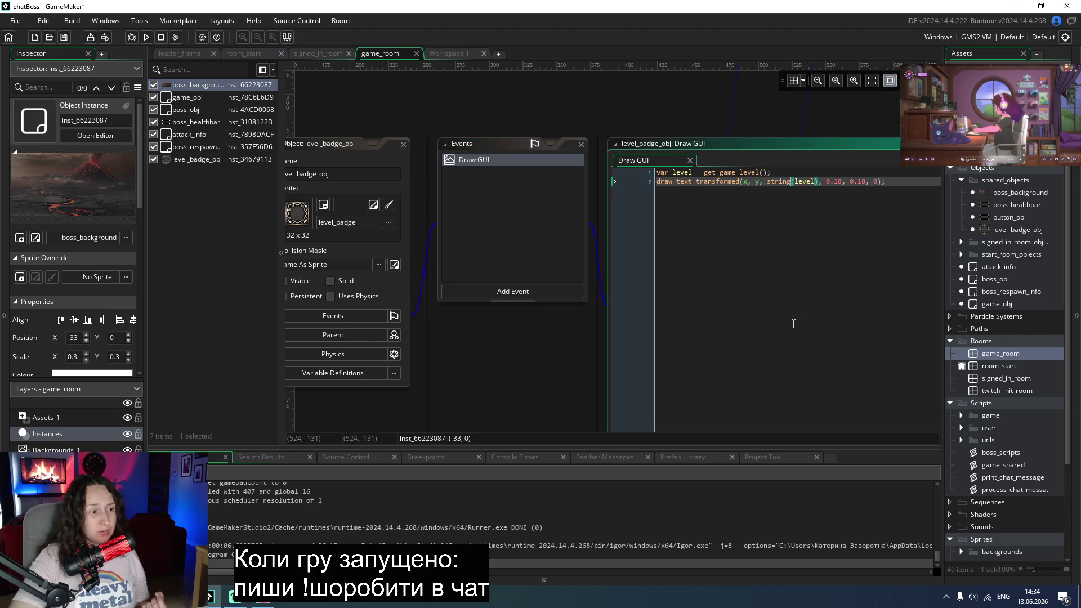
pyautogui.hotkey('alt', 'Tab')
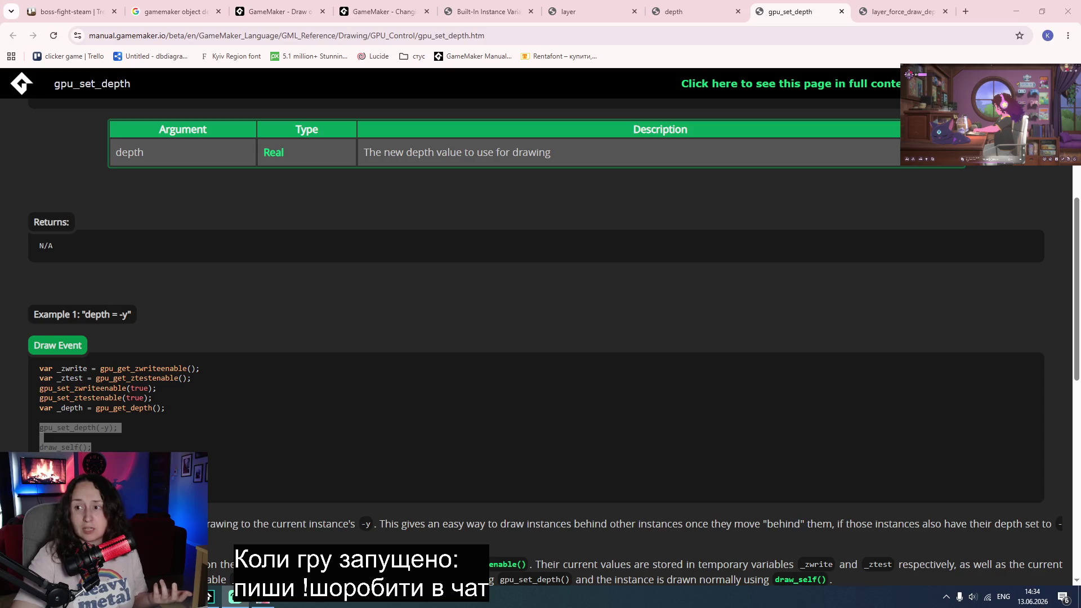
pyautogui.click(209, 598)
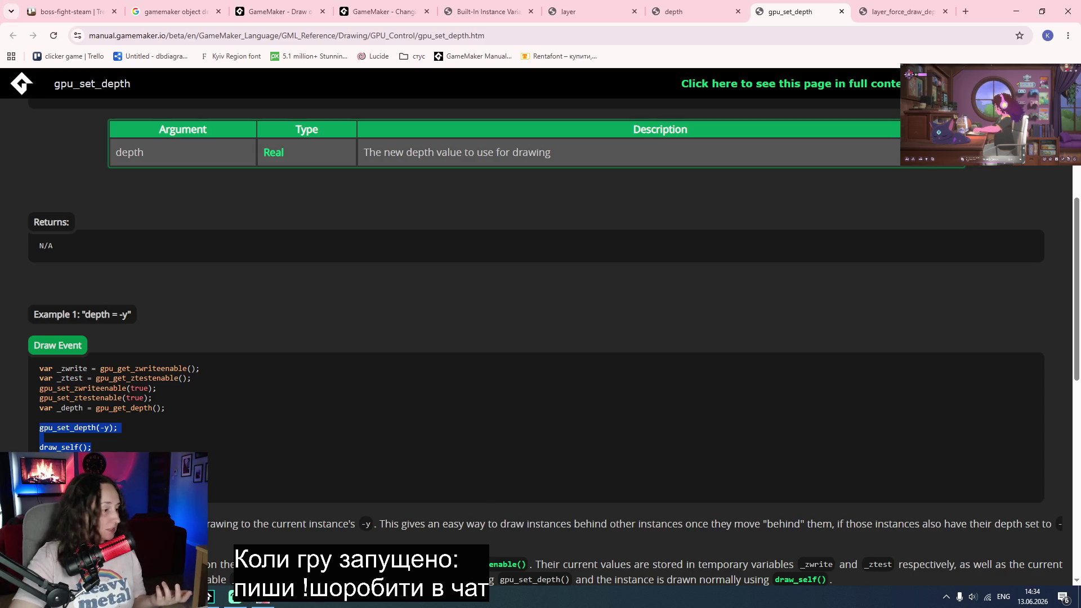
pyautogui.click(209, 598)
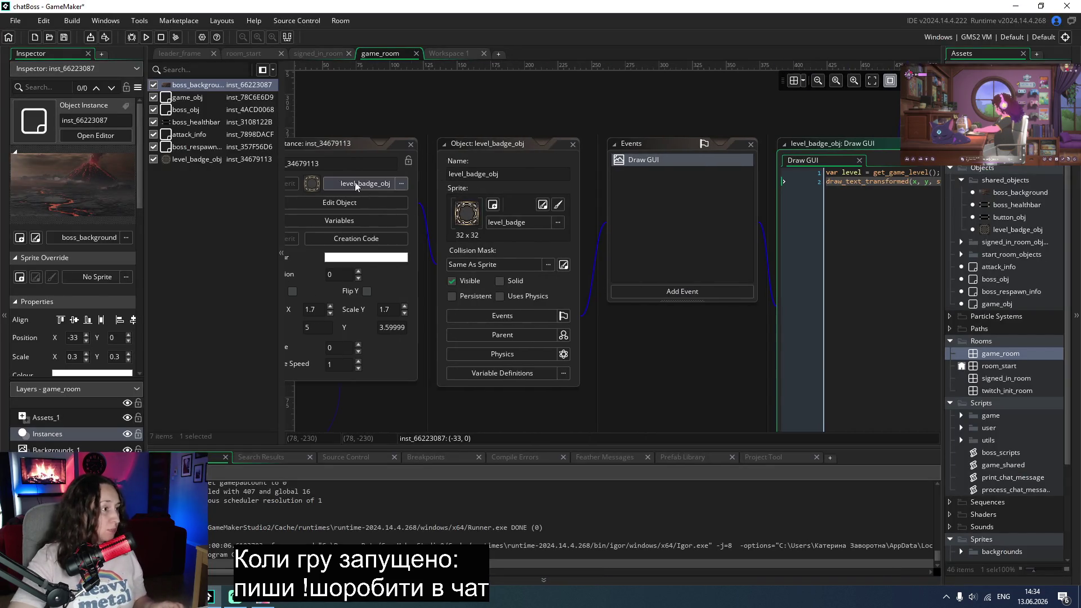
# Move the level badge instance to X 10 at the room's top-left.
pyautogui.scroll(-5, 470, 320)
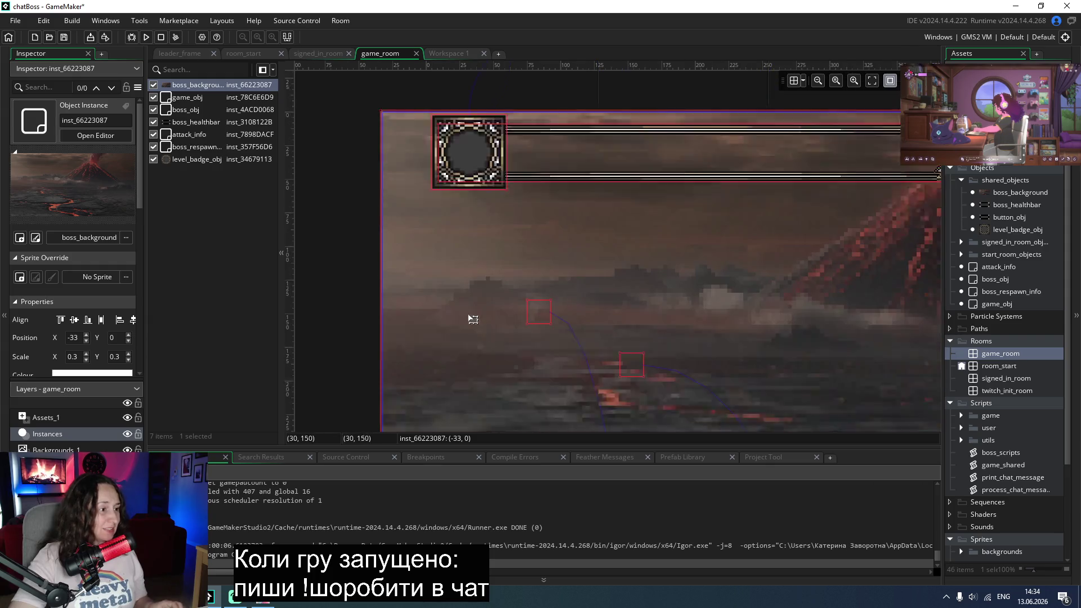
pyautogui.scroll(-3, 466, 269)
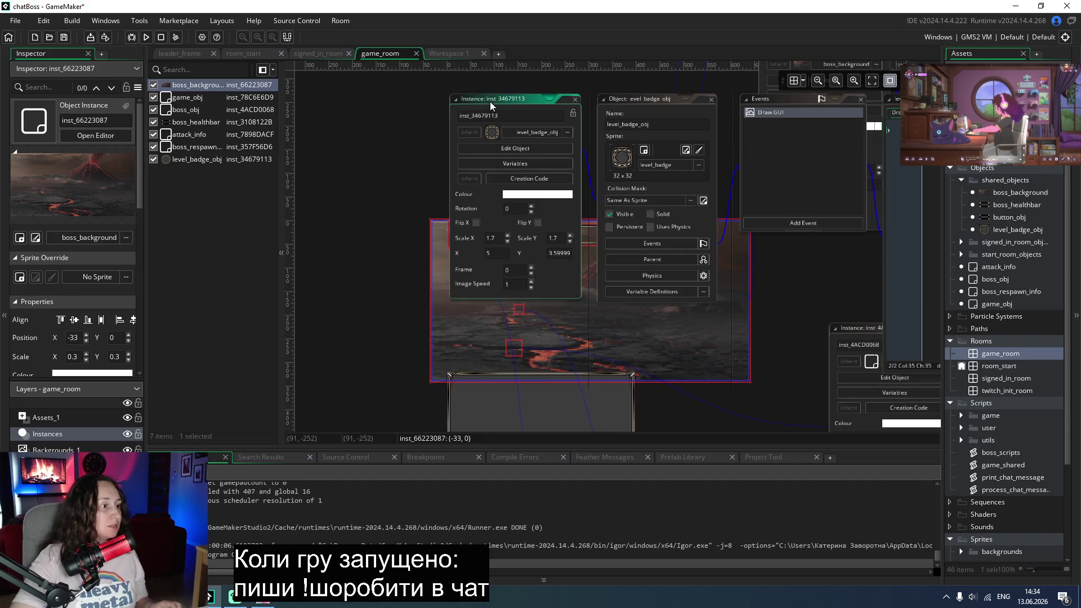
pyautogui.scroll(-3, 489, 102)
pyautogui.scroll(-1, 510, 242)
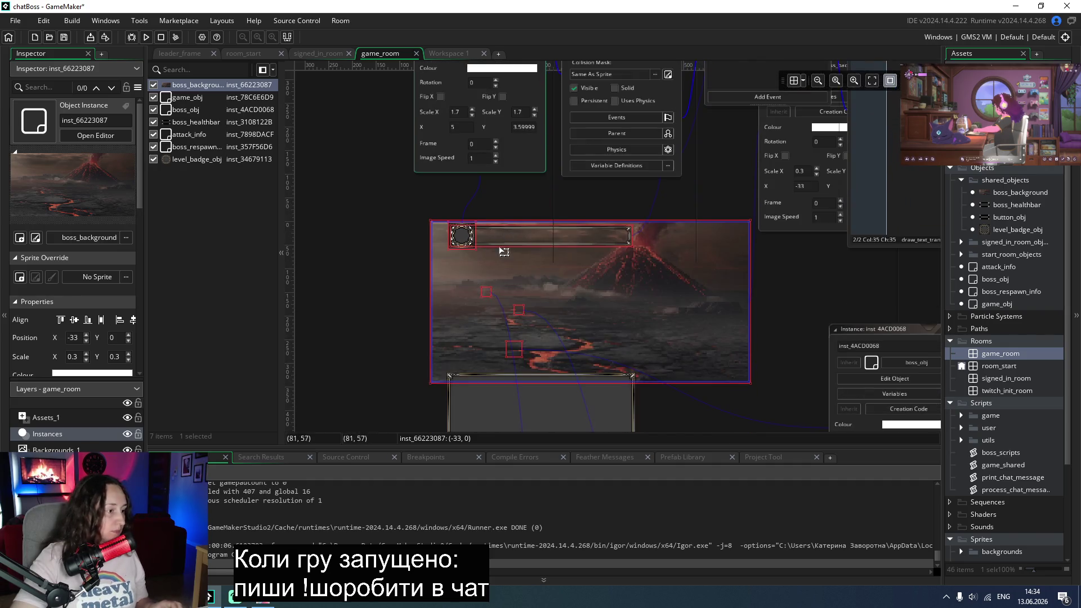
pyautogui.click(459, 236)
pyautogui.moveTo(459, 237); pyautogui.dragTo(461, 237)
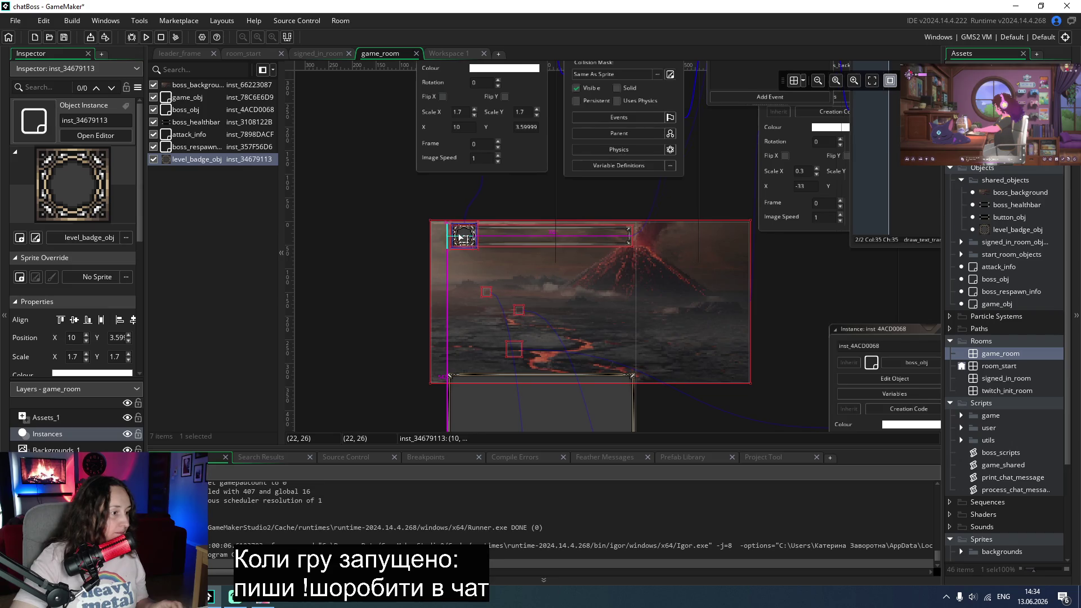
pyautogui.click(509, 273)
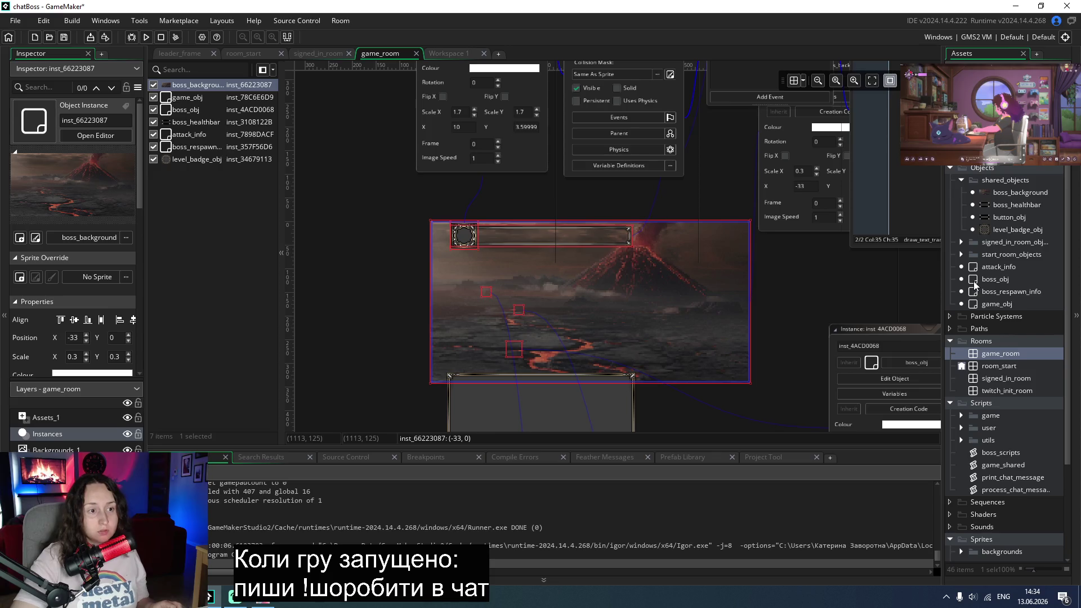
# Drag the boss healthbar's left end in so it starts just right of the badge.
pyautogui.scroll(1, 713, 289)
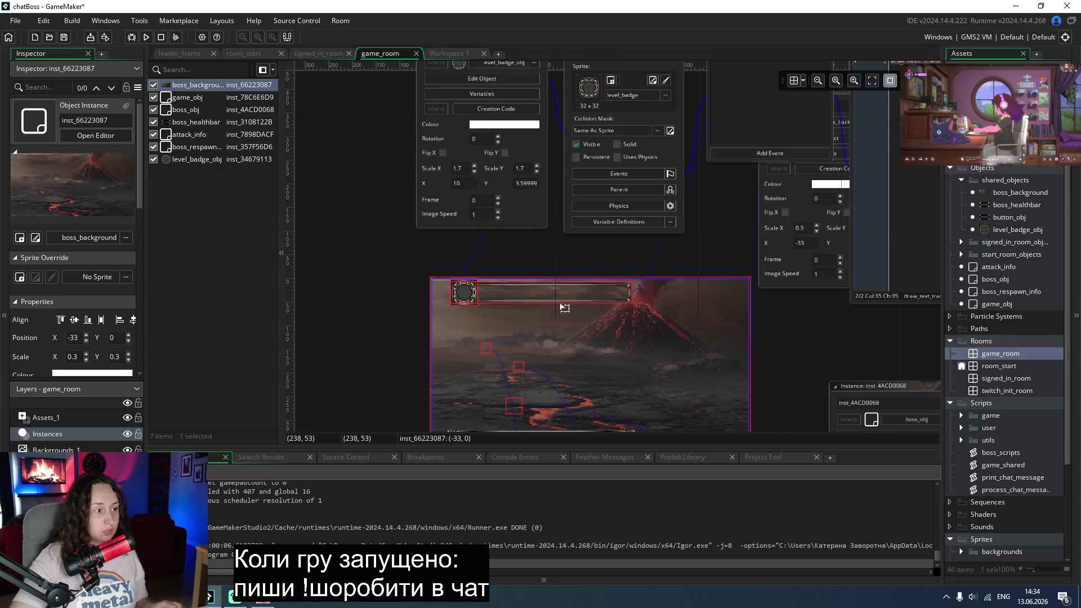
pyautogui.click(552, 299)
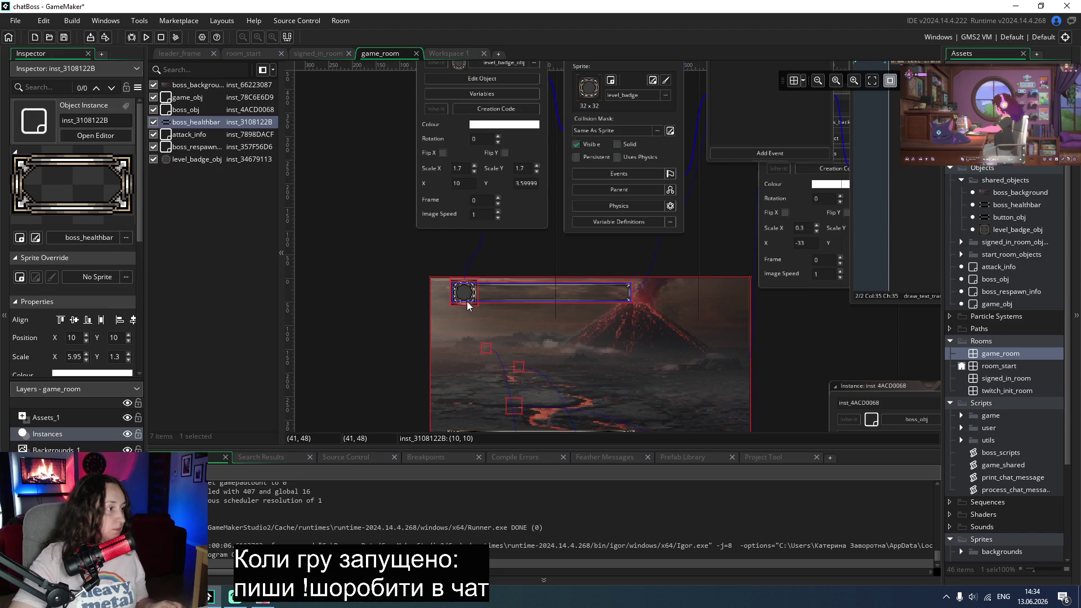
pyautogui.scroll(3, 513, 314)
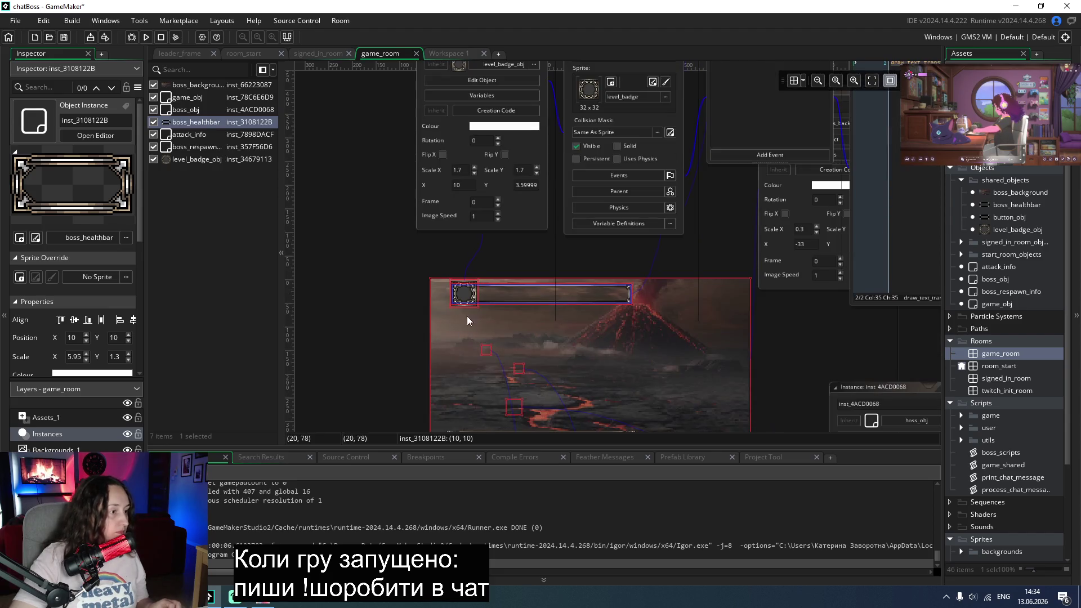
pyautogui.scroll(1, 519, 314)
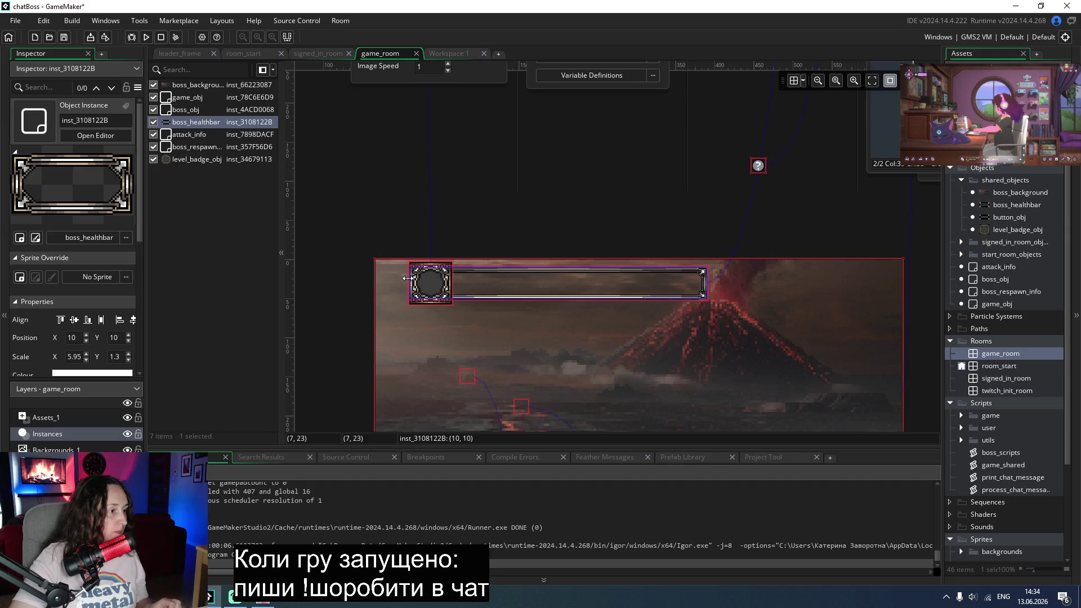
pyautogui.moveTo(410, 279); pyautogui.dragTo(449, 279)
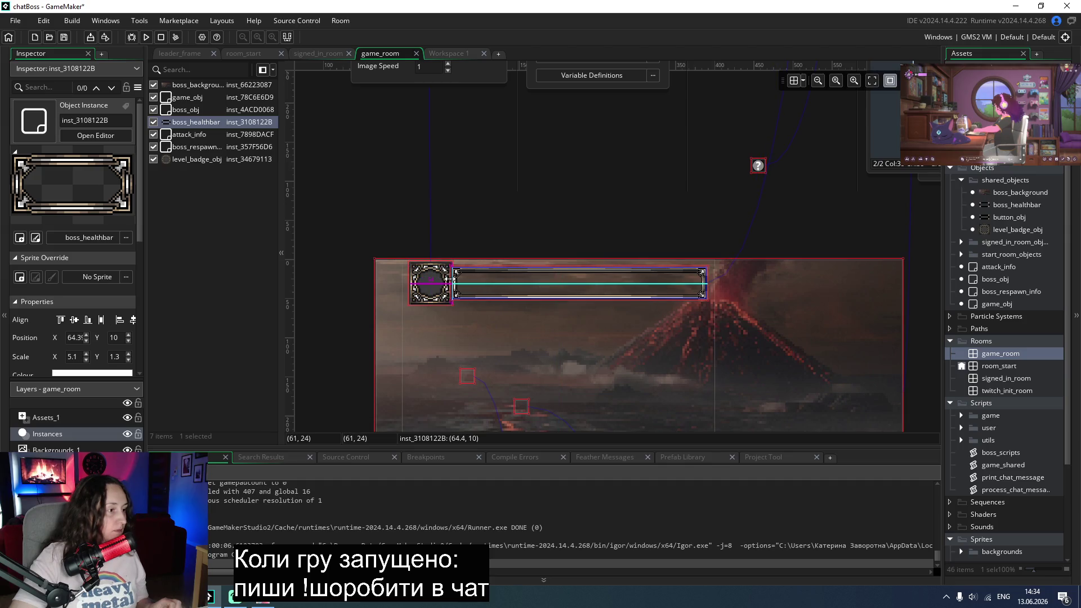
pyautogui.click(522, 324)
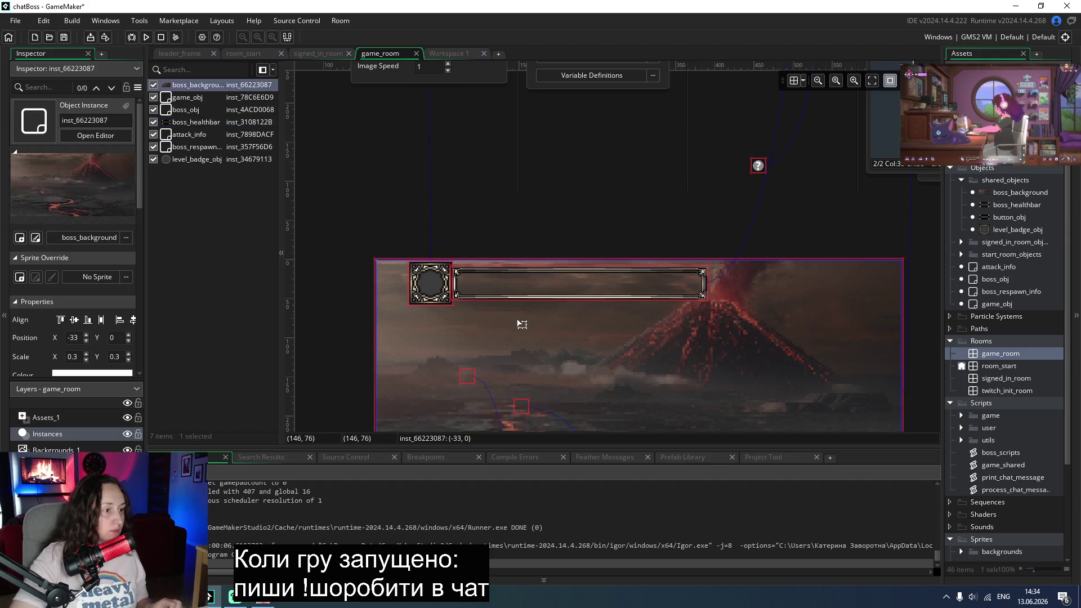
pyautogui.scroll(-3, 556, 364)
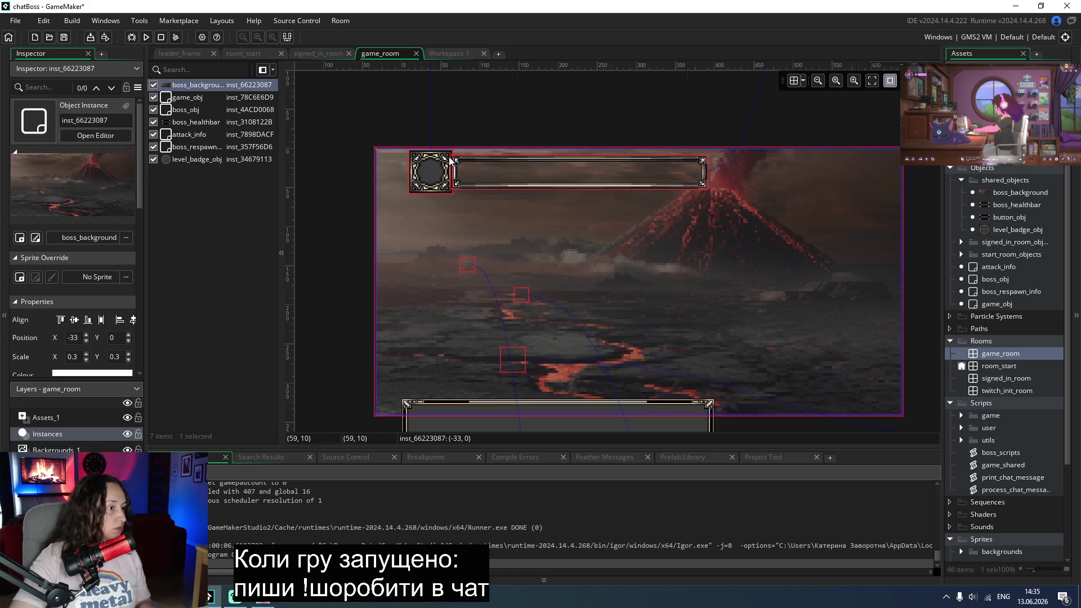
pyautogui.click(448, 156)
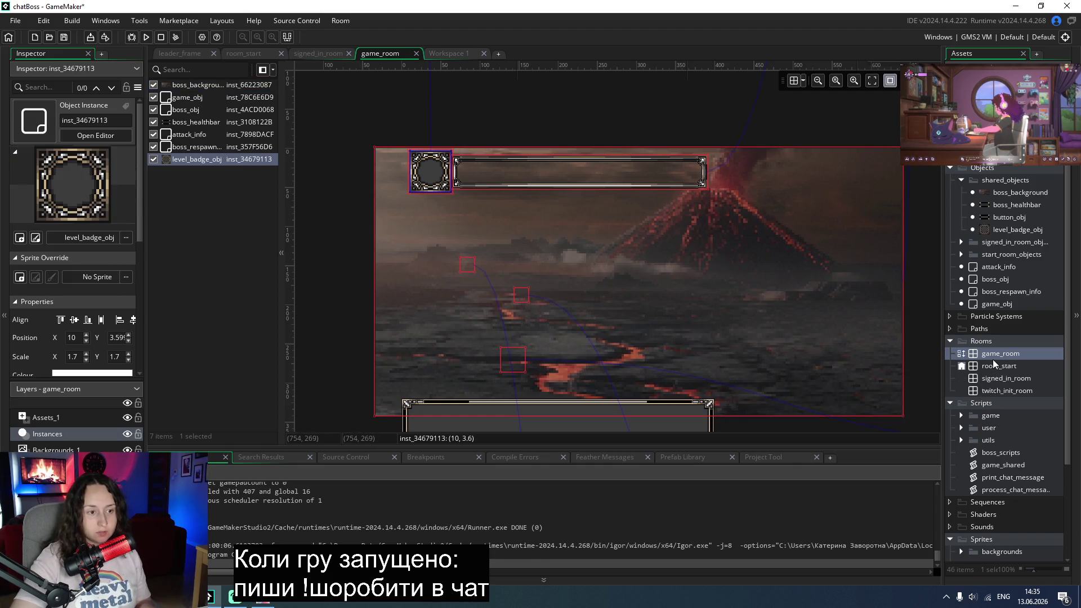
pyautogui.click(673, 181)
# Pan and zoom the workspace to boss_healthbar's Draw GUI code with its draw_healthbar call.
pyautogui.scroll(5, 781, 267)
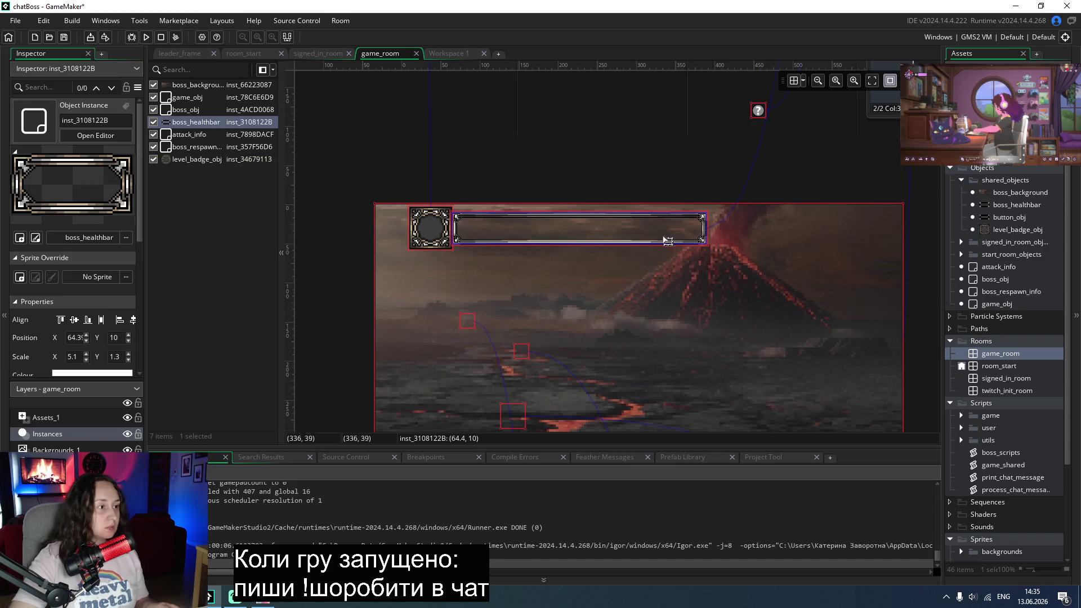
pyautogui.hscroll(-2, 837, 286)
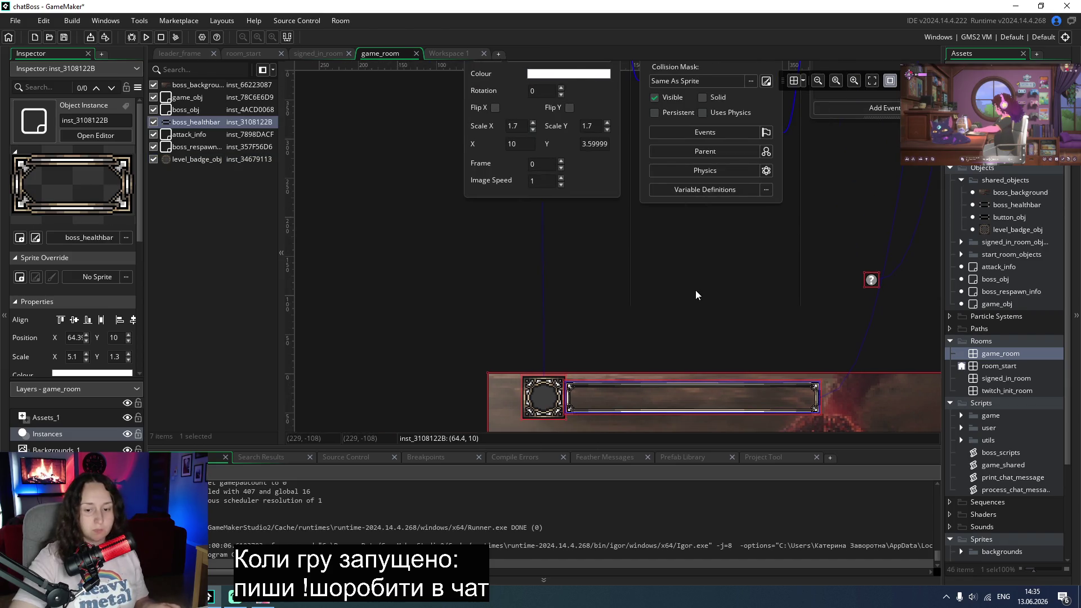
pyautogui.hscroll(5, 695, 289)
pyautogui.scroll(10, 863, 303)
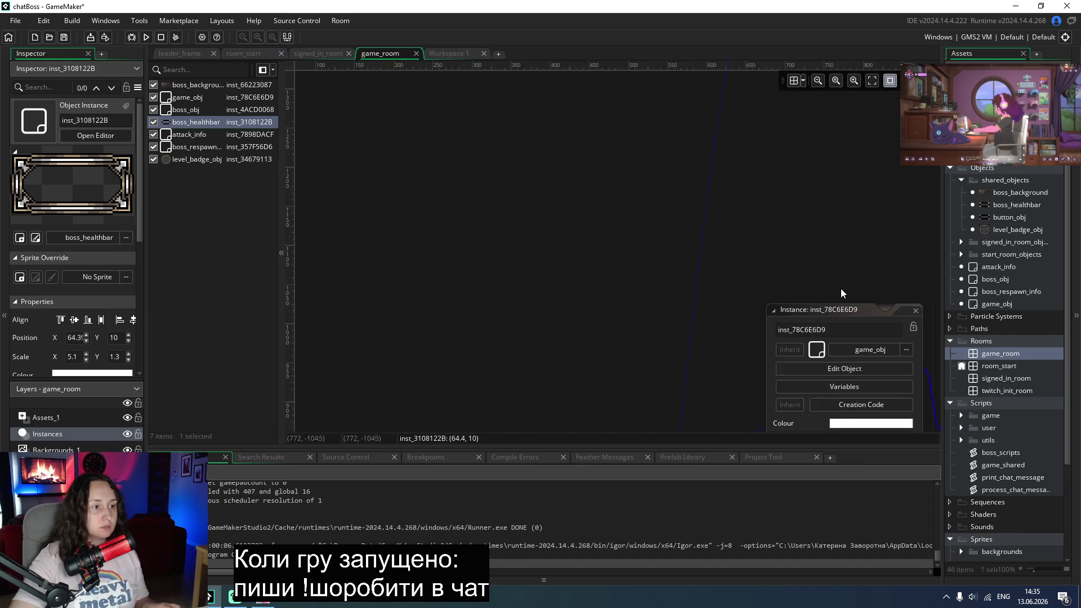
pyautogui.scroll(6, 840, 288)
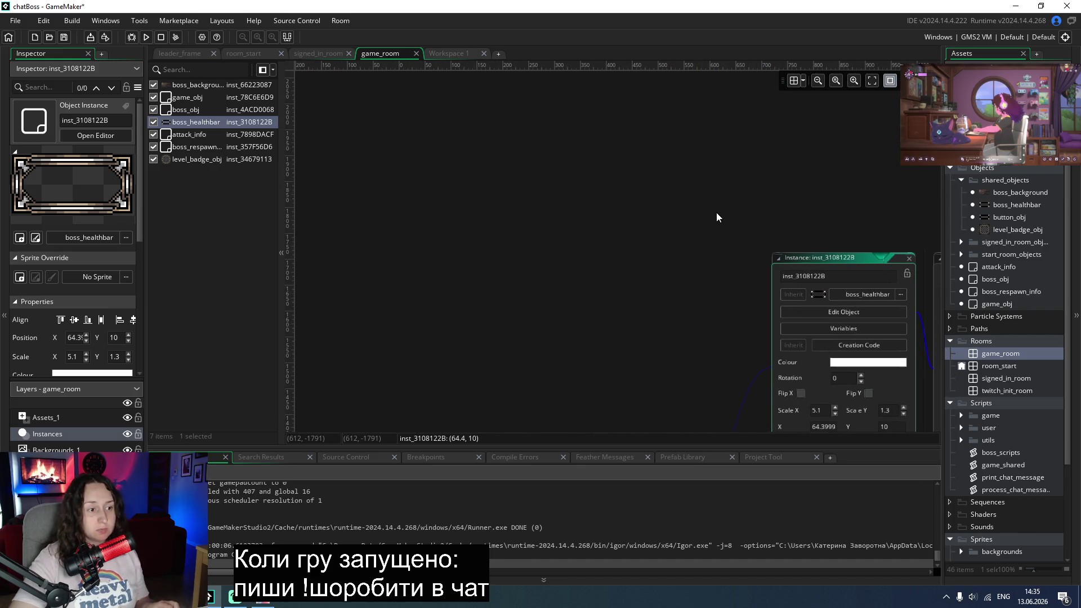
pyautogui.hscroll(10, 716, 213)
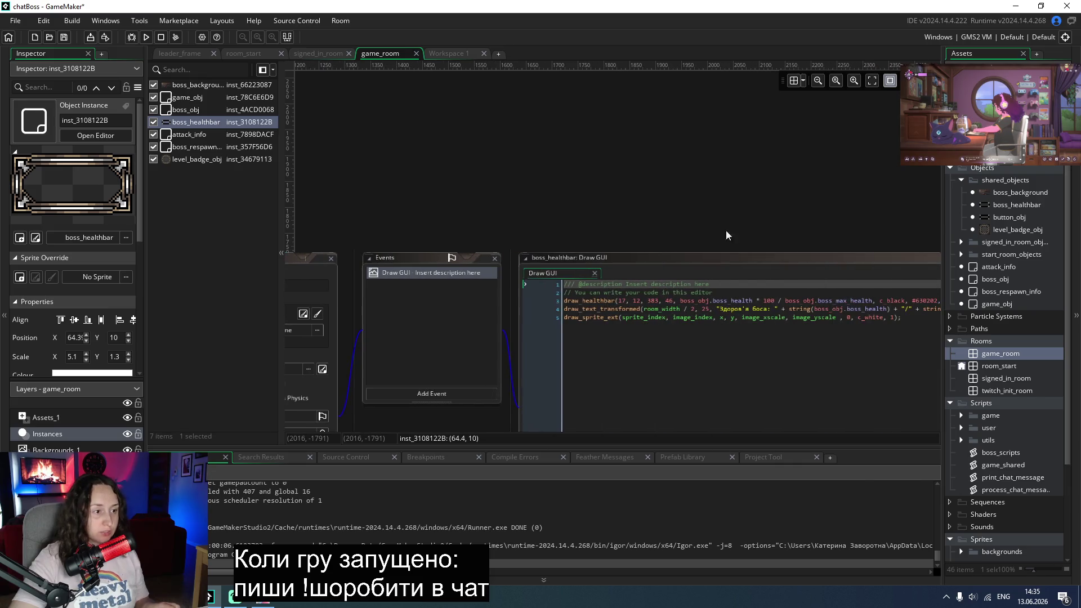
pyautogui.scroll(-3, 710, 355)
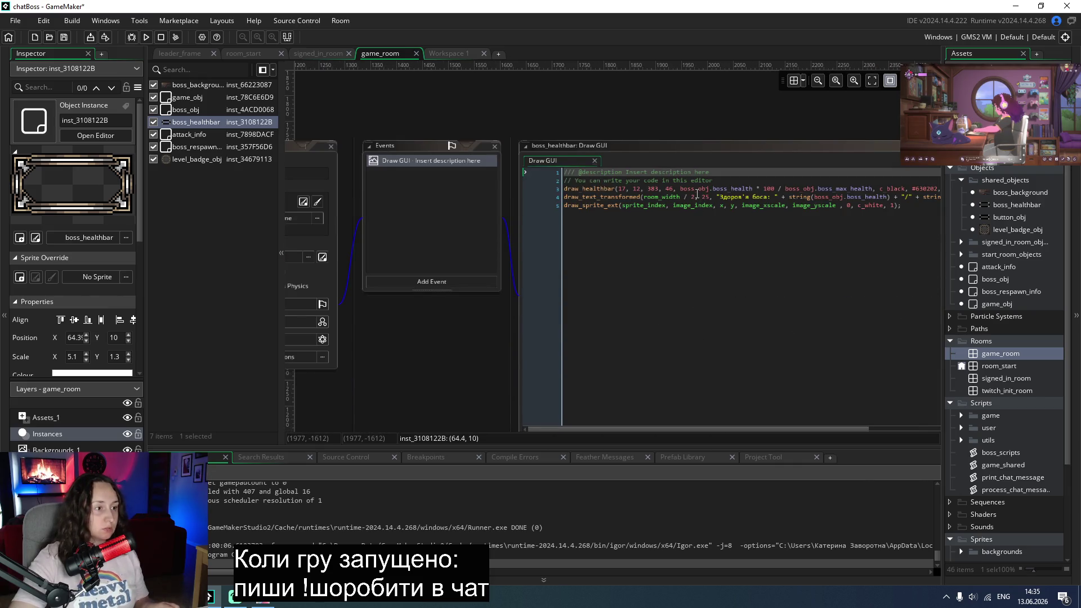
pyautogui.scroll(3, 693, 189)
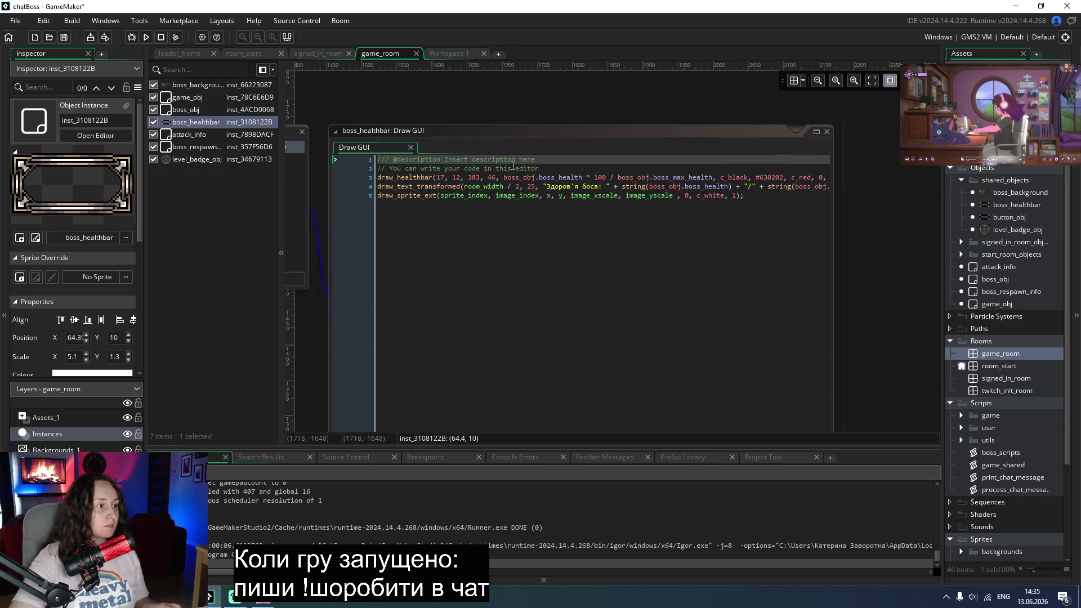
pyautogui.moveTo(422, 176)
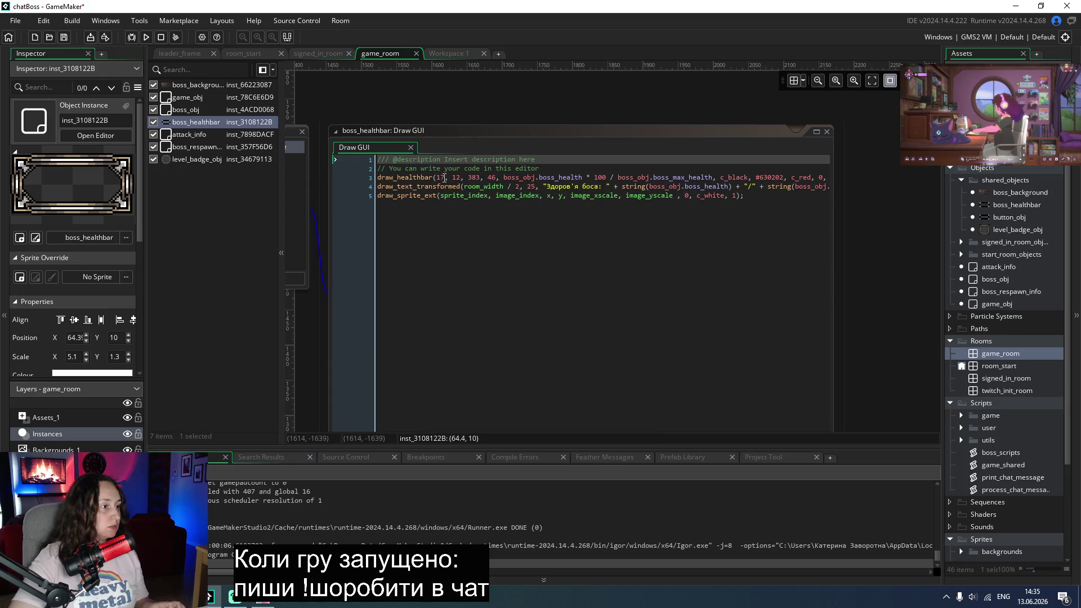
# Set draw_healthbar's starting x to 60, save, and run the game into the boss battle.
pyautogui.click(442, 177)
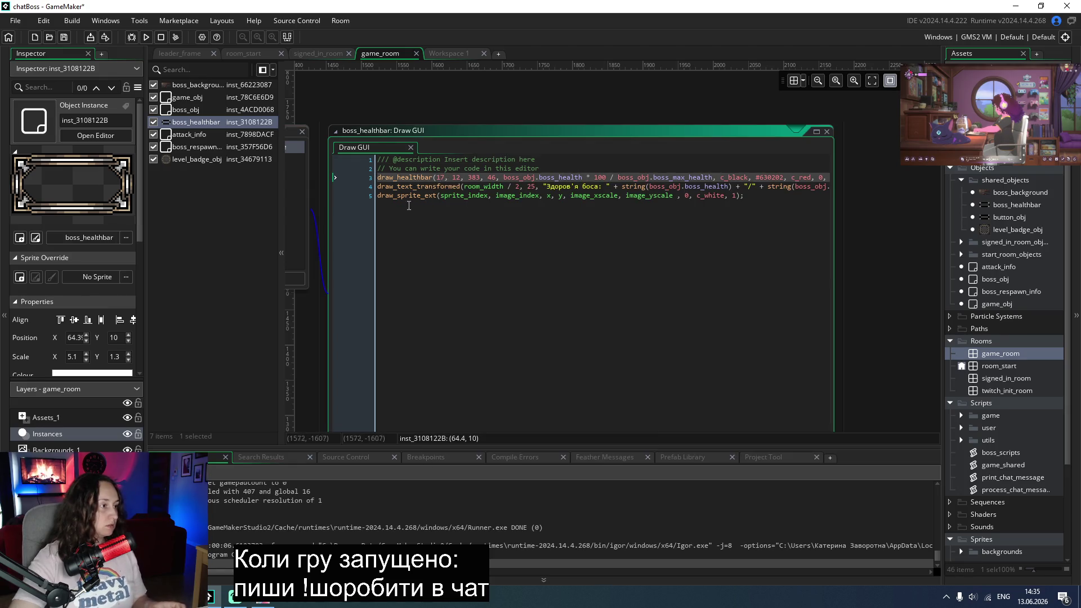
pyautogui.press('BackSpace')
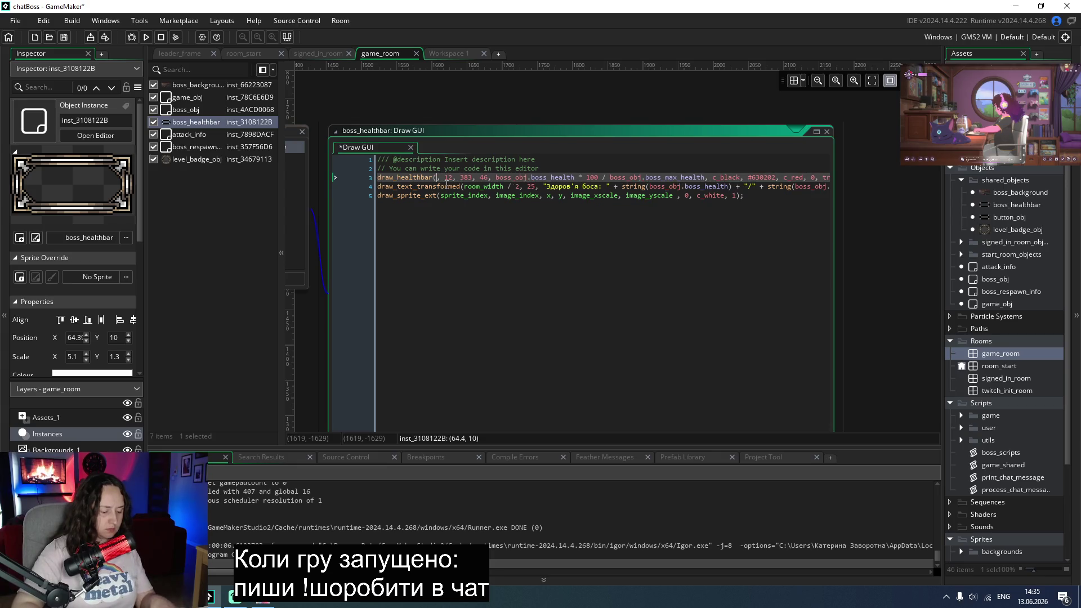
pyautogui.press('Delete')
pyautogui.write('60')
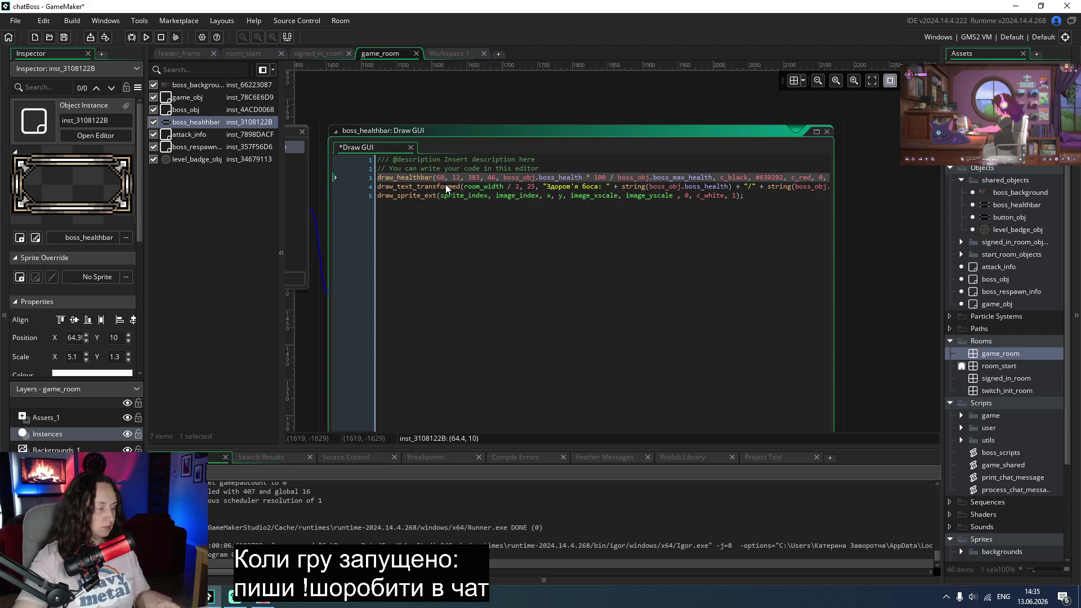
pyautogui.hotkey('ctrl', 's')
pyautogui.click(145, 36)
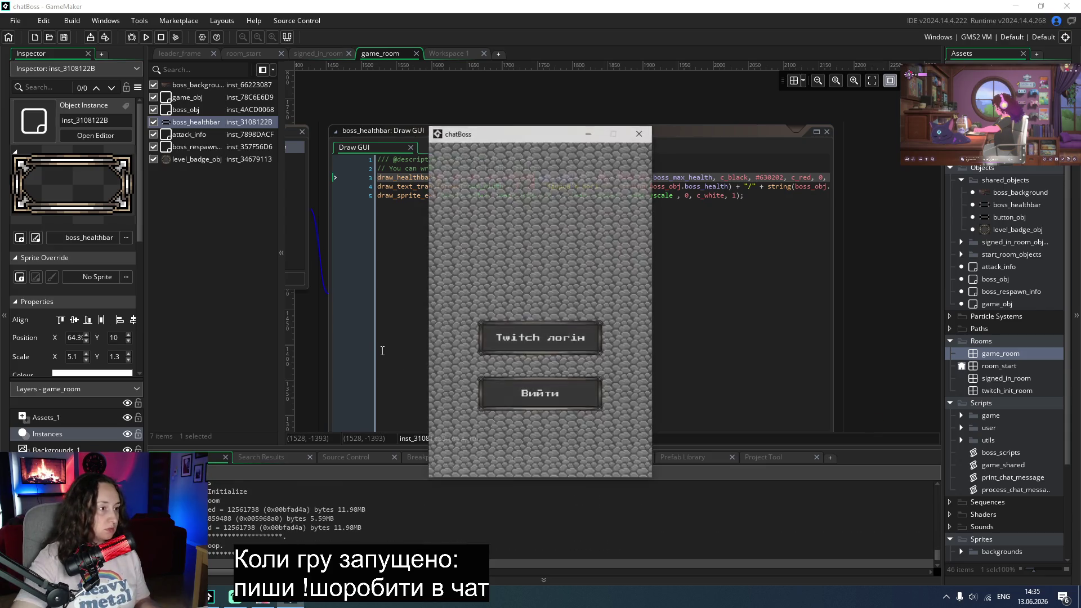
pyautogui.click(518, 326)
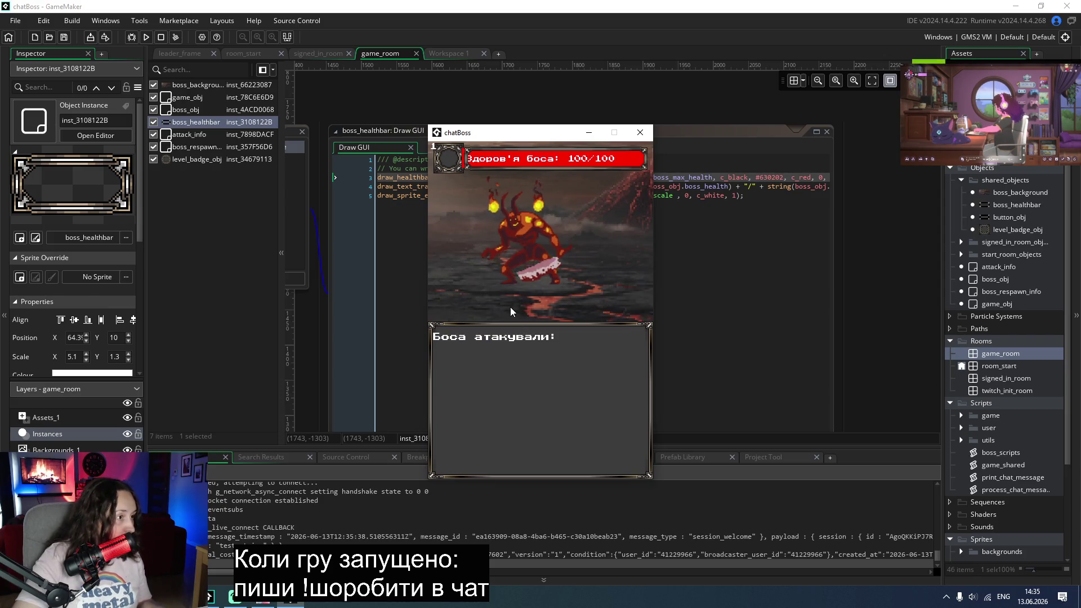
# Close the game, change the starting x to 80, and rerun to check the healthbar.
pyautogui.click(639, 134)
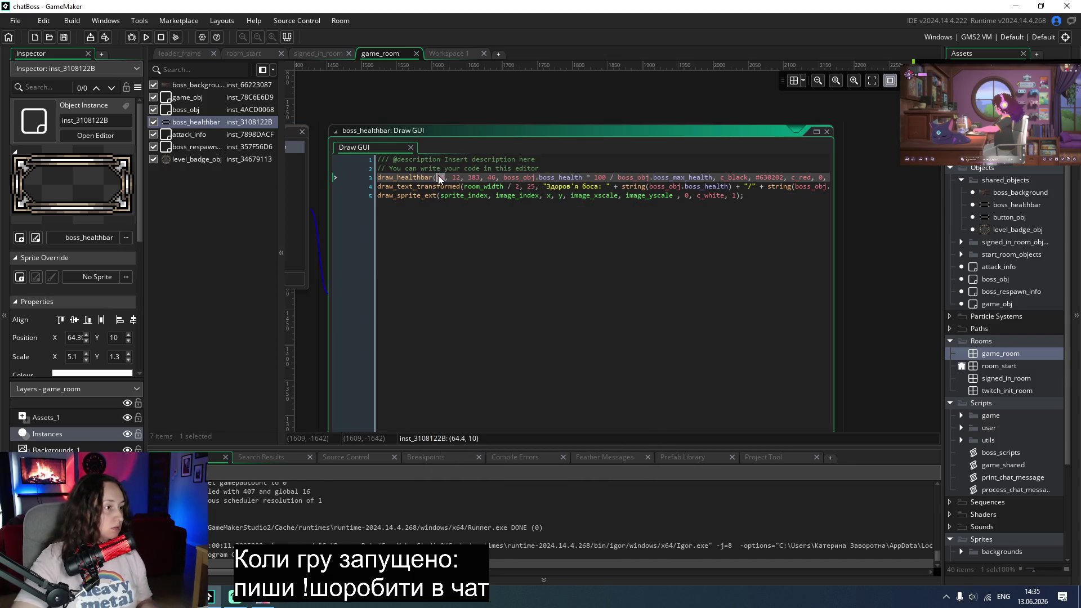
pyautogui.write('80')
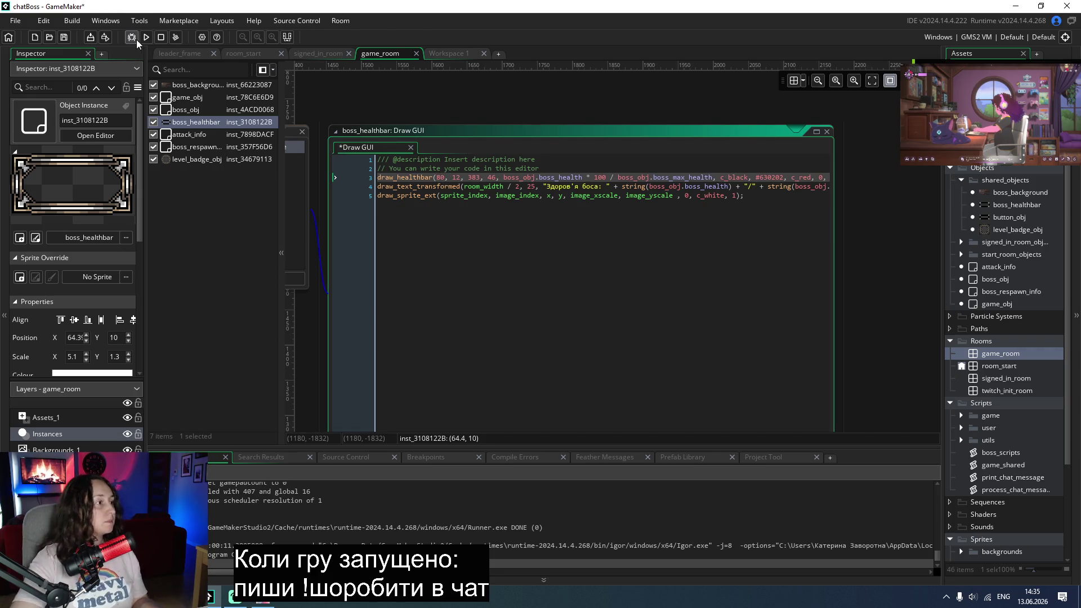
pyautogui.click(144, 39)
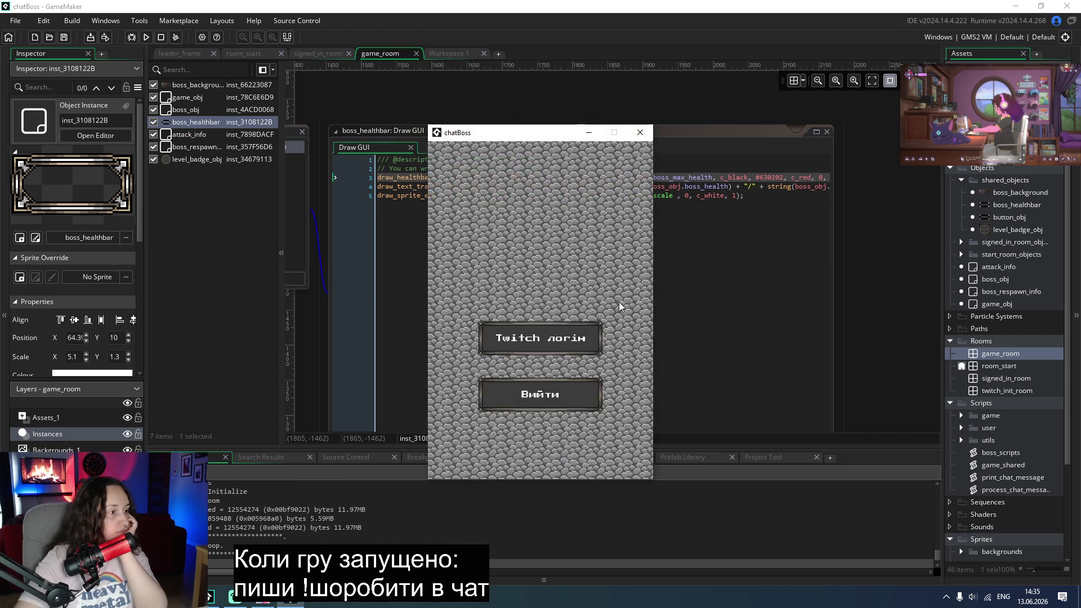
pyautogui.click(538, 330)
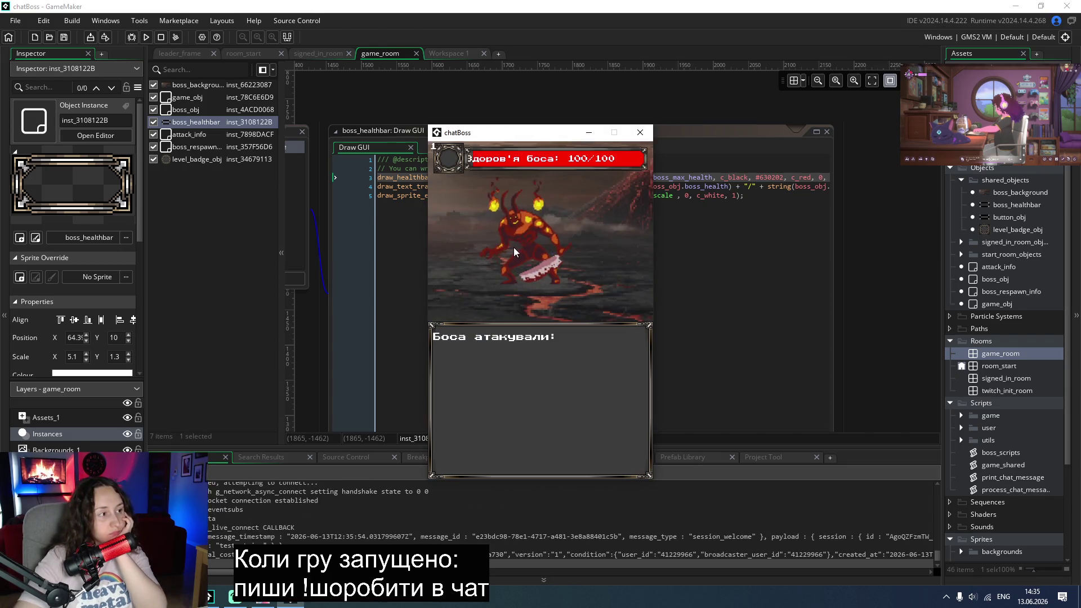
# Set the healthbar's starting x to 70 and run the game to the boss room.
pyautogui.click(640, 132)
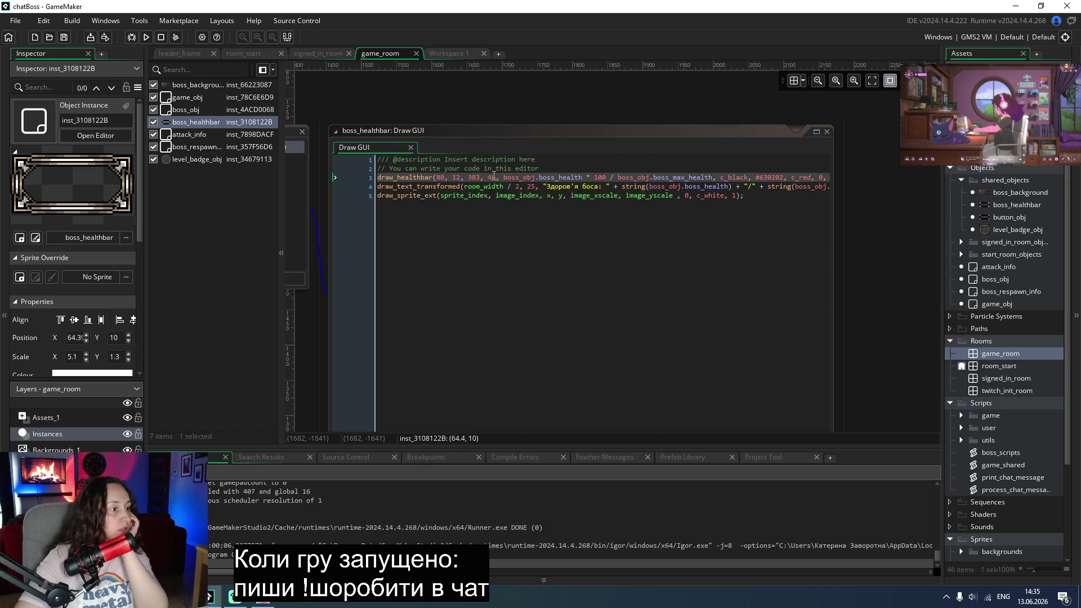
pyautogui.click(444, 177)
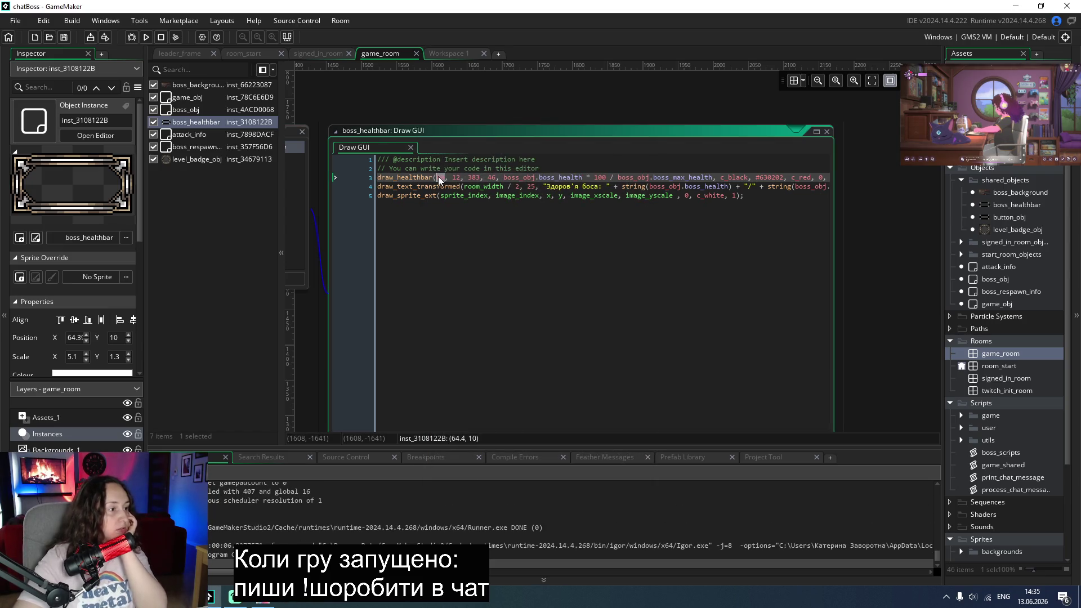
pyautogui.write('70')
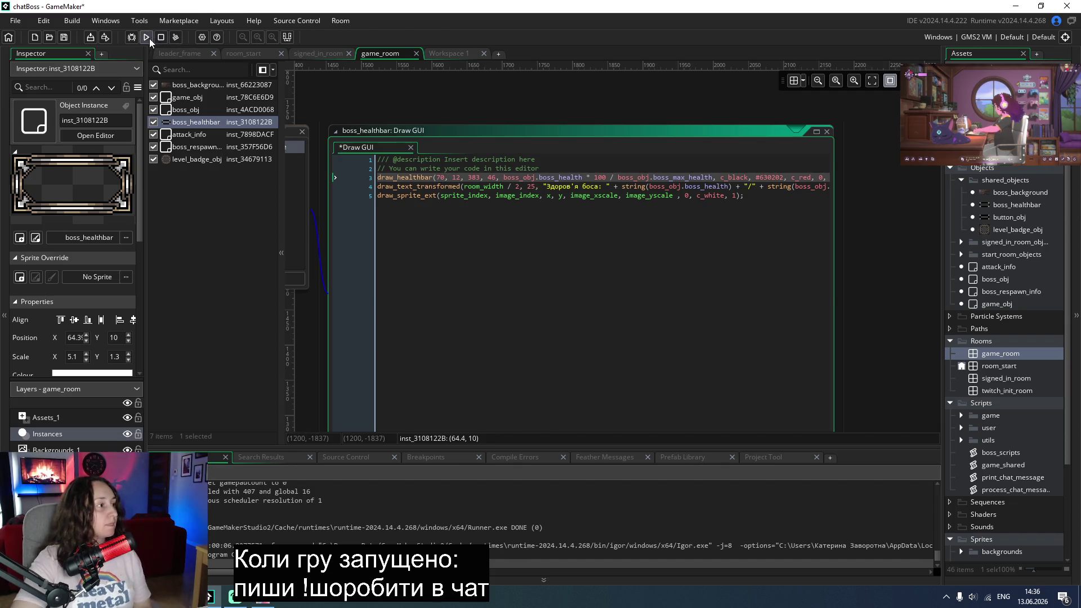
pyautogui.click(149, 38)
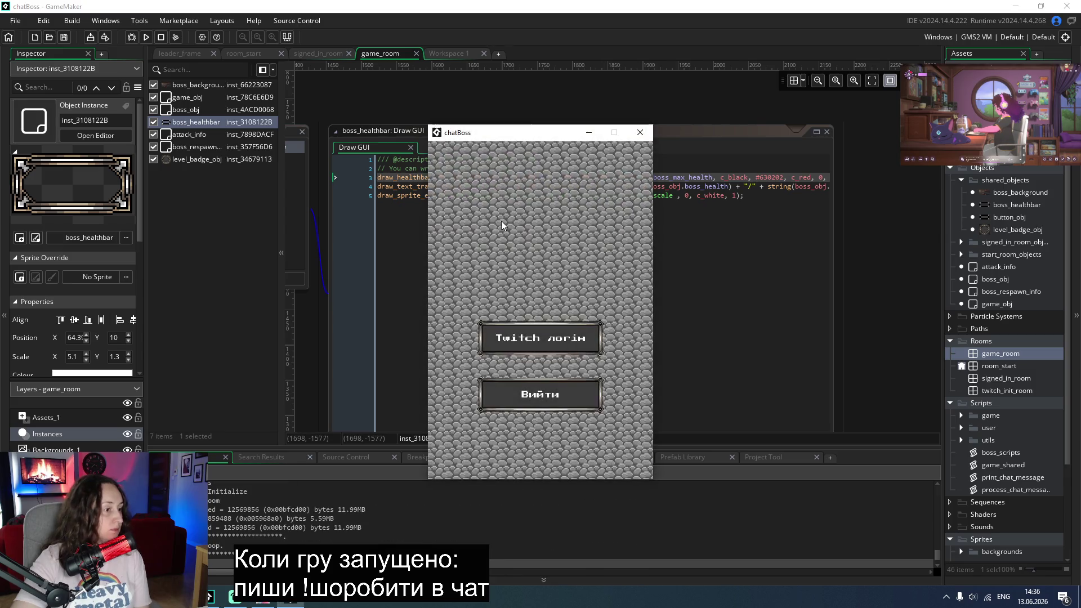
pyautogui.click(495, 318)
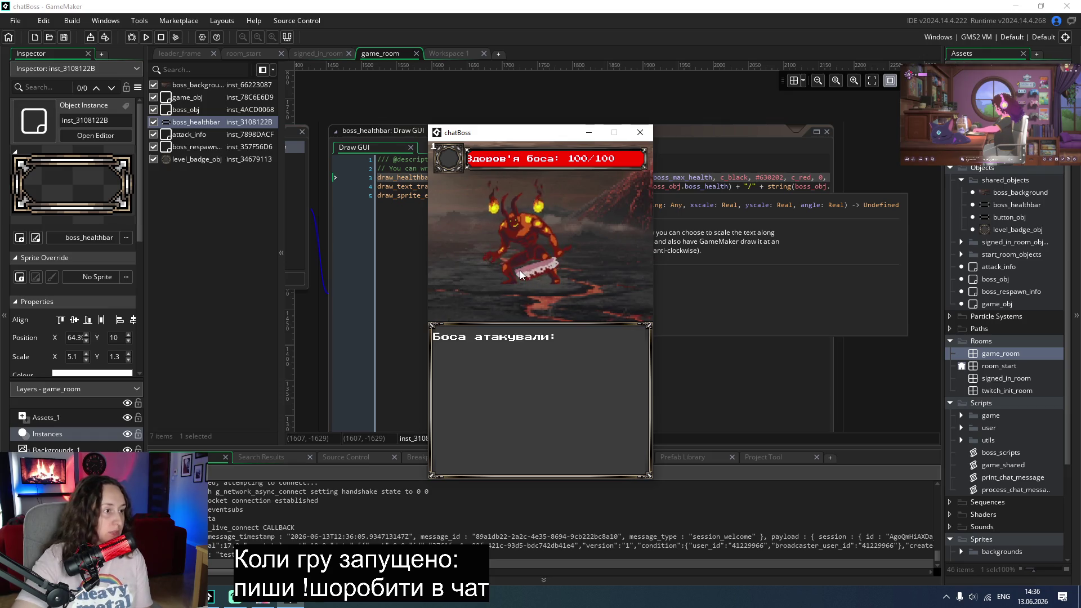
pyautogui.click(769, 385)
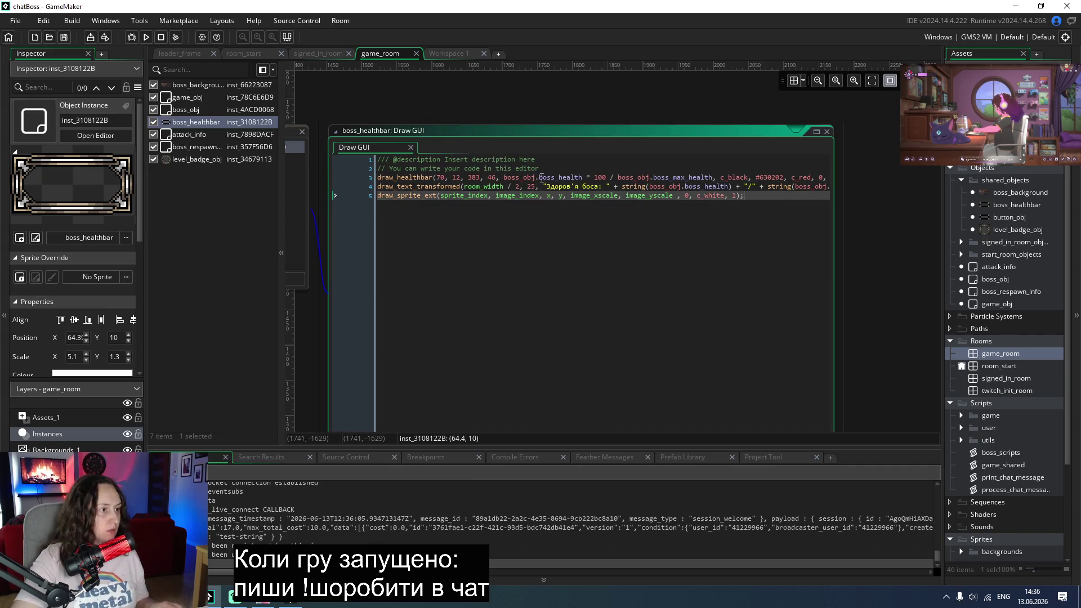
# Replace room_width / 2 with 150 as the boss health text's x position.
pyautogui.hscroll(2, 541, 177)
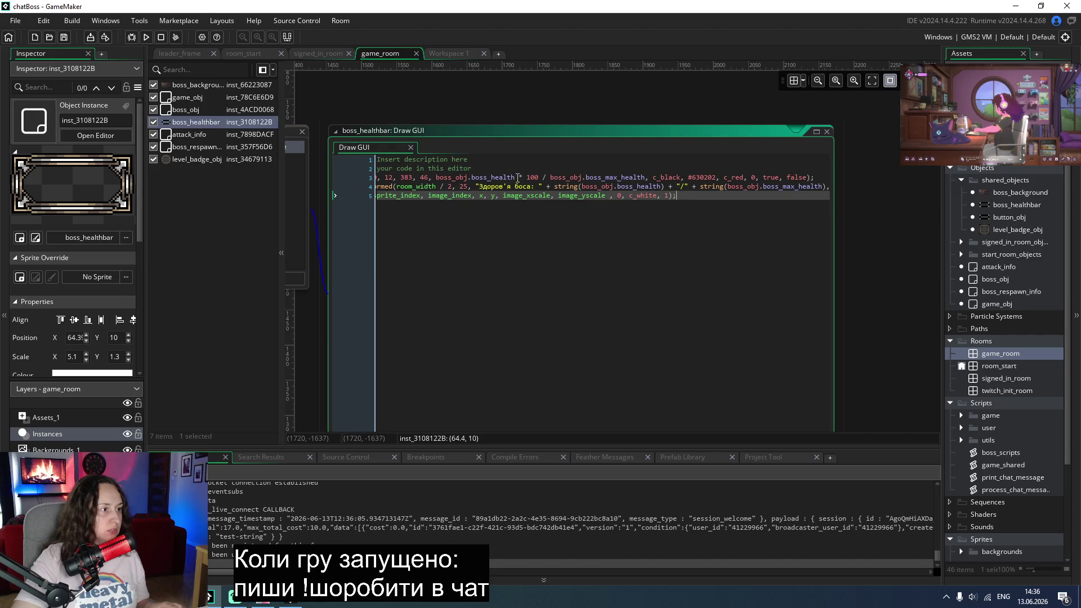
pyautogui.hscroll(-1, 518, 177)
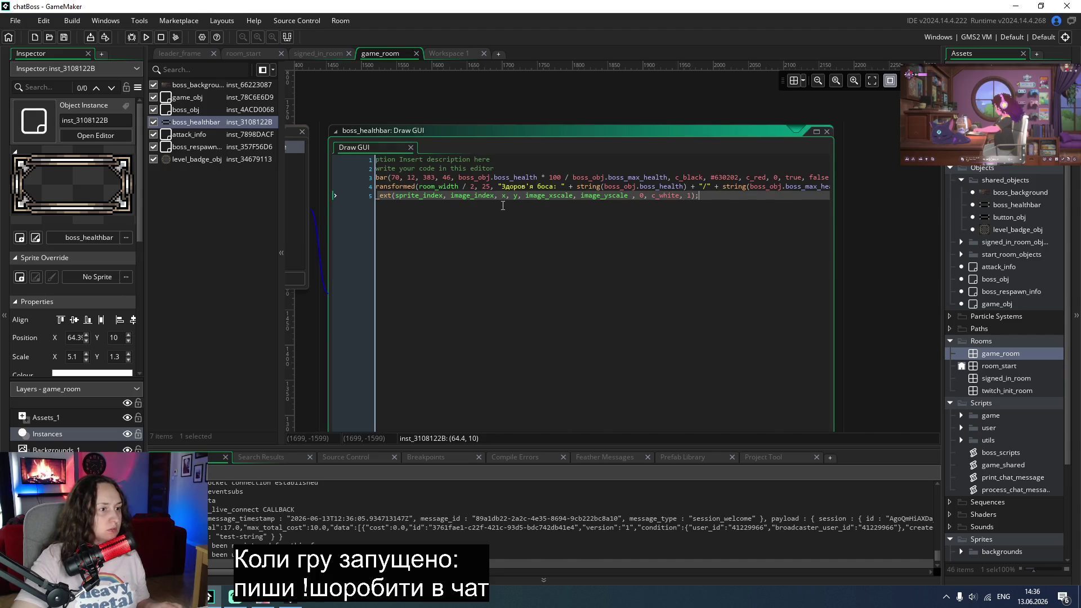
pyautogui.hscroll(-2, 513, 184)
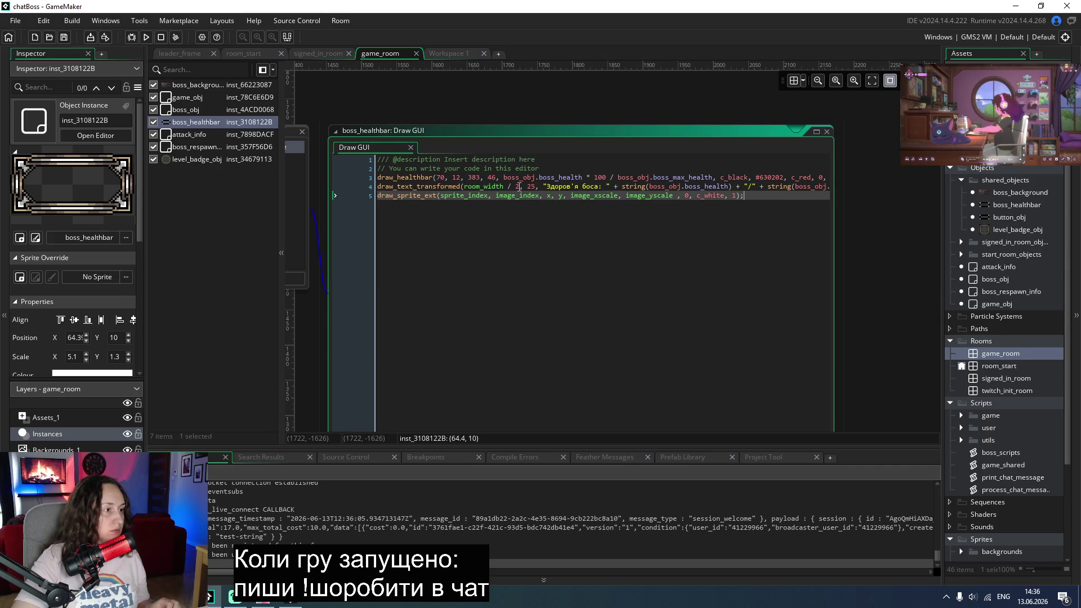
pyautogui.moveTo(450, 186)
pyautogui.moveTo(520, 186); pyautogui.dragTo(464, 187)
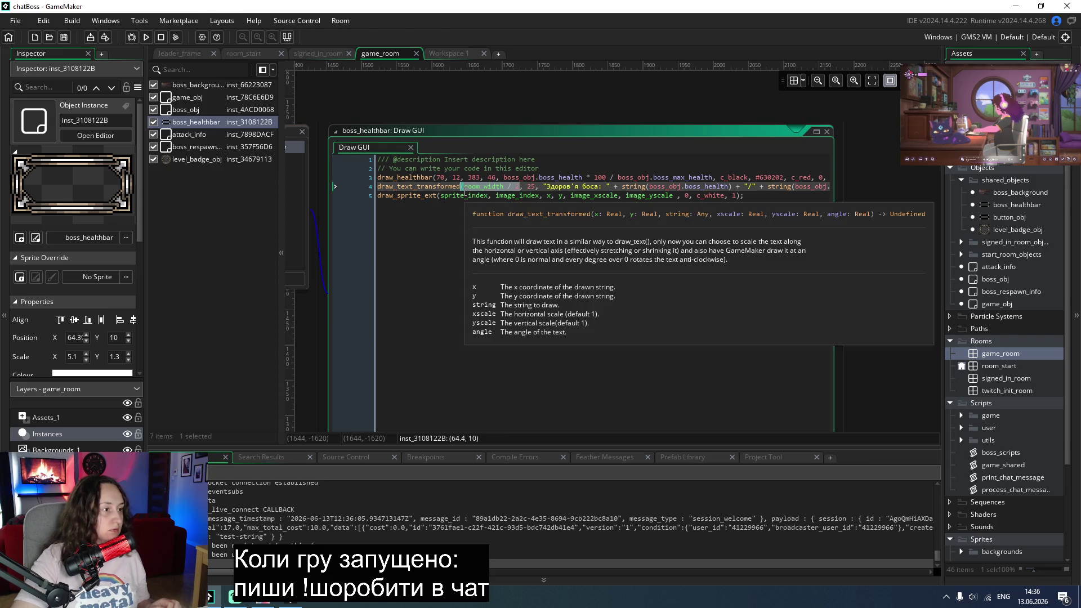
pyautogui.moveTo(495, 188)
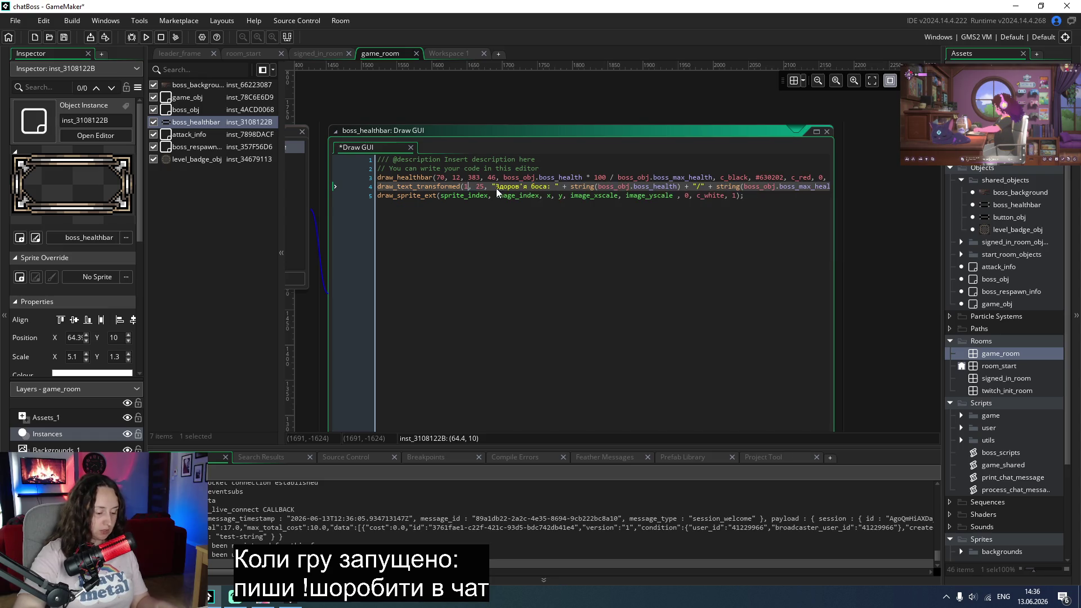
pyautogui.write('150')
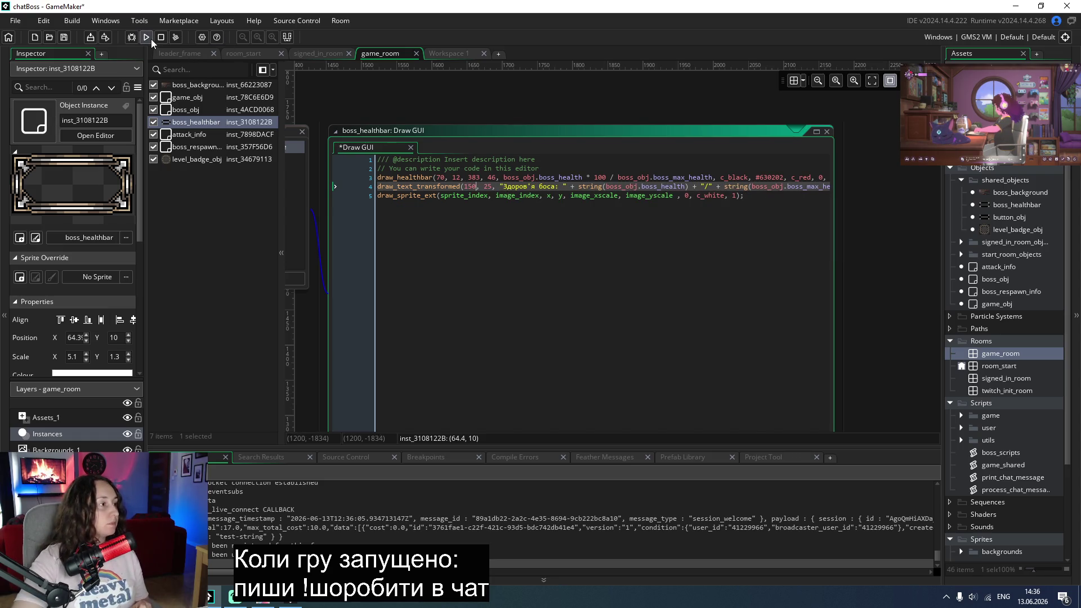
# Run the game into the boss room to check it, then undo back to room_width / 2.
pyautogui.click(150, 39)
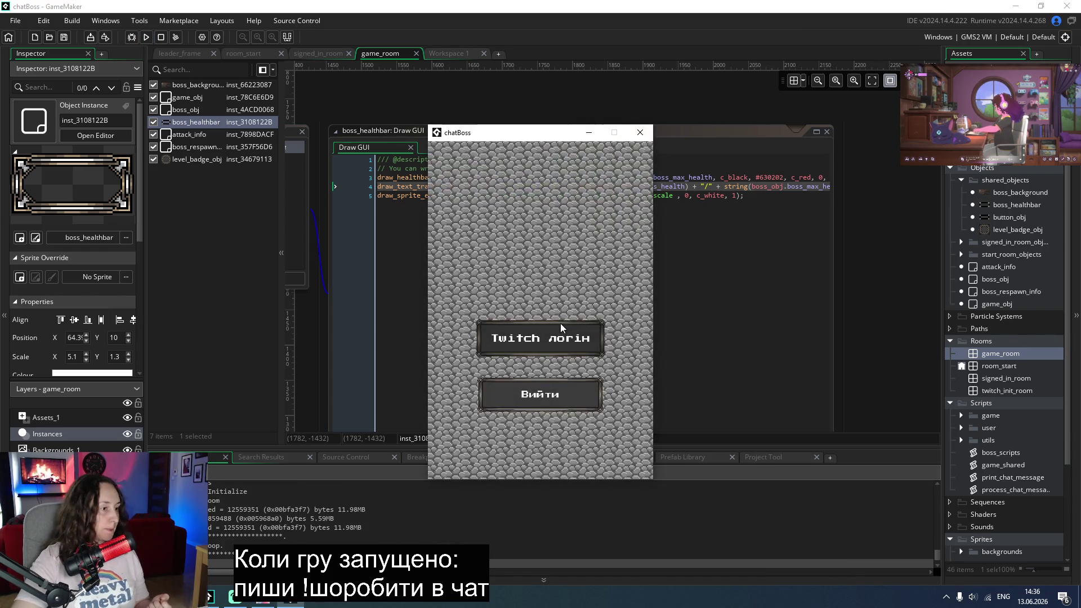
pyautogui.click(559, 323)
pyautogui.click(559, 323)
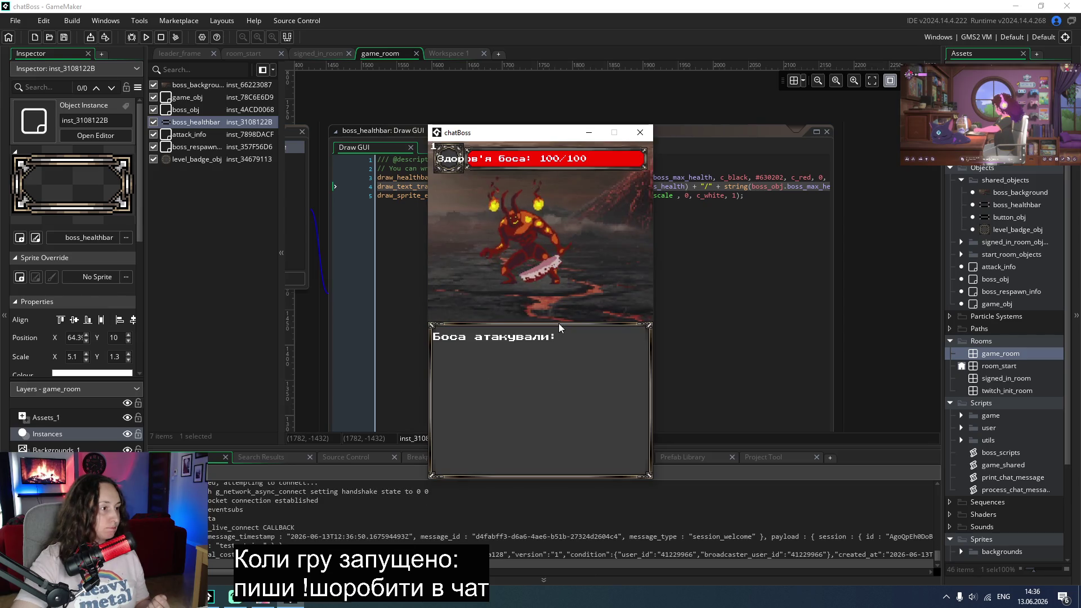
pyautogui.click(640, 133)
pyautogui.hotkey('ctrl', 'z')
pyautogui.hotkey('ctrl', 'z')
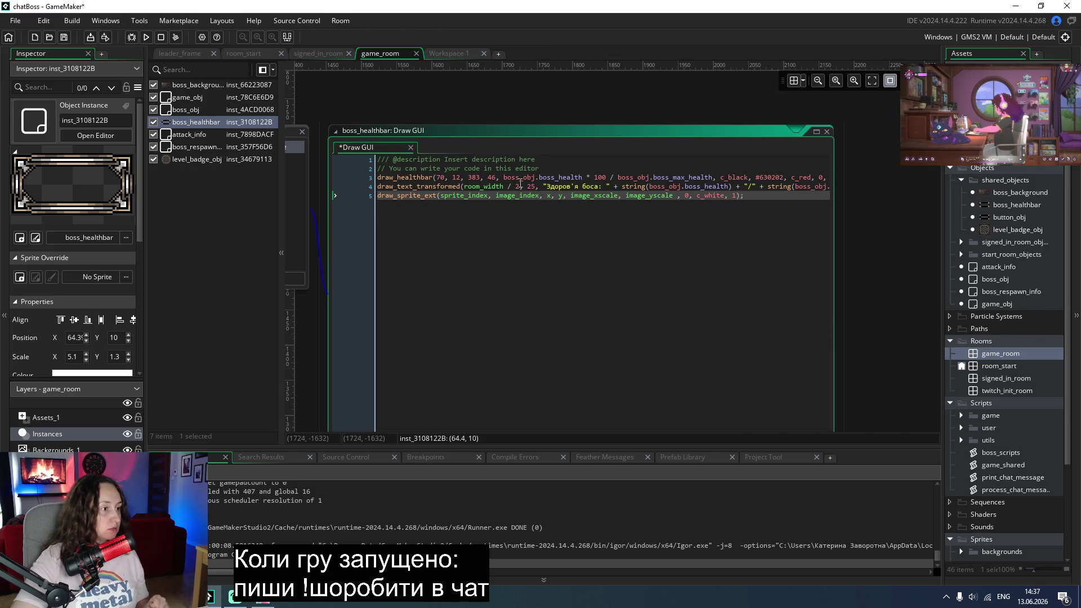
# Append + 50 after room_width / 2 for the health text and test it in the boss room.
pyautogui.click(521, 187)
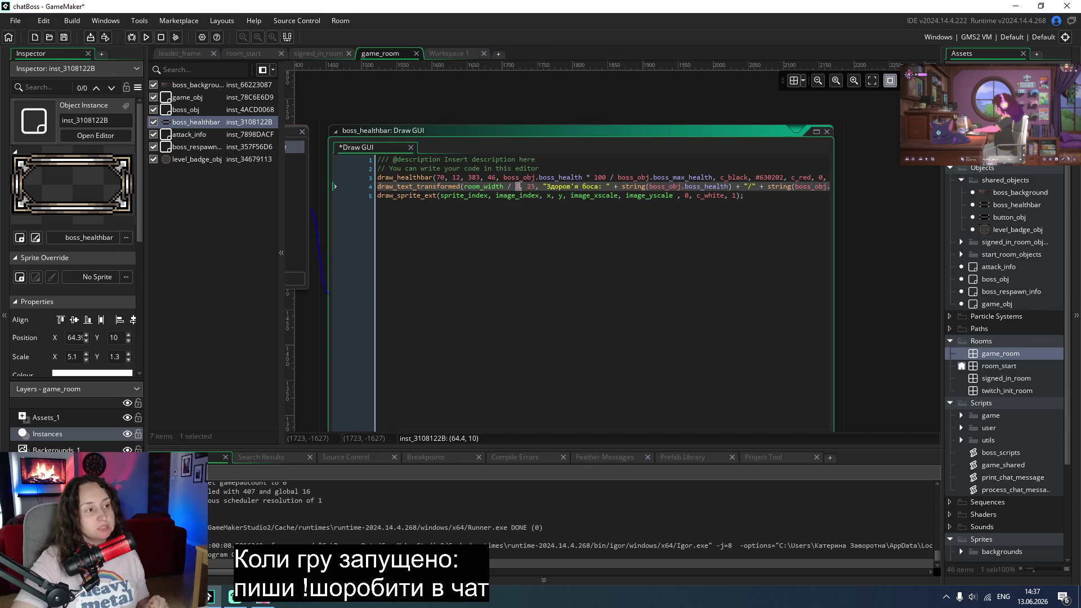
pyautogui.click(519, 195)
pyautogui.click(519, 186)
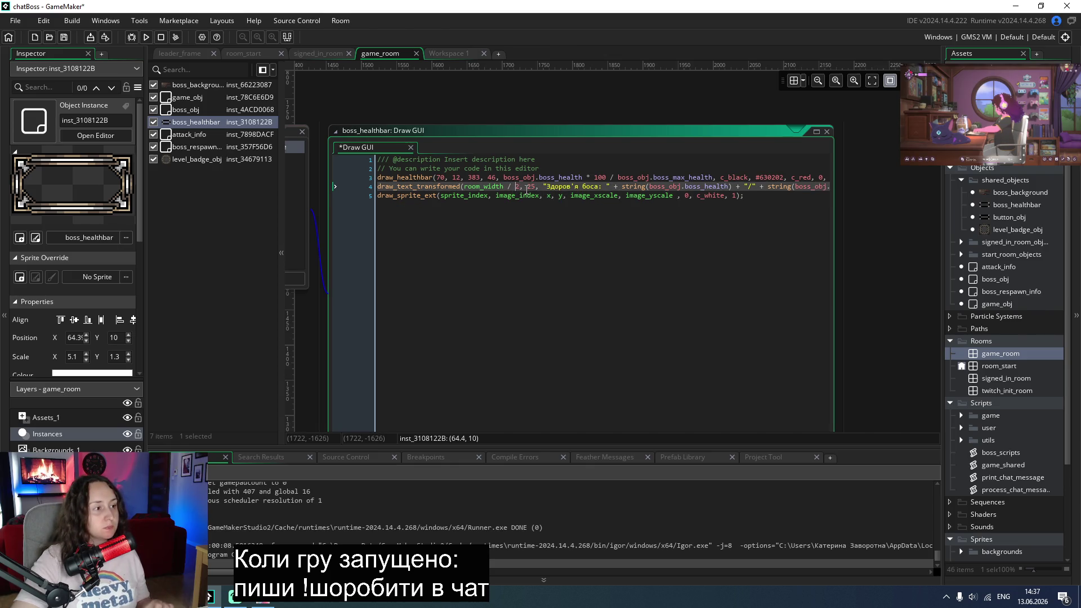
pyautogui.write('+ 50')
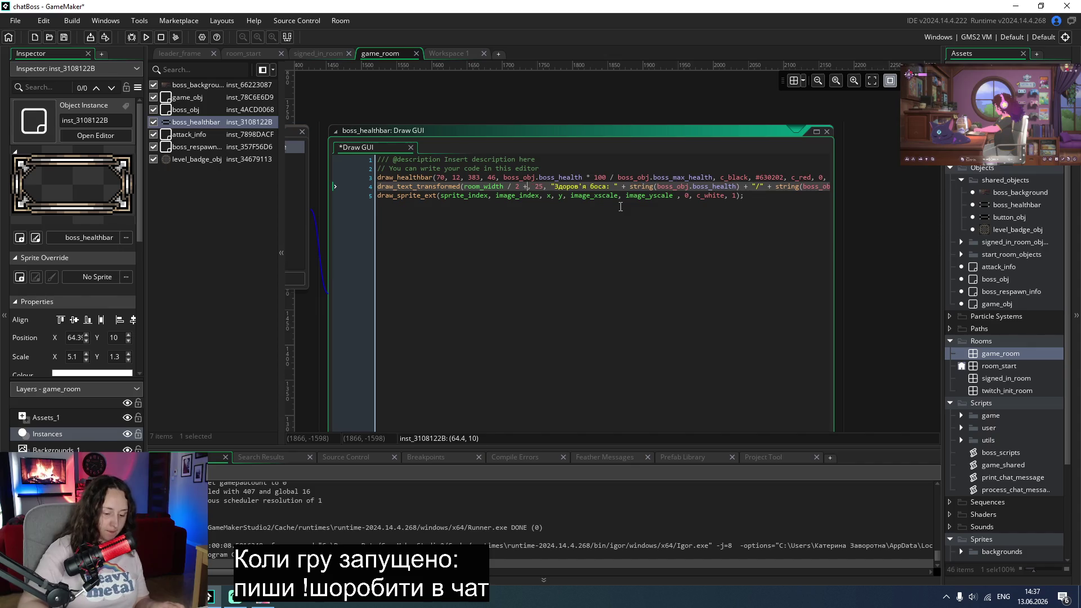
pyautogui.hotkey('ctrl', 's')
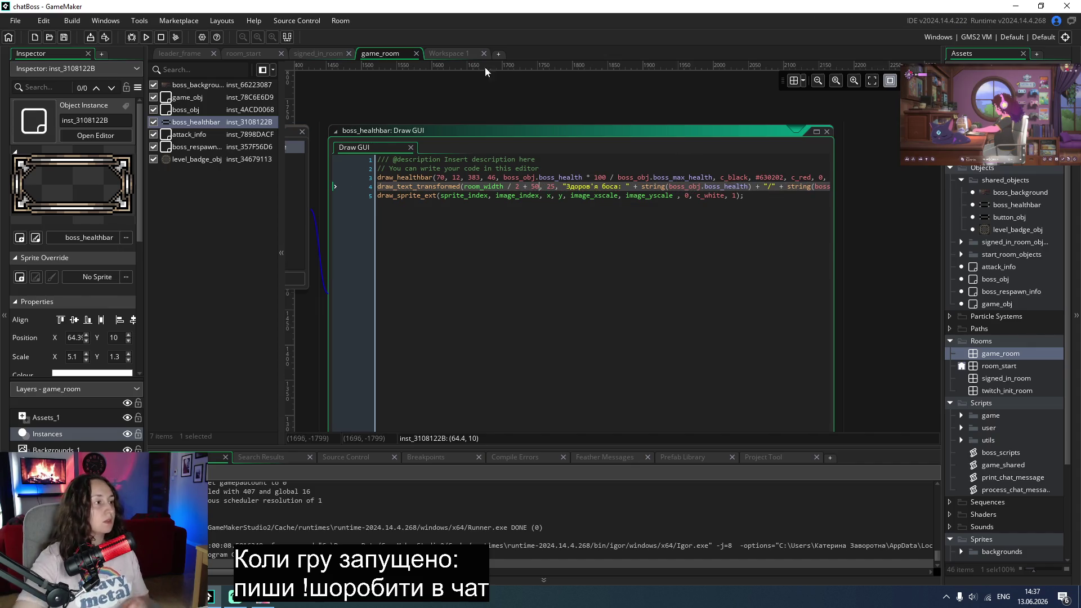
pyautogui.click(148, 38)
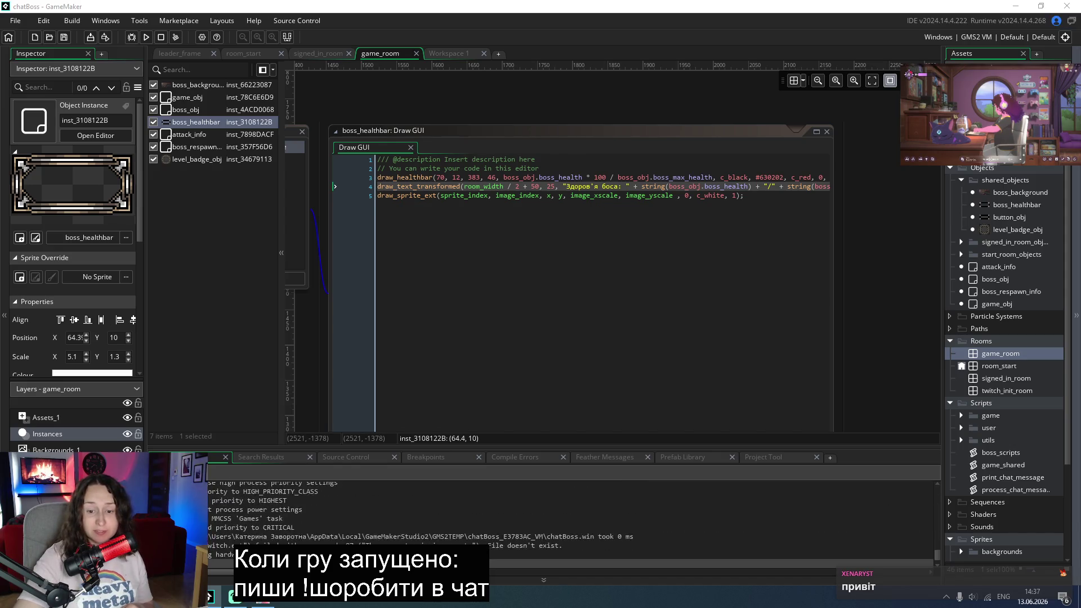
pyautogui.click(525, 325)
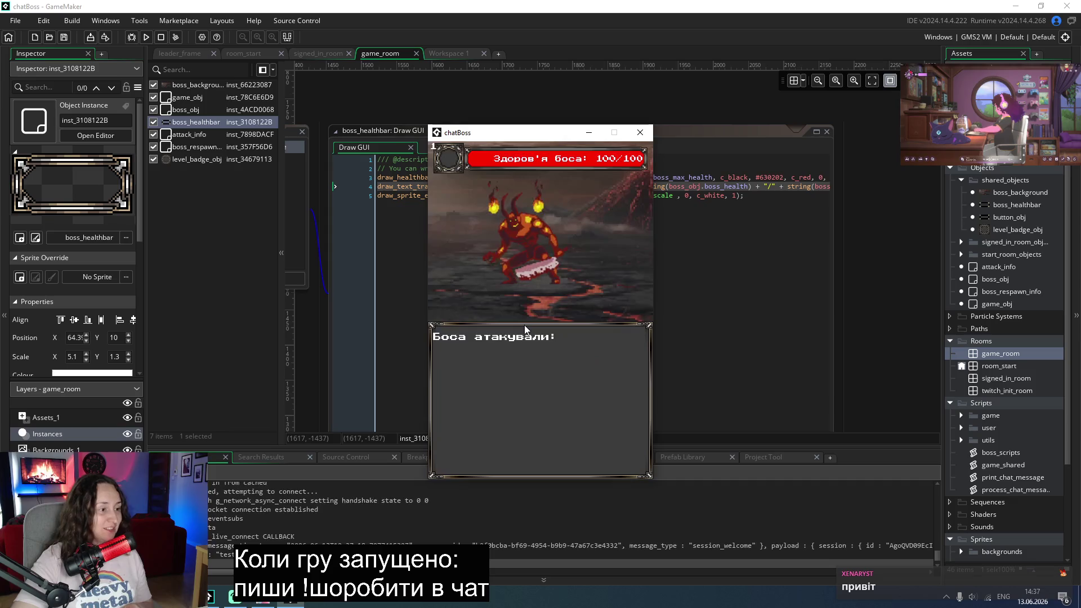
pyautogui.click(642, 132)
# Change the offset to + 25, run the game to check it, then open the level_badge sprite.
pyautogui.click(535, 186)
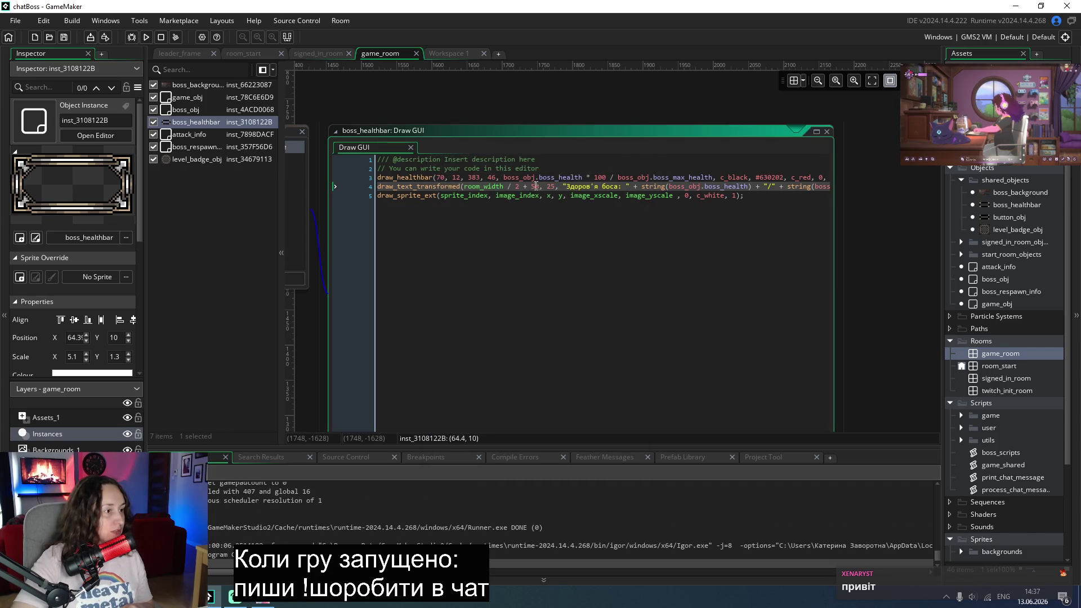
pyautogui.press('BackSpace')
pyautogui.press('BackSpace')
pyautogui.write('25')
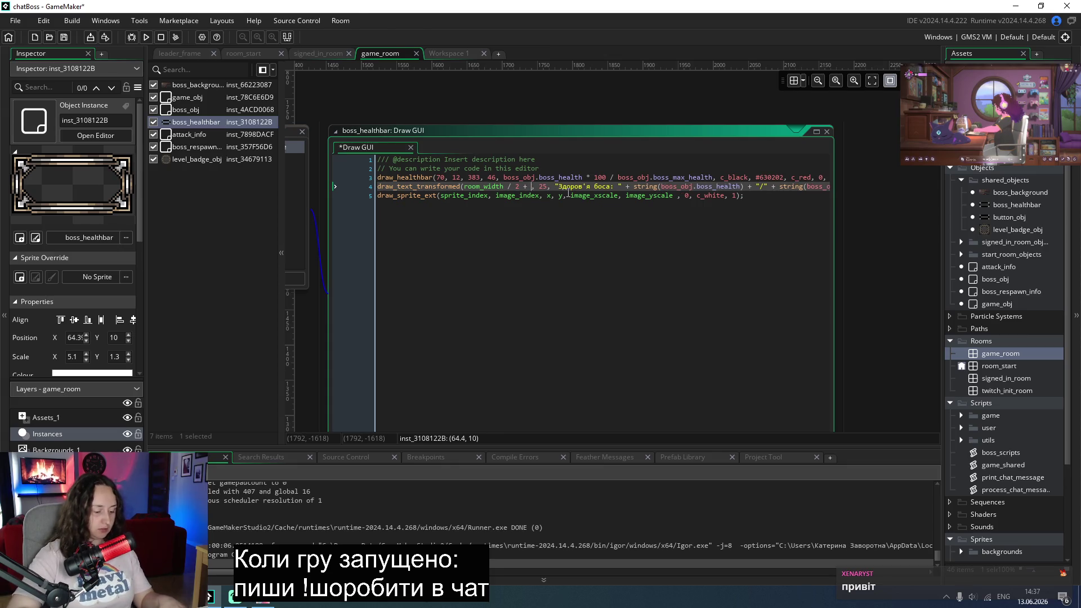
pyautogui.click(145, 36)
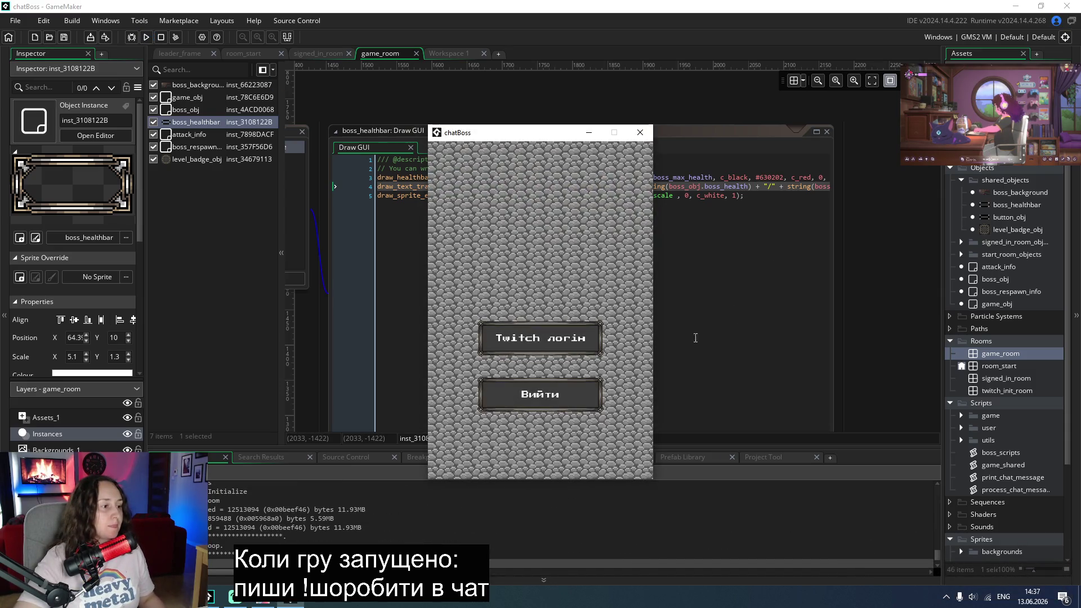
pyautogui.click(545, 321)
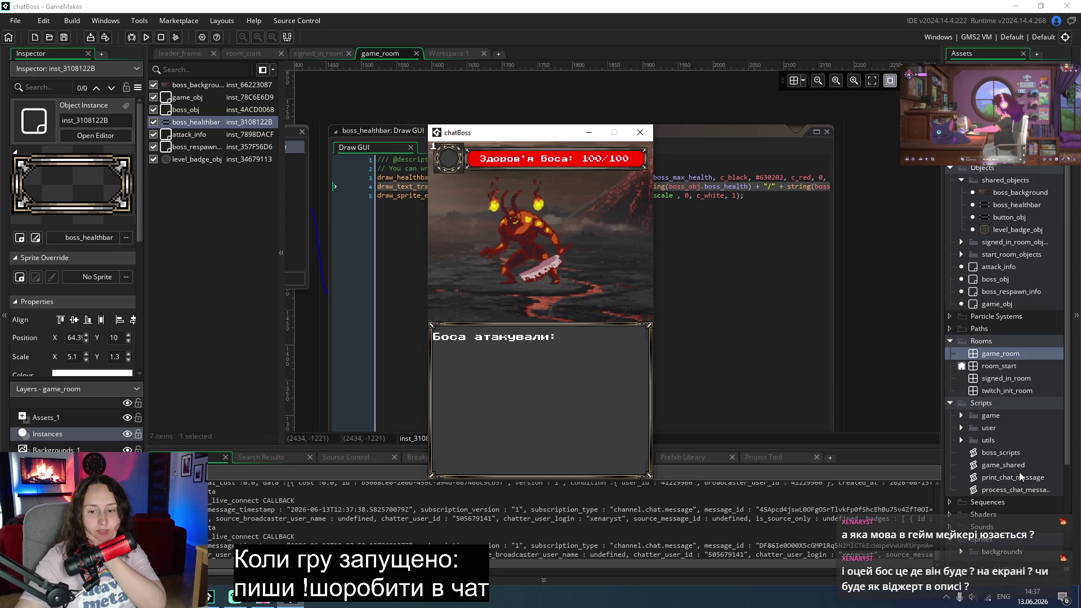
pyautogui.scroll(-3, 1019, 472)
pyautogui.doubleClick(993, 516)
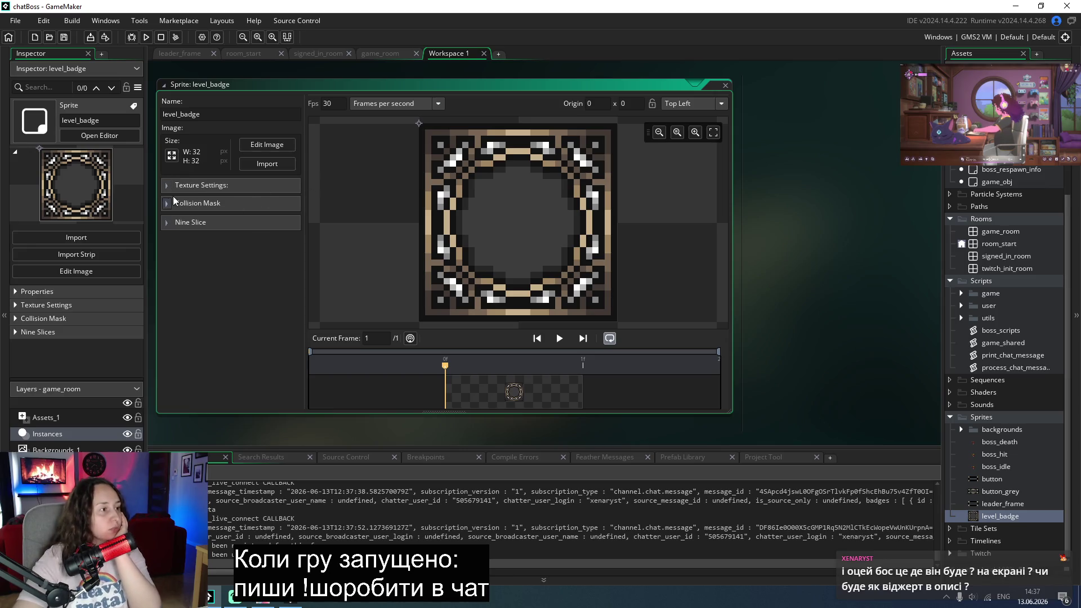
# Expand level_badge's Nine Slice settings, then move the Spirit City player window over the editor.
pyautogui.click(165, 222)
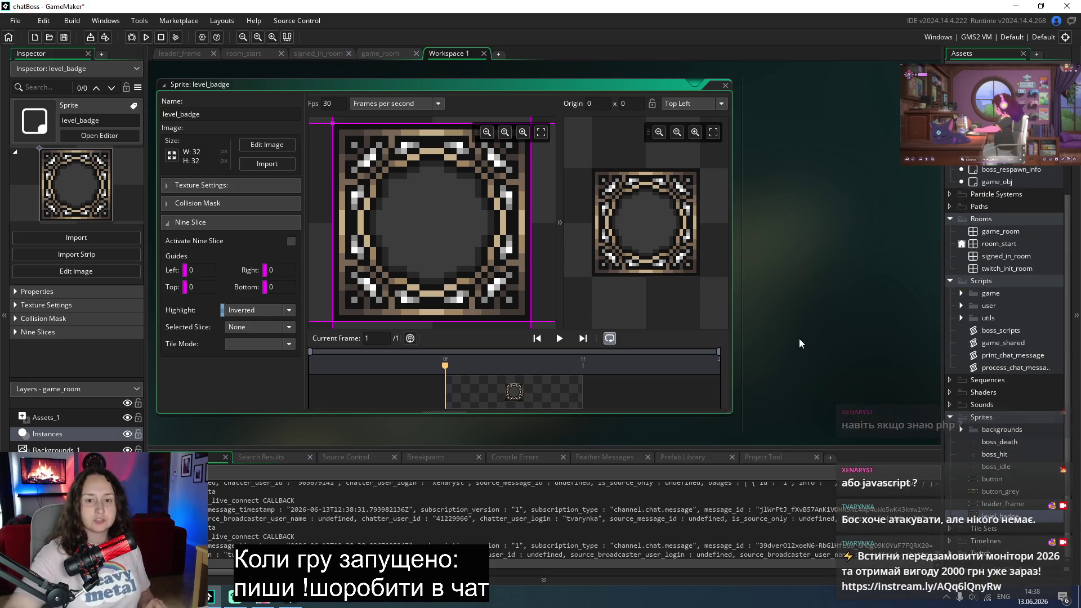
pyautogui.moveTo(569, 304)
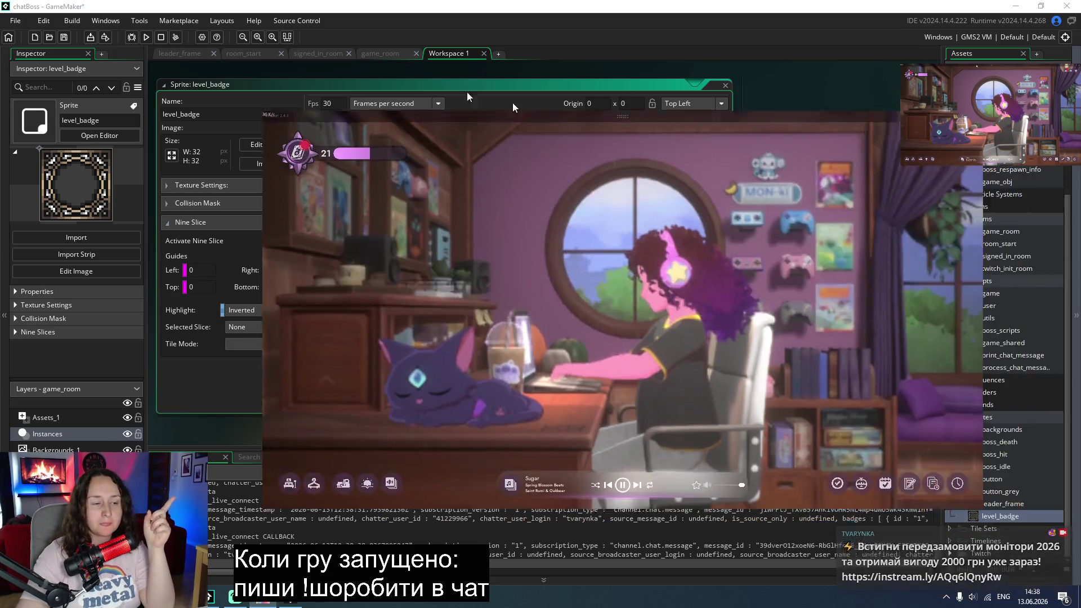
pyautogui.moveTo(467, 91); pyautogui.dragTo(383, 102)
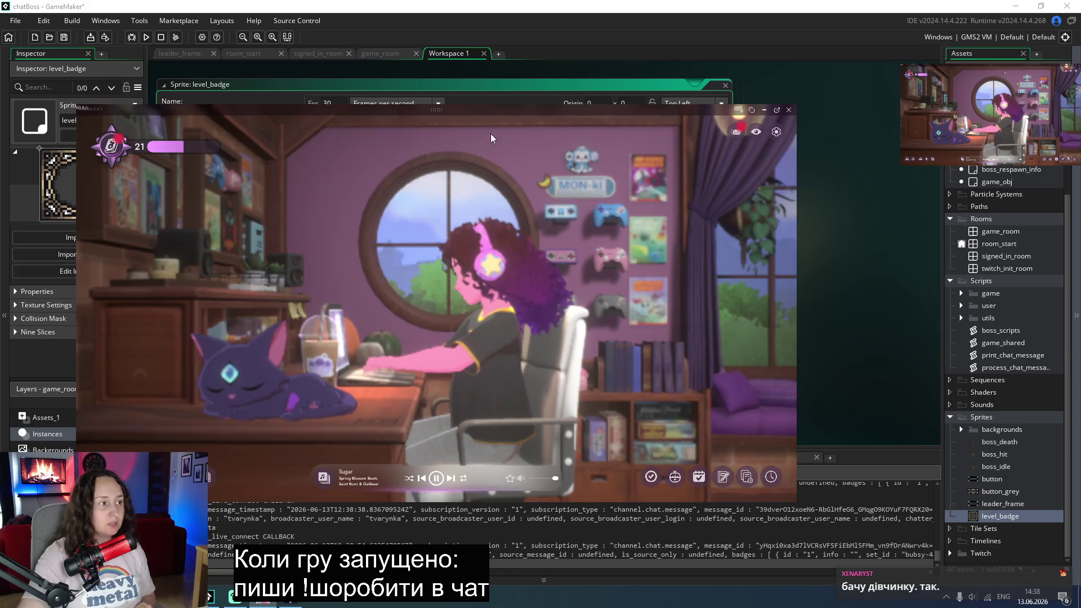
# Put the floating Spirit City lofi scene away and bring up its Steam library page.
pyautogui.moveTo(454, 111); pyautogui.dragTo(455, 113)
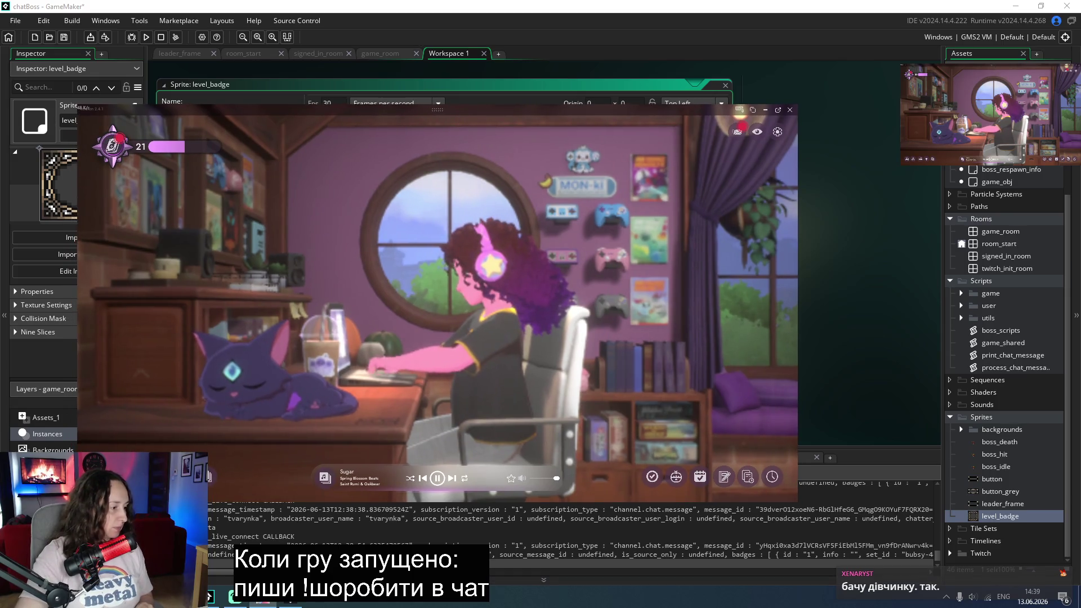
pyautogui.hotkey('alt', 'Tab')
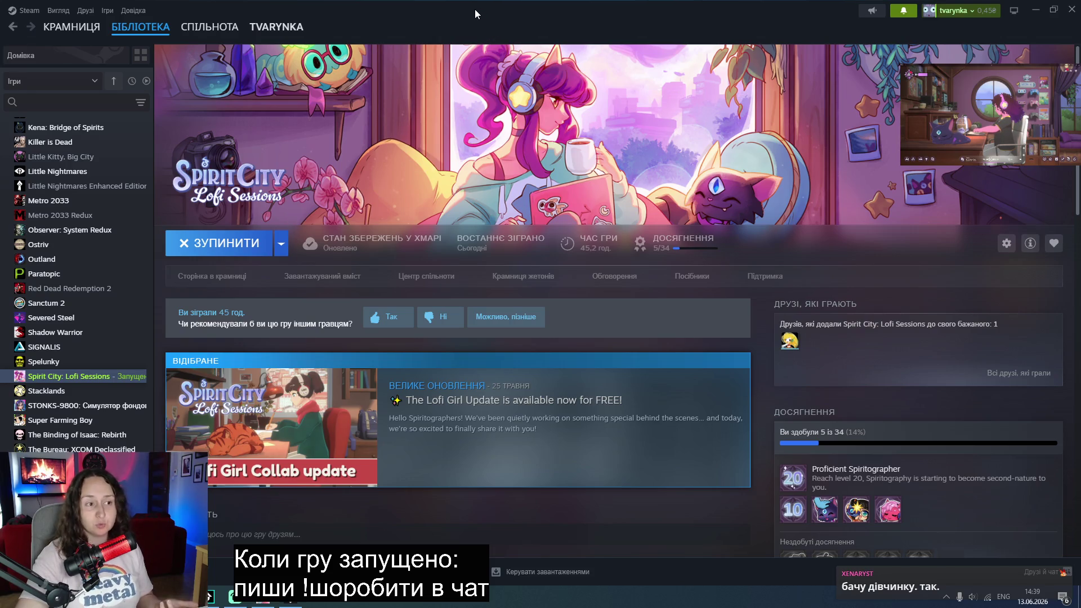
pyautogui.press('super+Down')
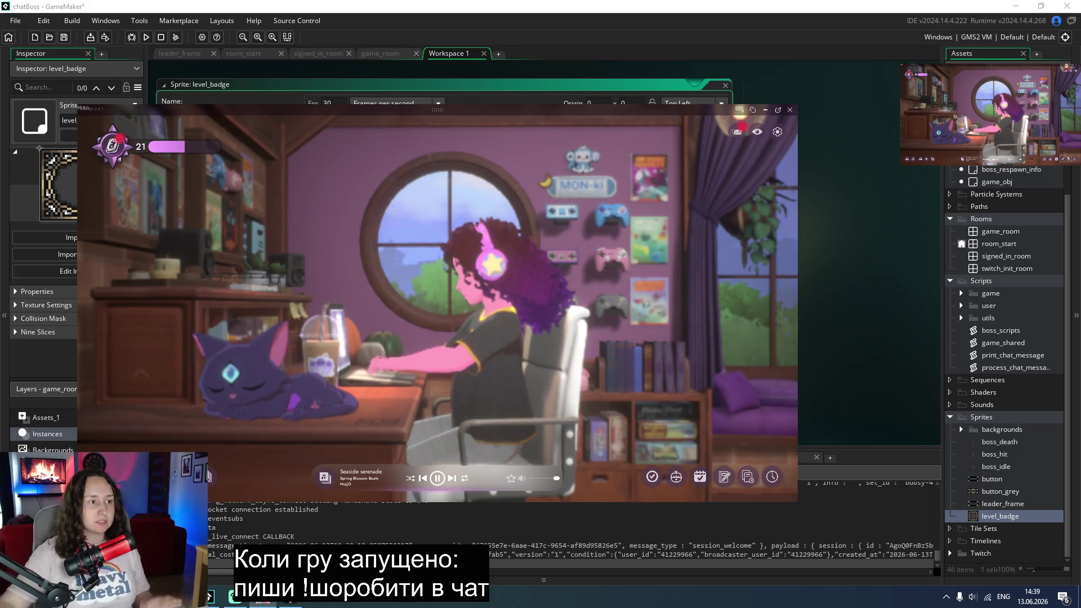
pyautogui.press('super+Down')
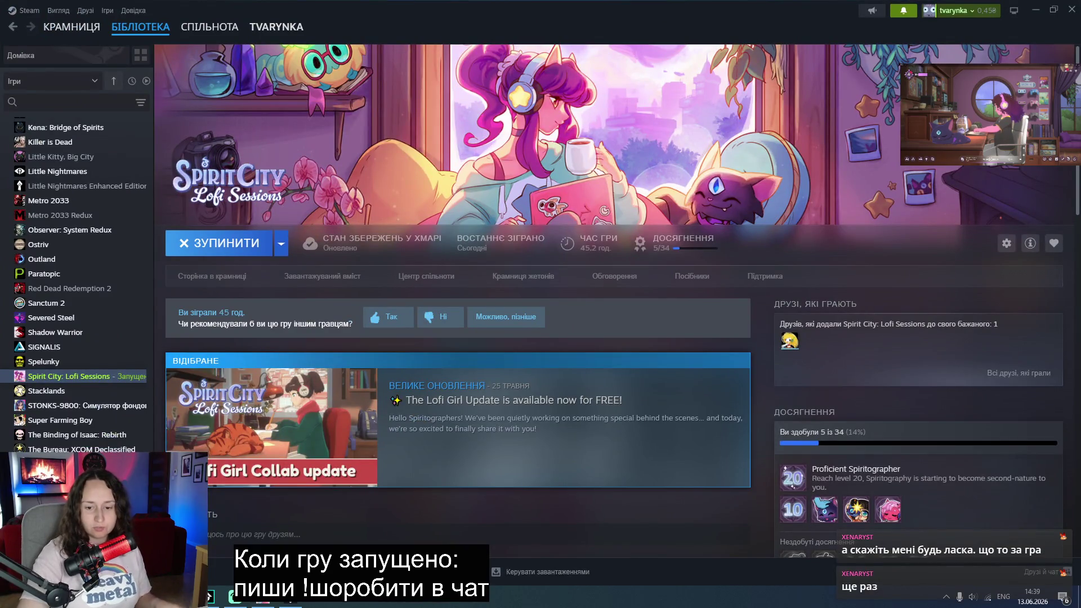
# Open the Spirit City: Lofi Sessions store page, copy its link, and browse it before returning to GameMaker.
pyautogui.click(230, 278)
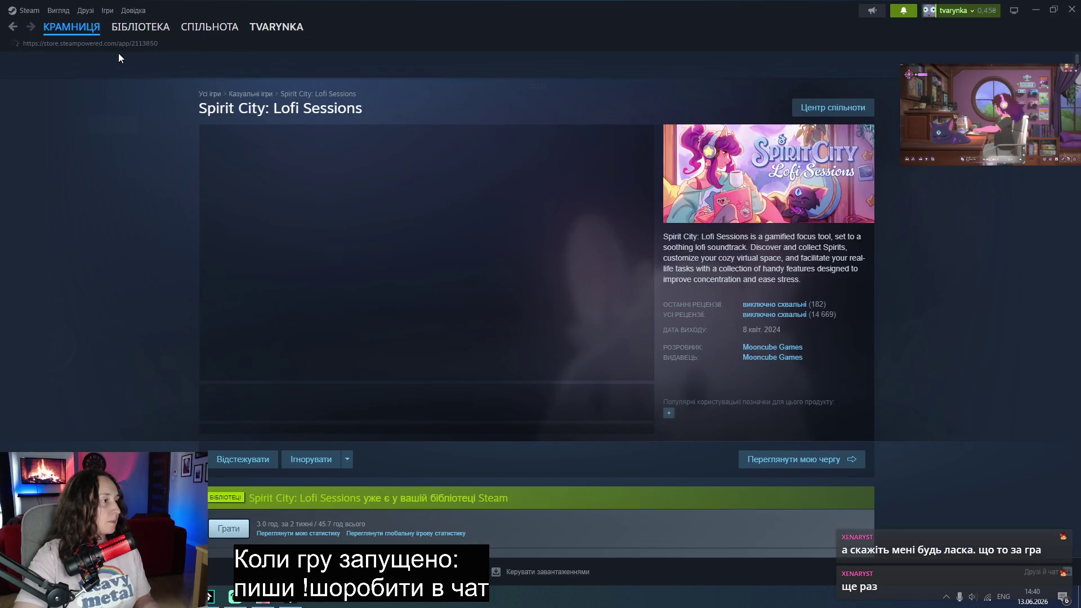
pyautogui.click(120, 44)
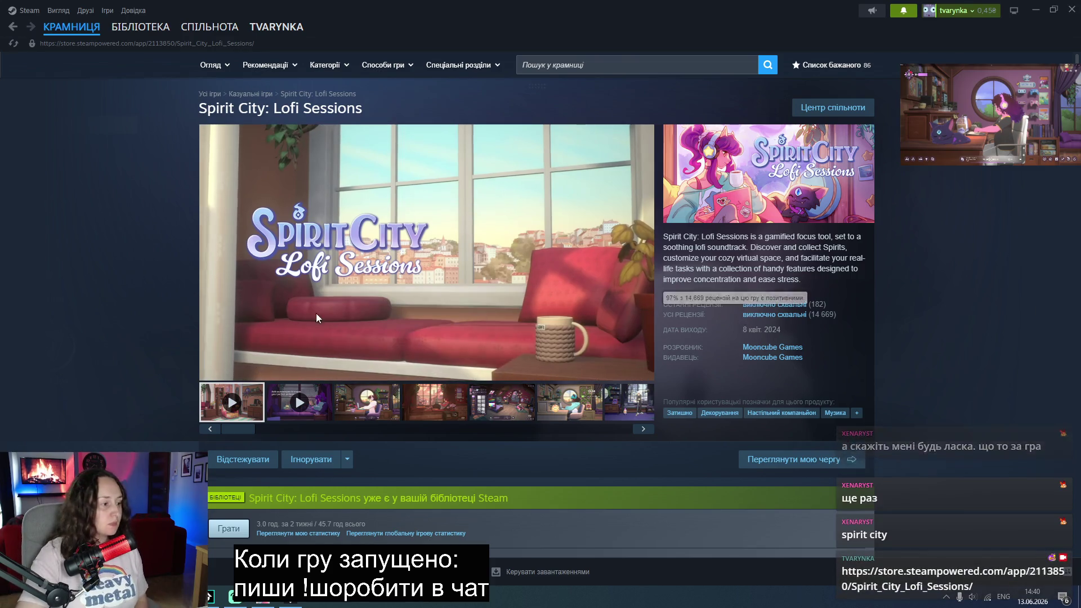
pyautogui.scroll(-10, 327, 308)
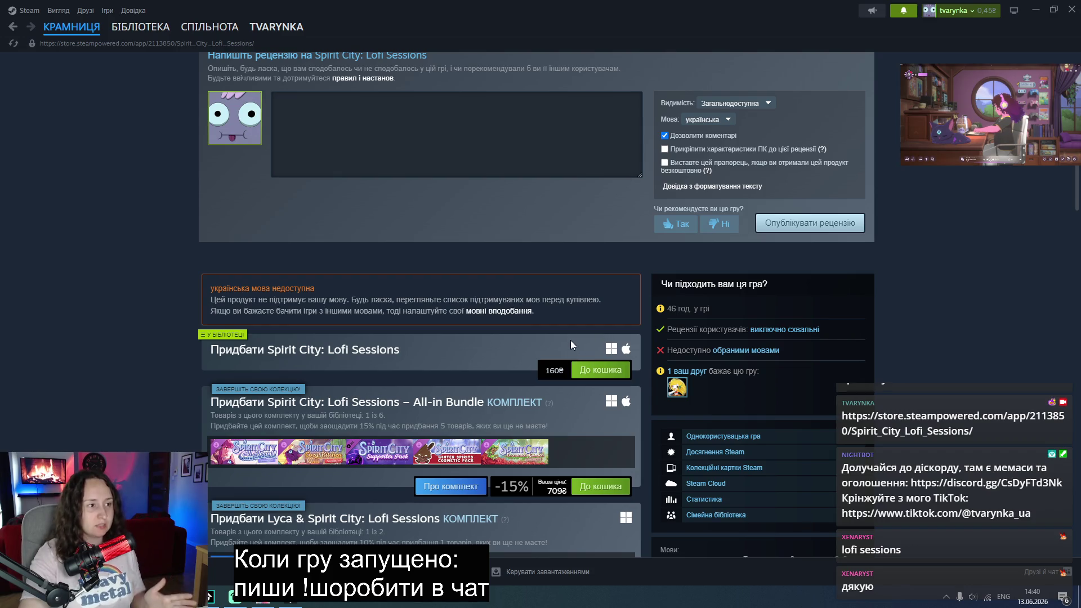
pyautogui.scroll(-6, 144, 343)
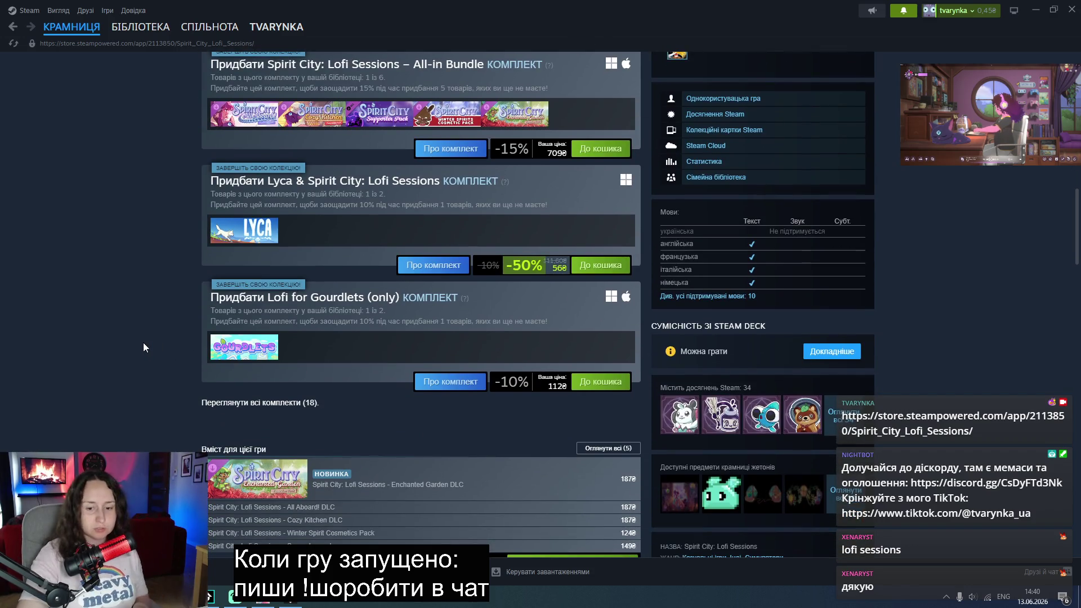
pyautogui.scroll(5, 212, 368)
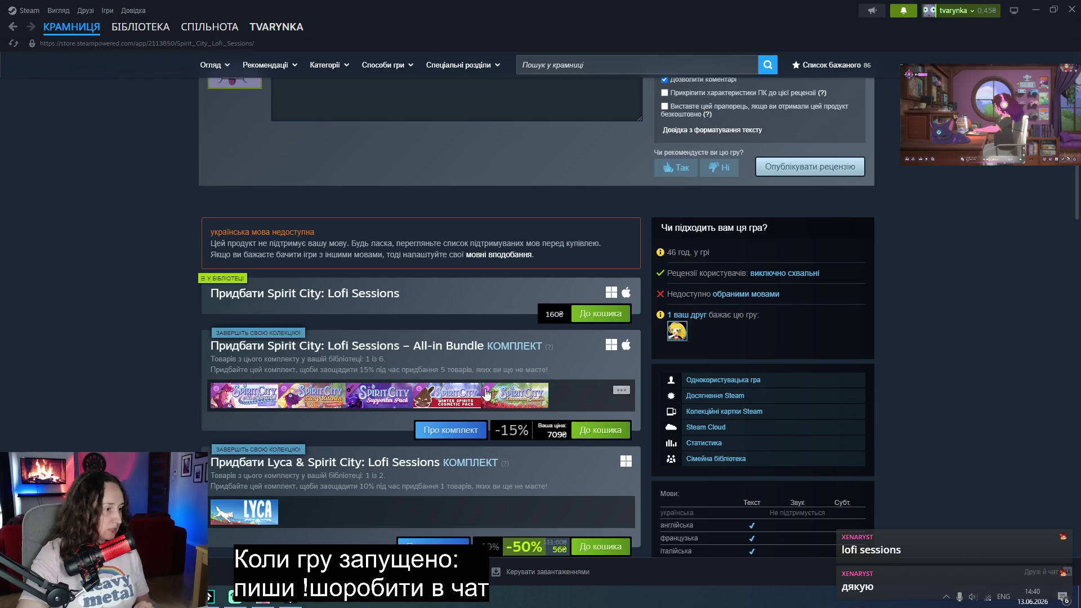
pyautogui.moveTo(256, 412)
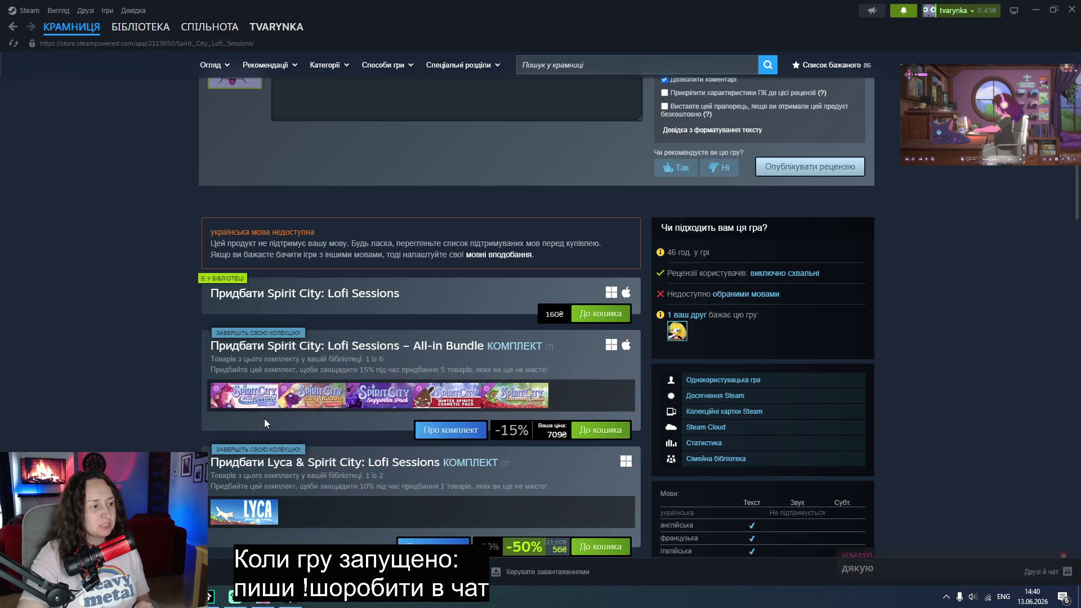
pyautogui.moveTo(293, 404)
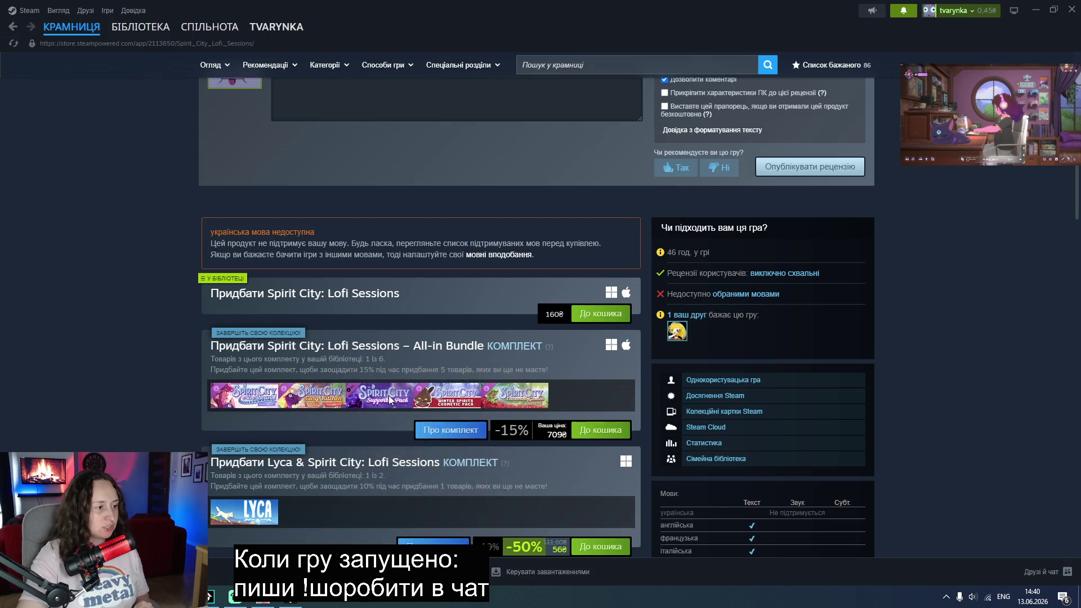
pyautogui.hotkey('alt', 'Tab')
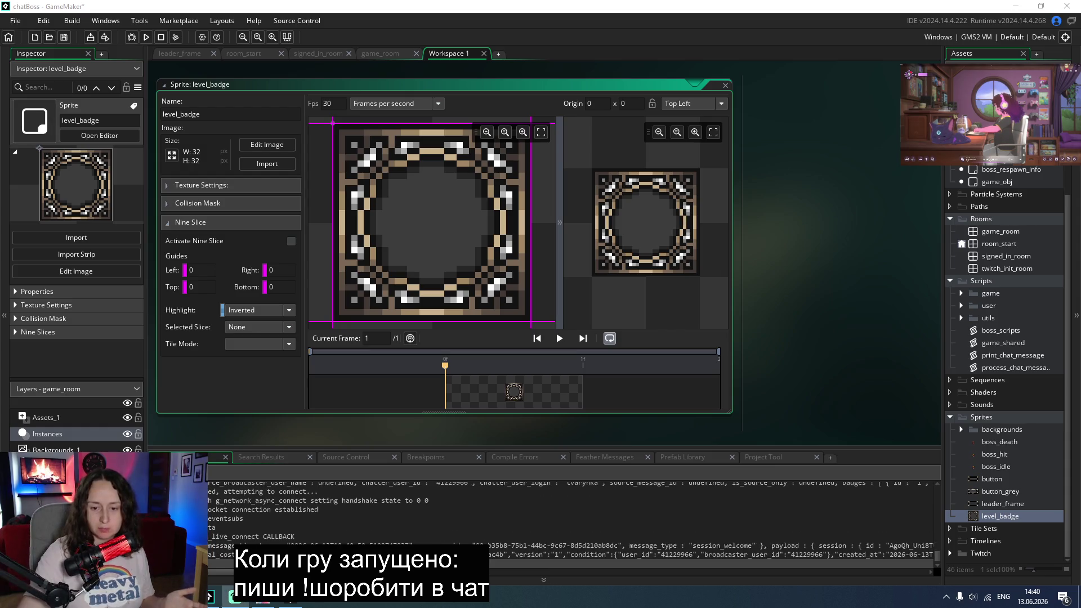
# Bring Streamlabs Desktop's stream editor to the front over GameMaker.
pyautogui.hotkey('alt', 'Tab')
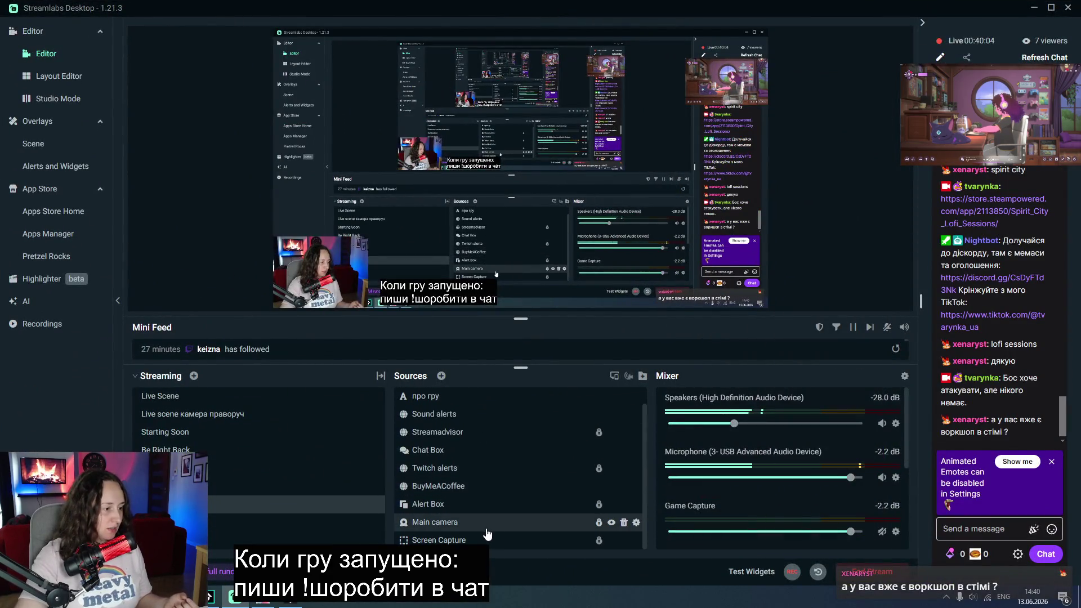
# Confirm the Game Capture source's Properties stay on Auto capture mode, then return to GameMaker.
pyautogui.click(450, 398)
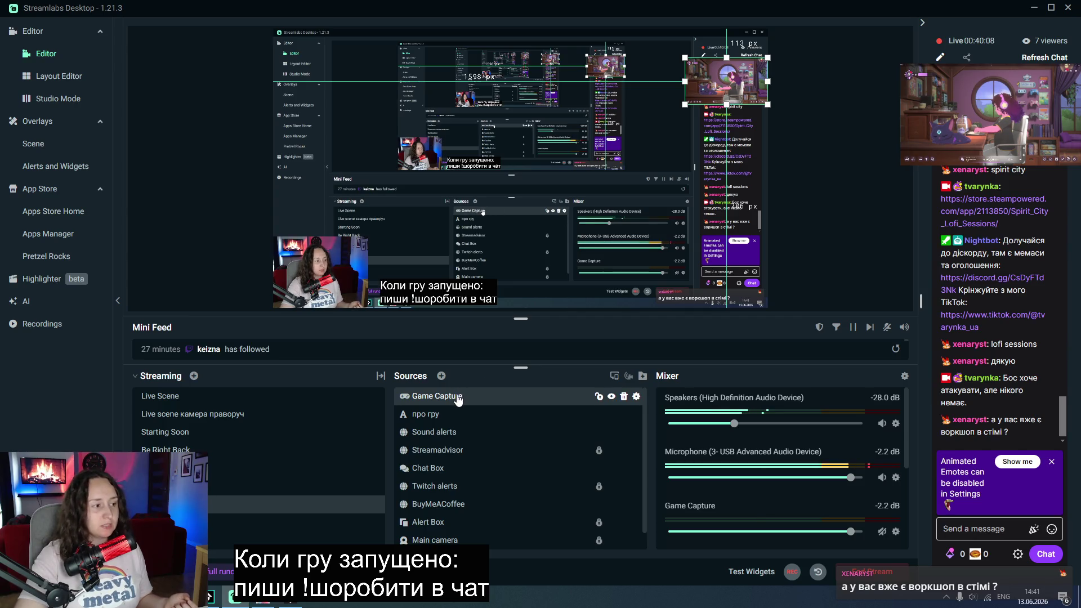
pyautogui.rightClick(455, 396)
pyautogui.click(494, 329)
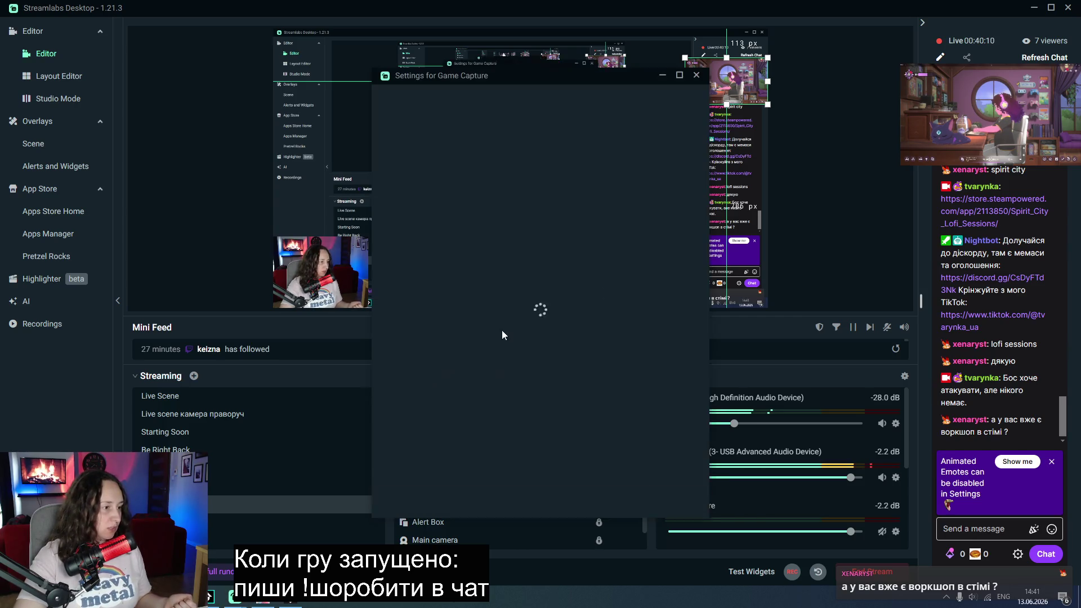
pyautogui.click(551, 224)
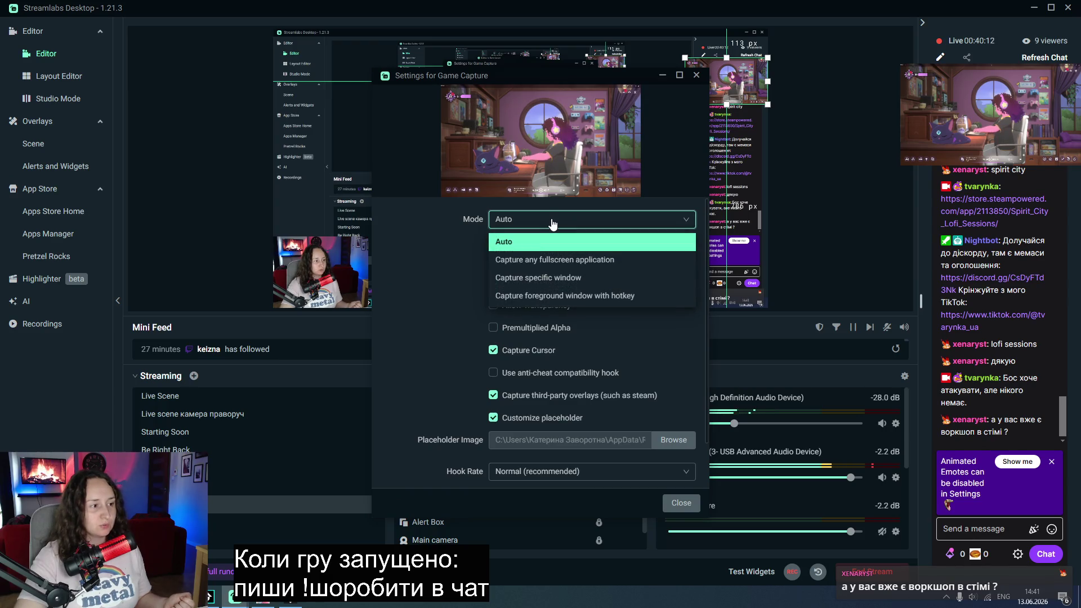
pyautogui.click(490, 242)
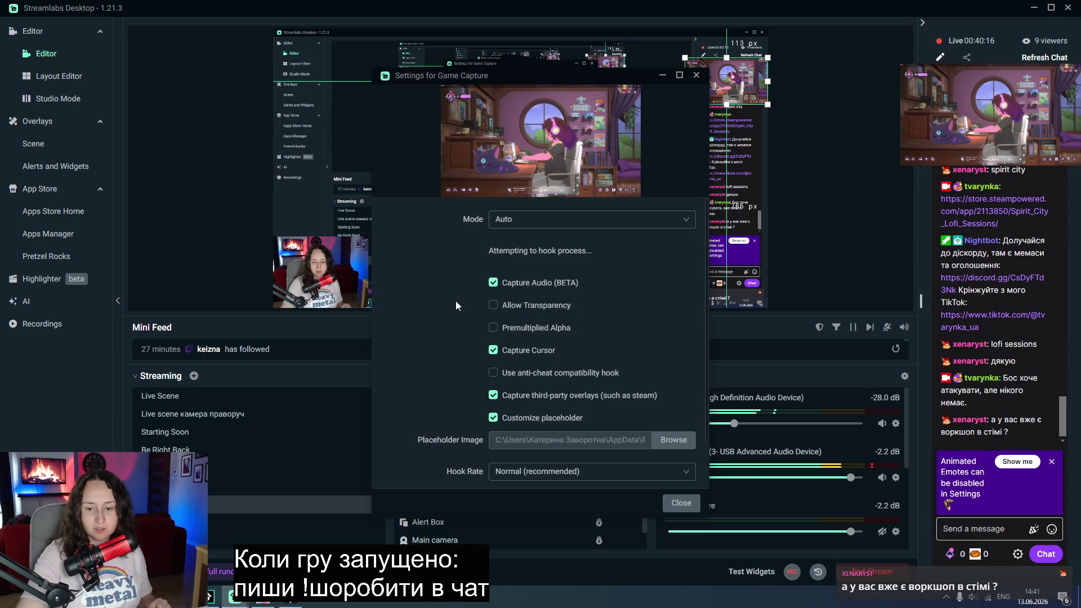
pyautogui.click(696, 75)
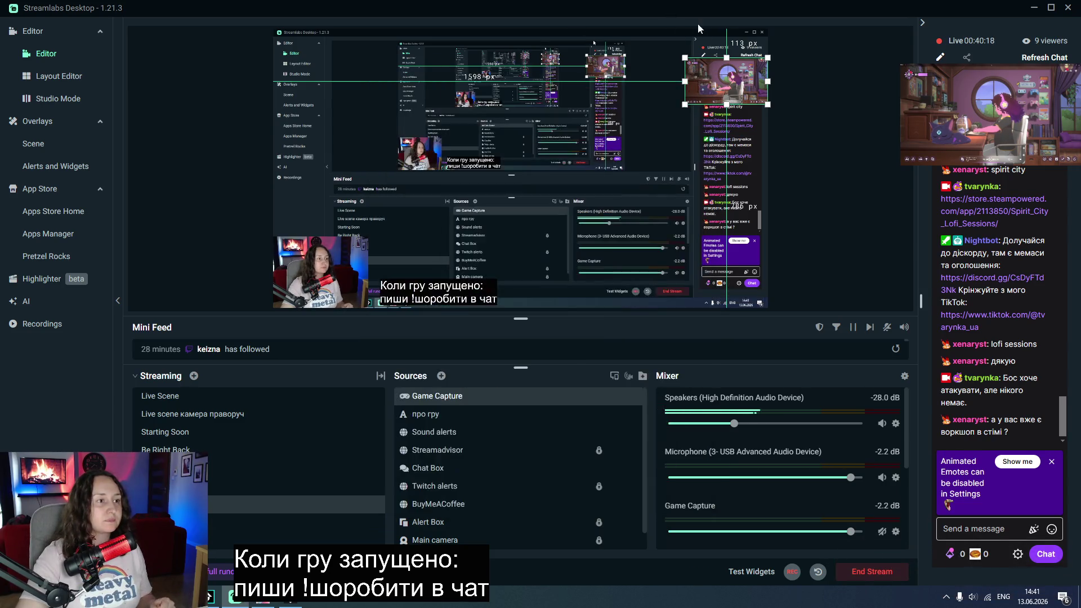
pyautogui.hotkey('alt', 'Tab')
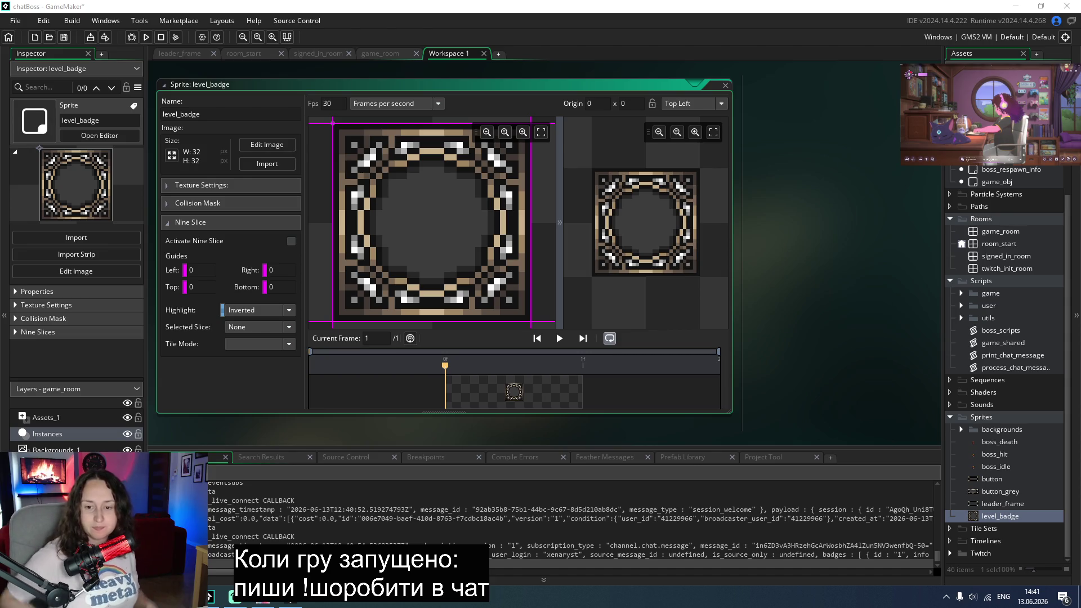
# Drag the level_badge left, right, top and bottom nine-slice guides inward to 15 pixels each.
pyautogui.click(662, 270)
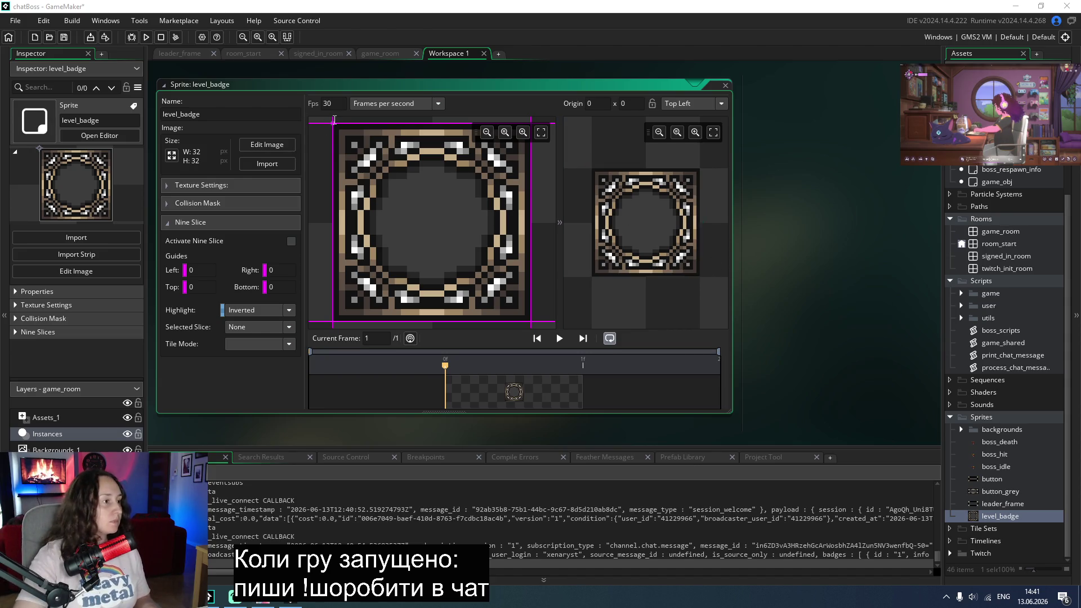
pyautogui.moveTo(332, 141)
pyautogui.mouseDown()
pyautogui.moveTo(427, 150)
pyautogui.moveTo(425, 172)
pyautogui.mouseUp()
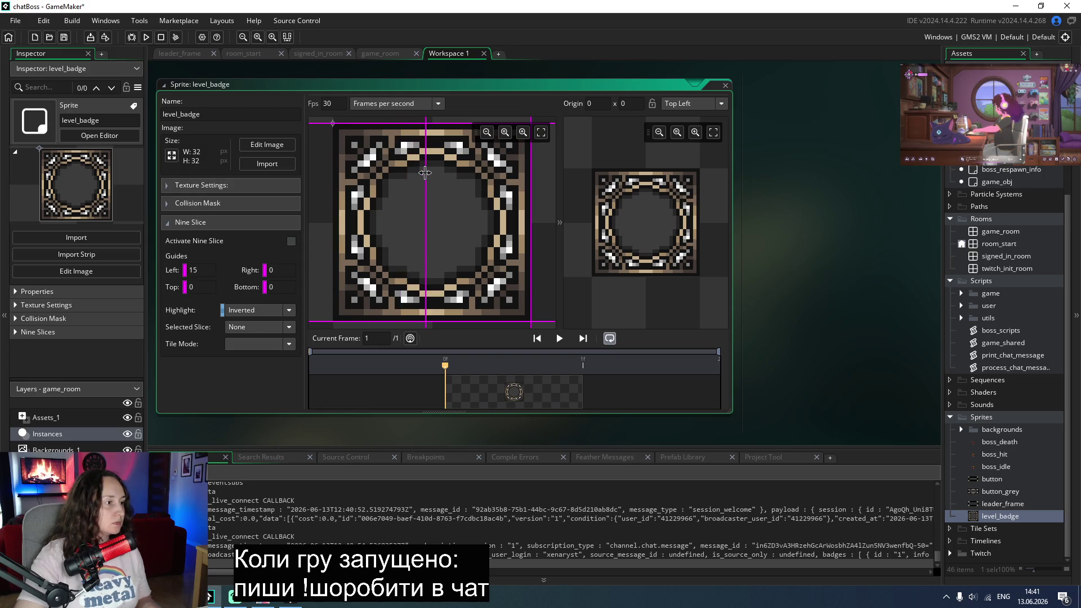
pyautogui.moveTo(532, 182); pyautogui.dragTo(438, 187)
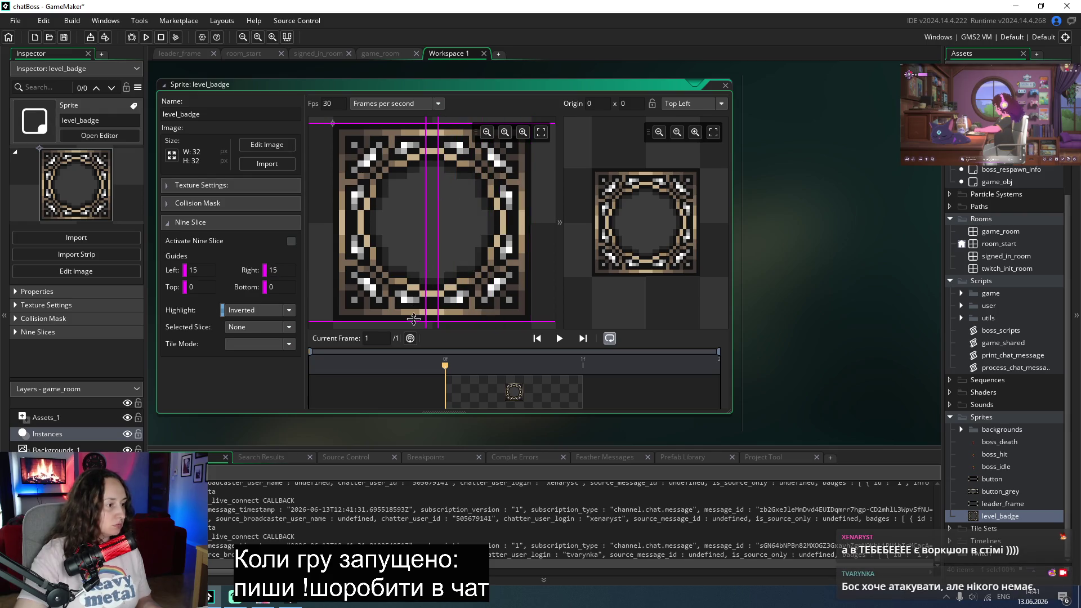
pyautogui.moveTo(414, 320); pyautogui.dragTo(418, 260)
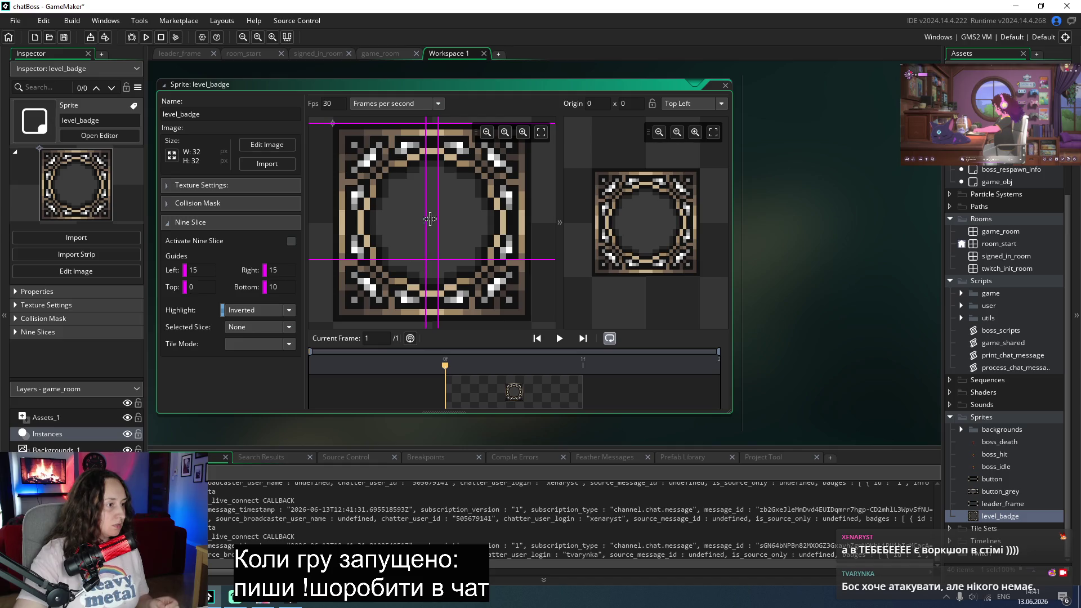
pyautogui.moveTo(417, 123); pyautogui.dragTo(414, 216)
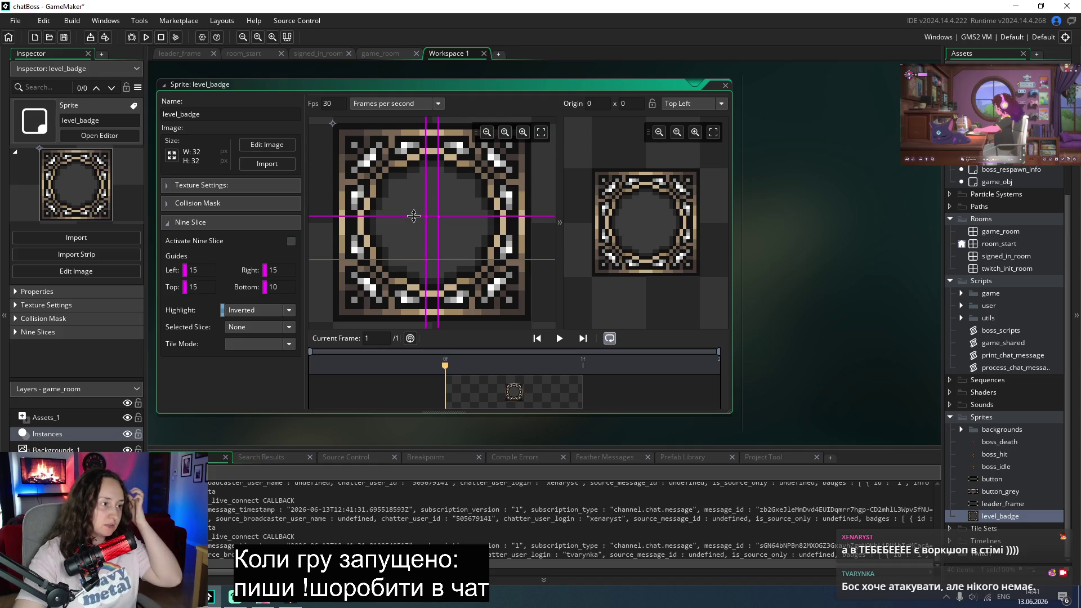
pyautogui.moveTo(402, 259); pyautogui.dragTo(402, 229)
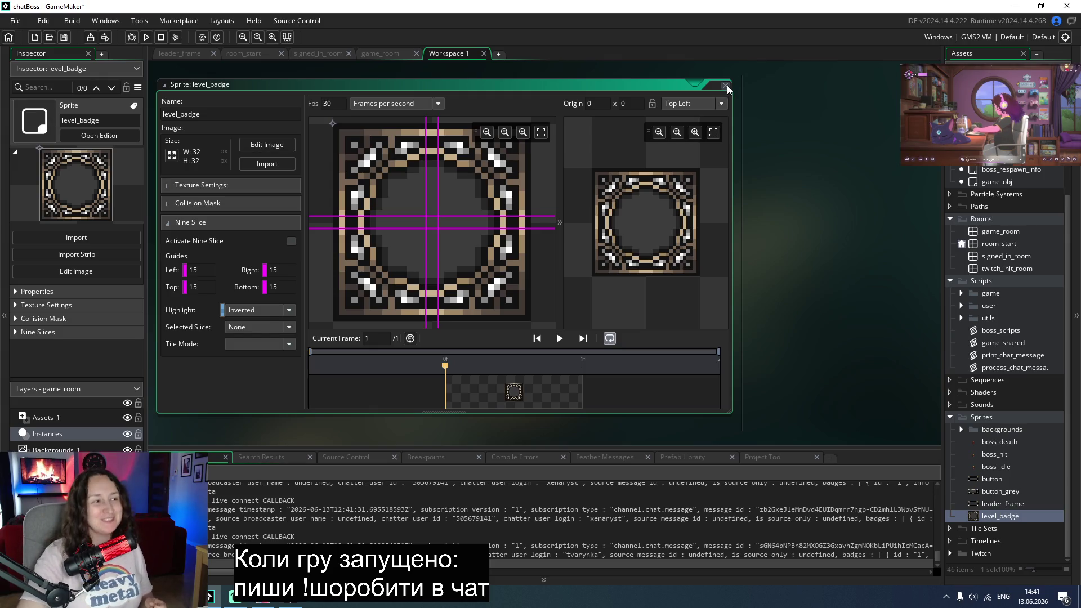
pyautogui.click(775, 189)
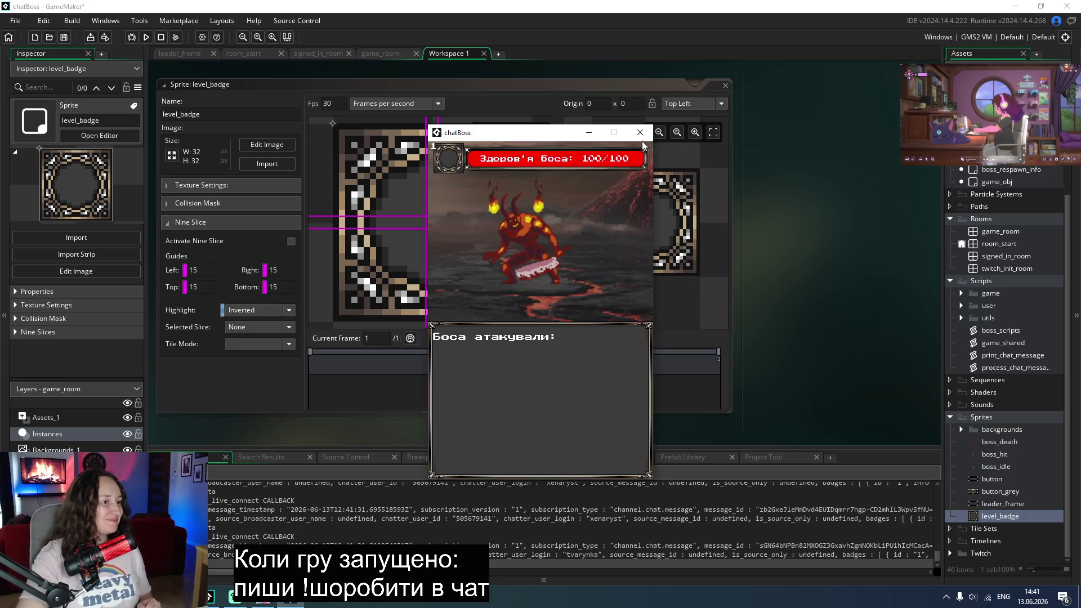
pyautogui.press('F5')
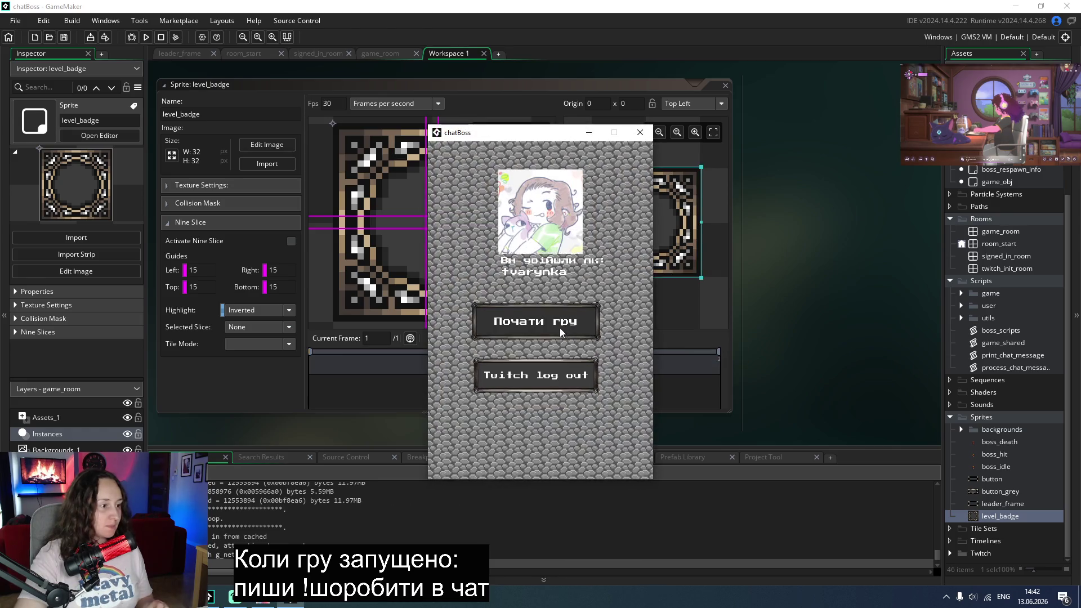
pyautogui.click(559, 328)
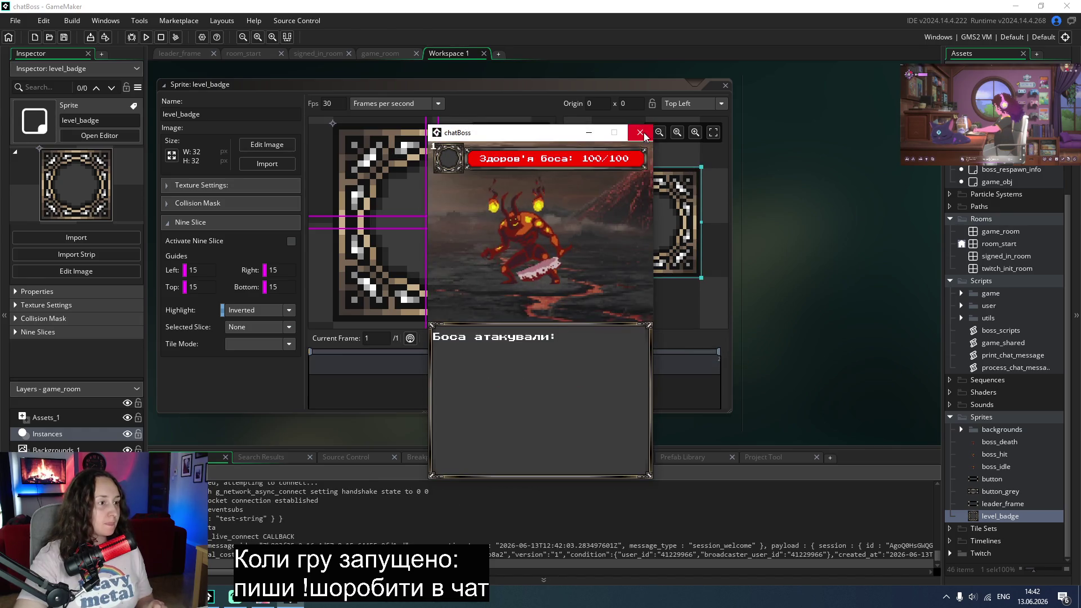
pyautogui.click(641, 134)
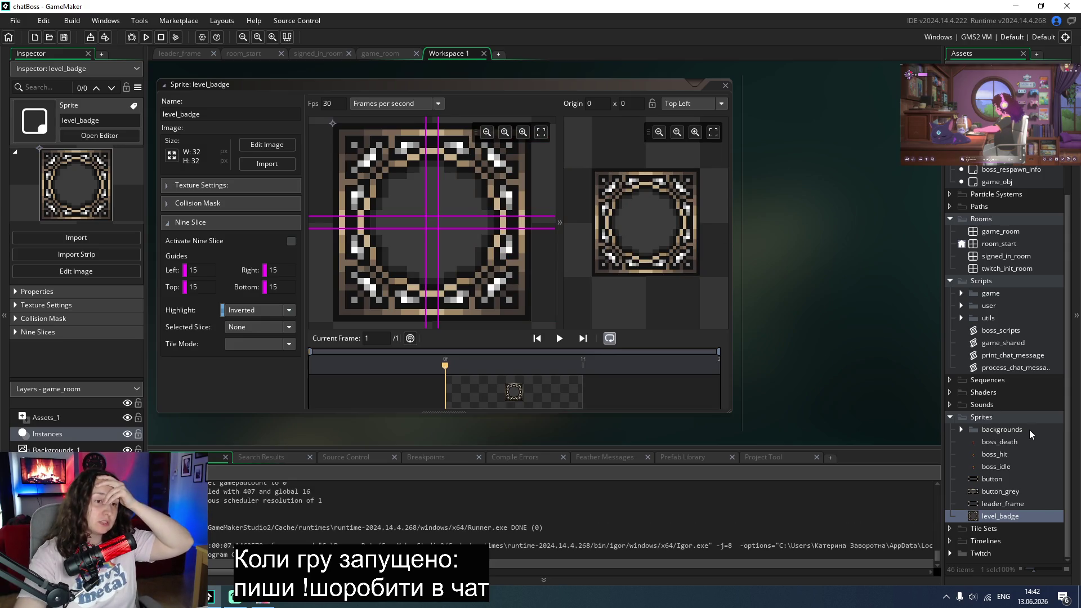
pyautogui.doubleClick(1008, 146)
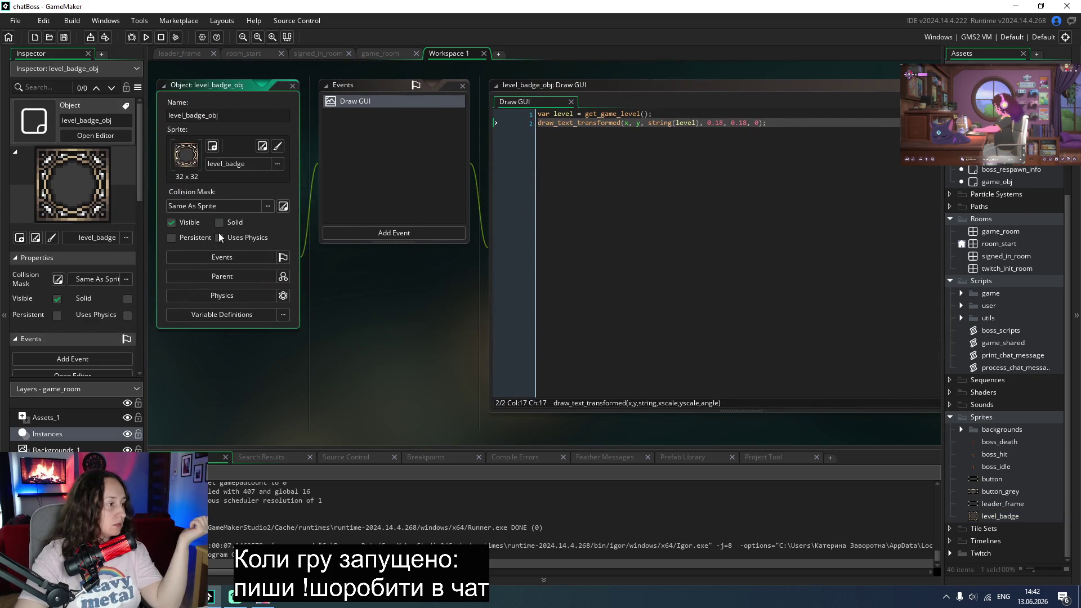
# In game_room, reset the level_badge_obj instance's X and Y scale to 1.
pyautogui.doubleClick(1002, 230)
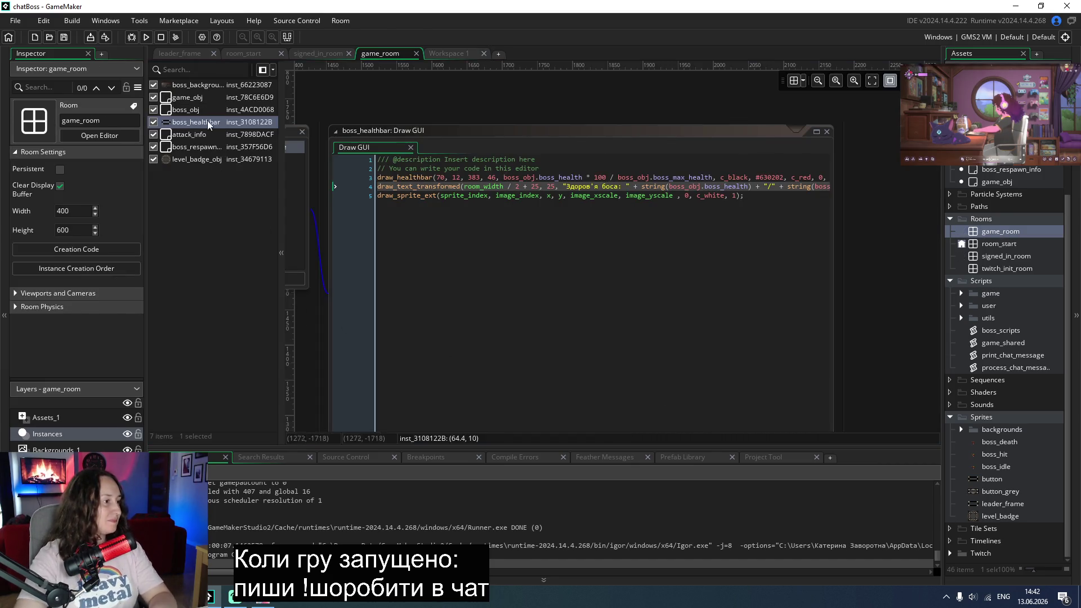
pyautogui.doubleClick(179, 159)
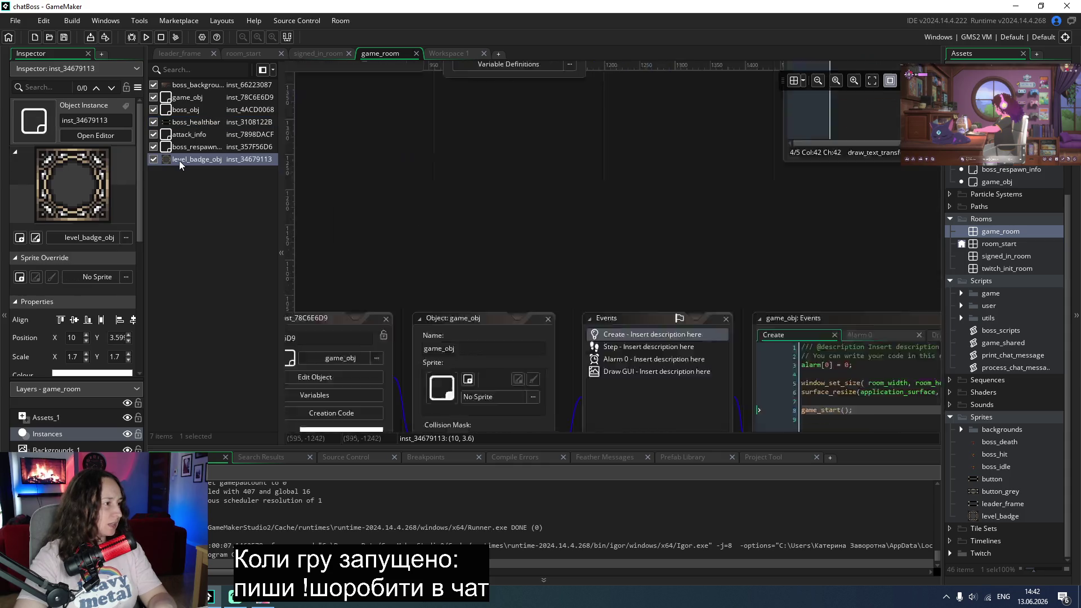
pyautogui.doubleClick(585, 293)
pyautogui.write('1')
pyautogui.doubleClick(662, 293)
pyautogui.write('1')
pyautogui.click(451, 308)
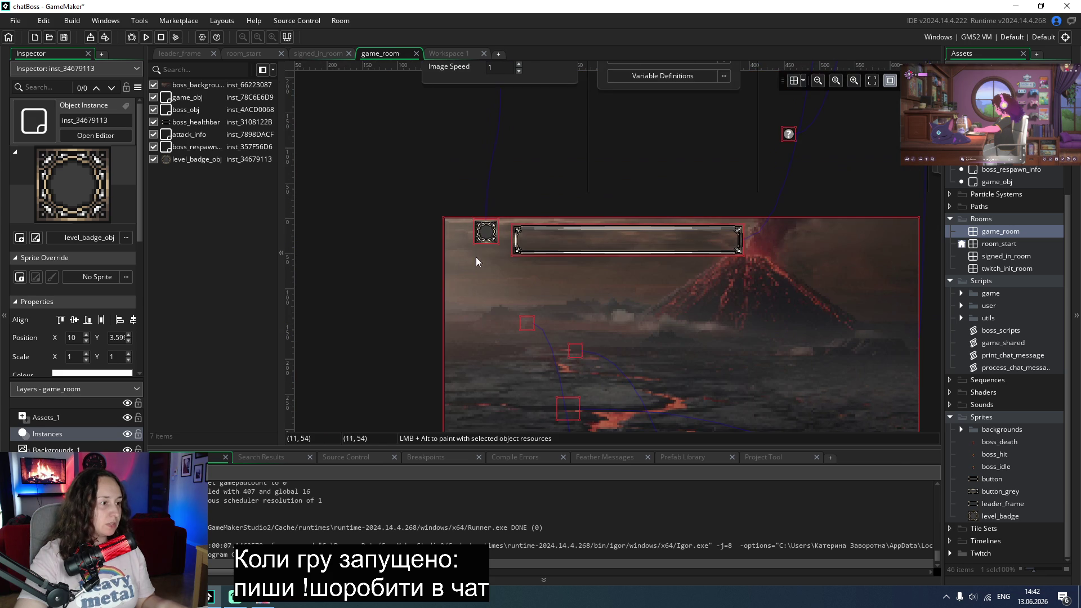
# Drag the badge's corner to enlarge it to about 1.7 scale against the healthbar.
pyautogui.click(498, 243)
pyautogui.moveTo(498, 243); pyautogui.dragTo(513, 260)
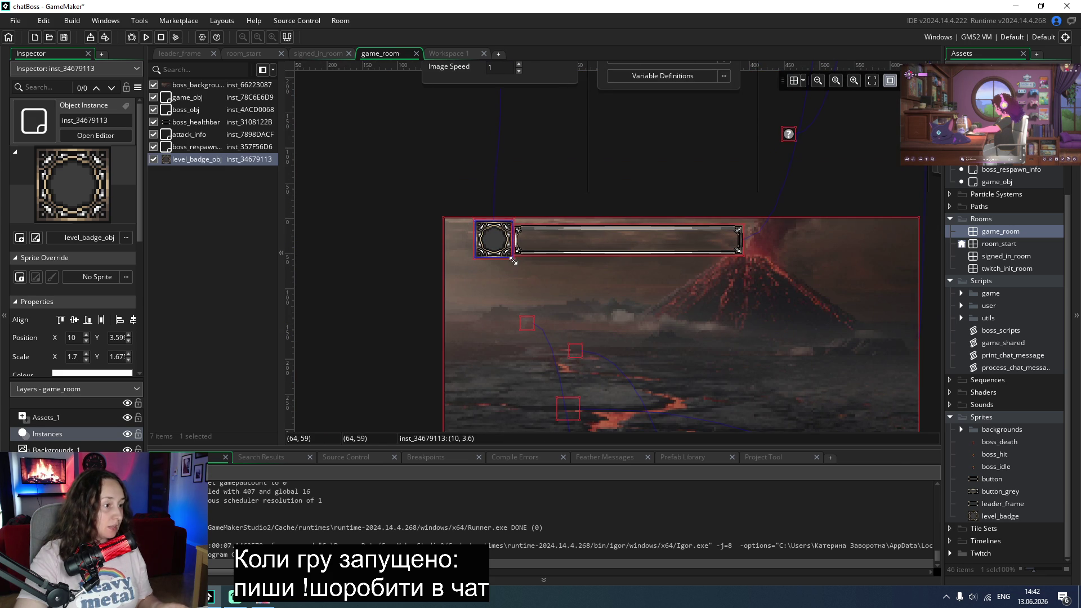
pyautogui.click(555, 280)
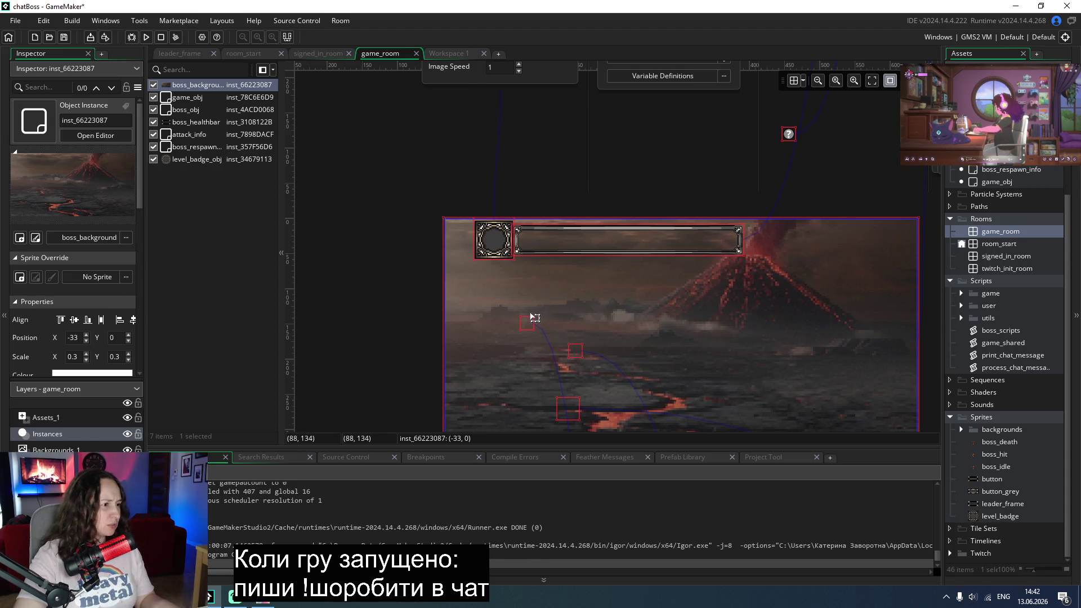
pyautogui.click(569, 236)
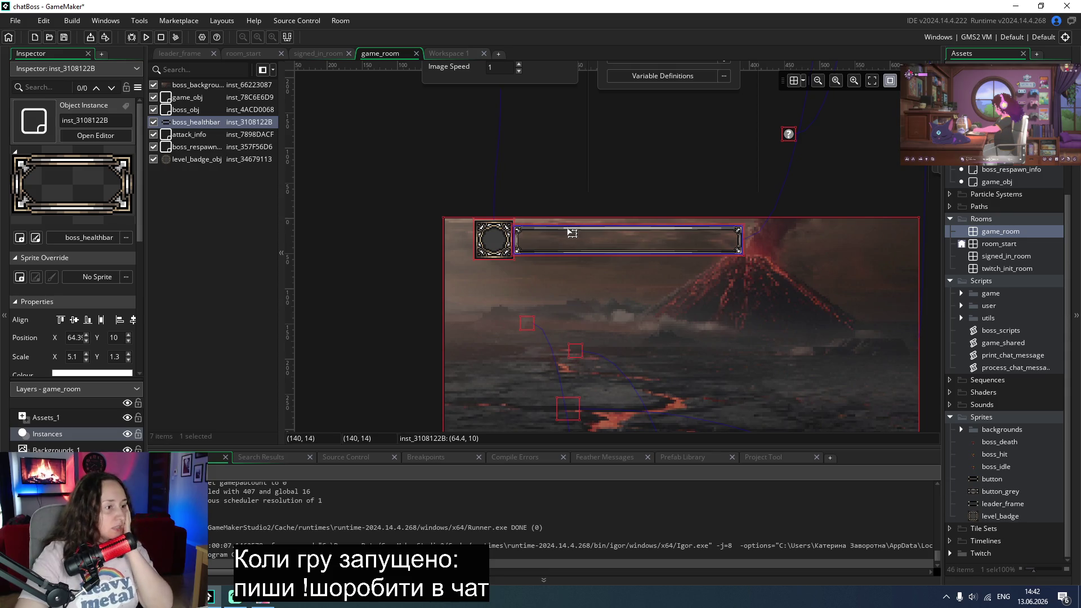
# Review the boss healthbar instance's scale and leader_frame sprite in its Instance and Object windows.
pyautogui.scroll(3, 819, 242)
pyautogui.hscroll(-3, 753, 249)
pyautogui.scroll(-3, 752, 247)
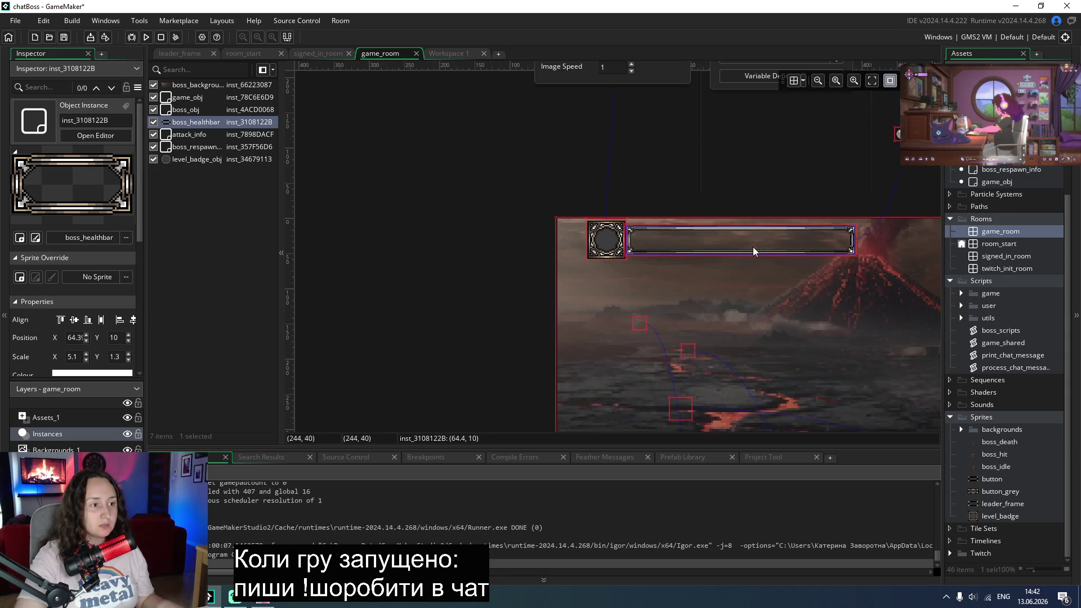
pyautogui.scroll(3, 752, 246)
pyautogui.hscroll(5, 736, 204)
pyautogui.scroll(3, 718, 225)
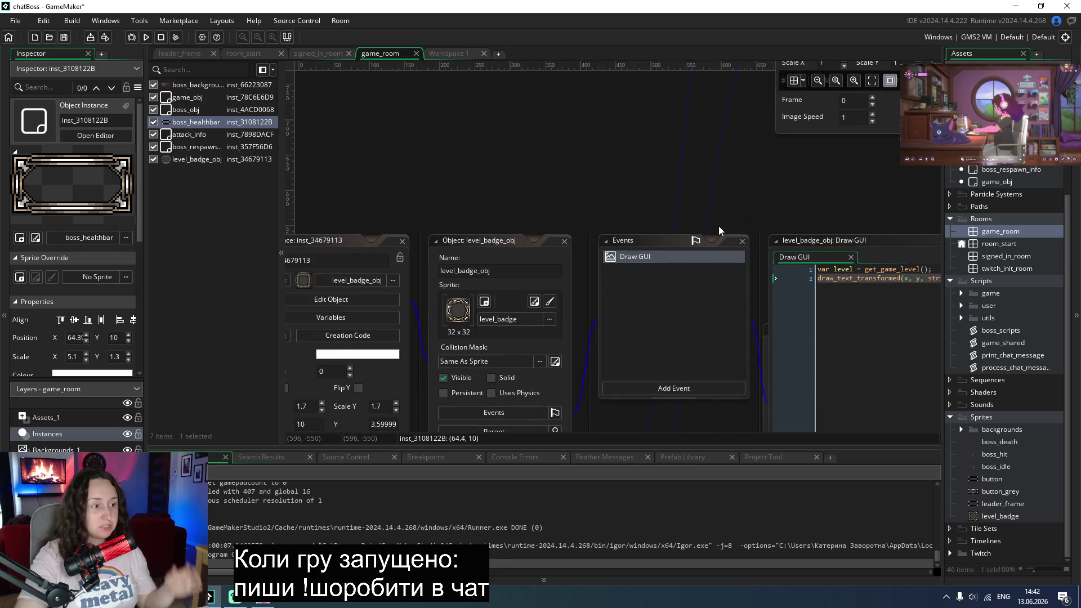
pyautogui.scroll(5, 714, 244)
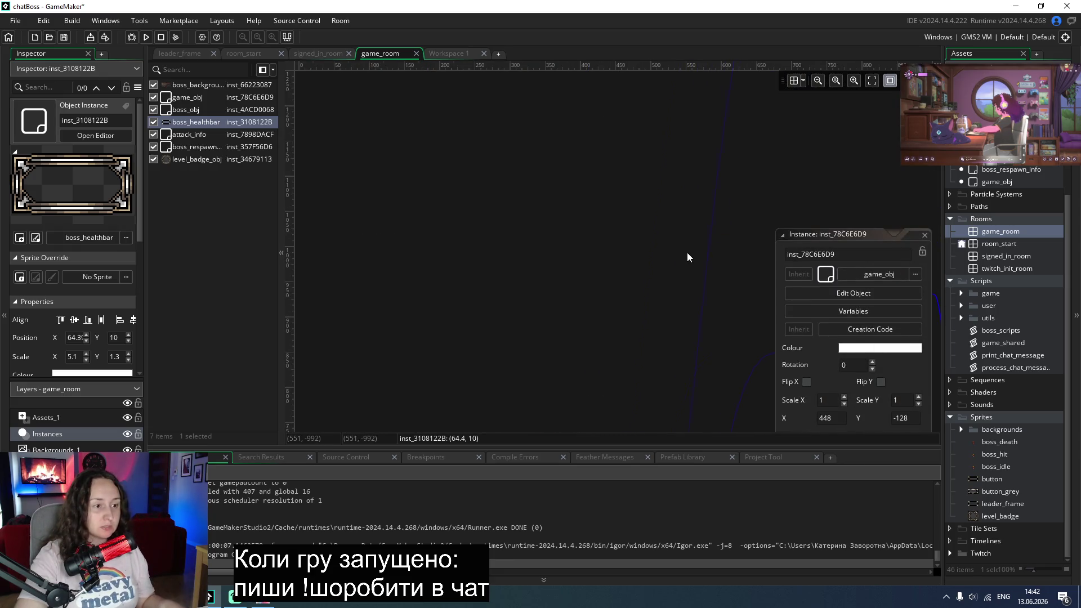
pyautogui.hscroll(5, 687, 254)
pyautogui.hscroll(3, 690, 247)
pyautogui.scroll(-3, 698, 237)
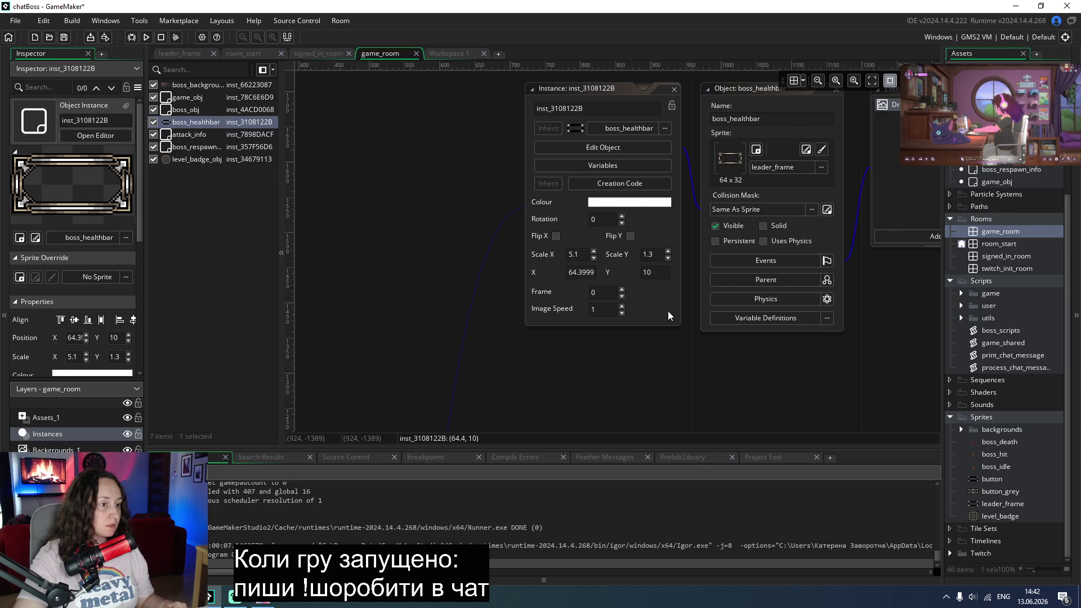
pyautogui.scroll(2, 680, 323)
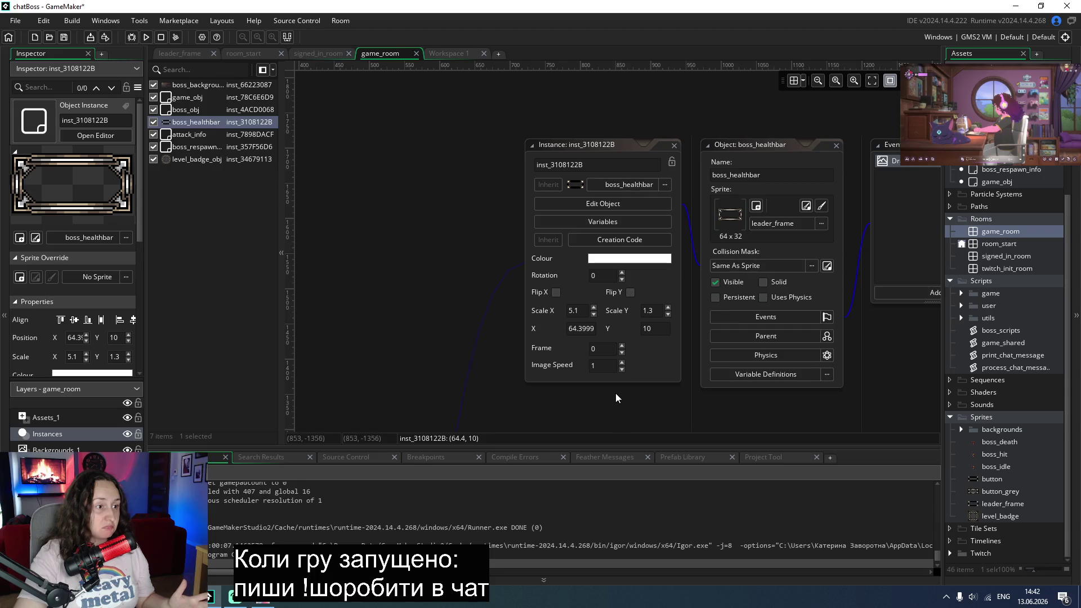
# Deselect the healthbar and open the button sprite from the Asset Browser.
pyautogui.moveTo(573, 408); pyautogui.dragTo(531, 388)
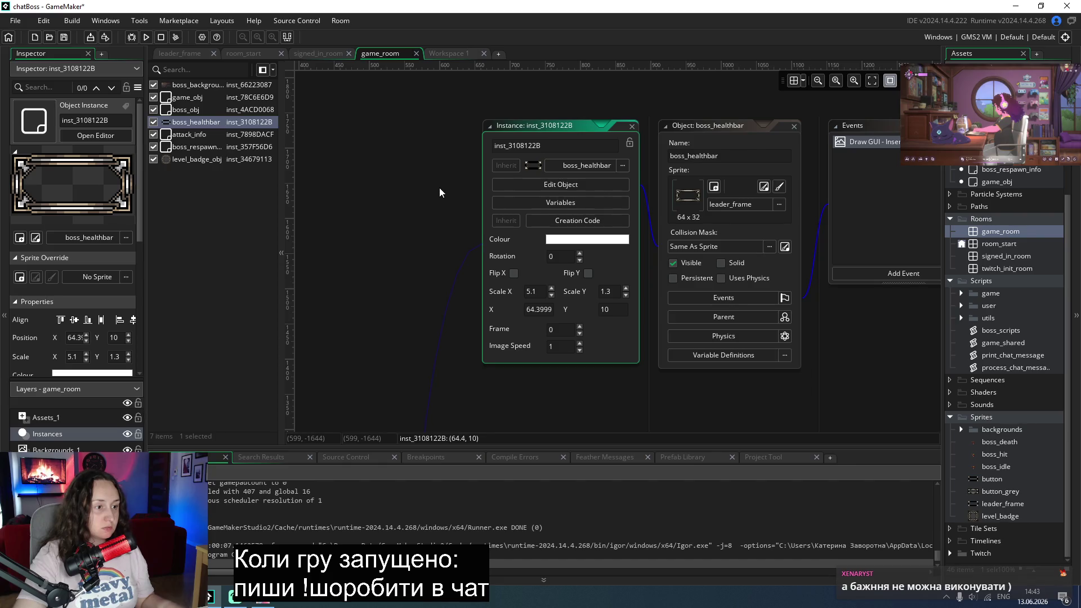
pyautogui.hscroll(5, 439, 189)
pyautogui.hscroll(-3, 439, 191)
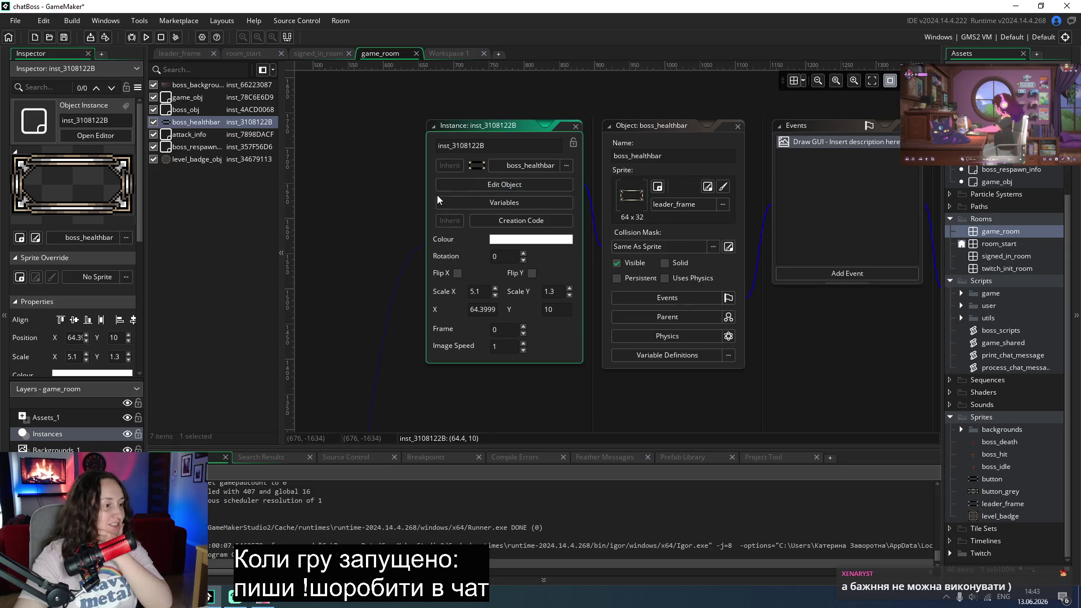
pyautogui.click(416, 214)
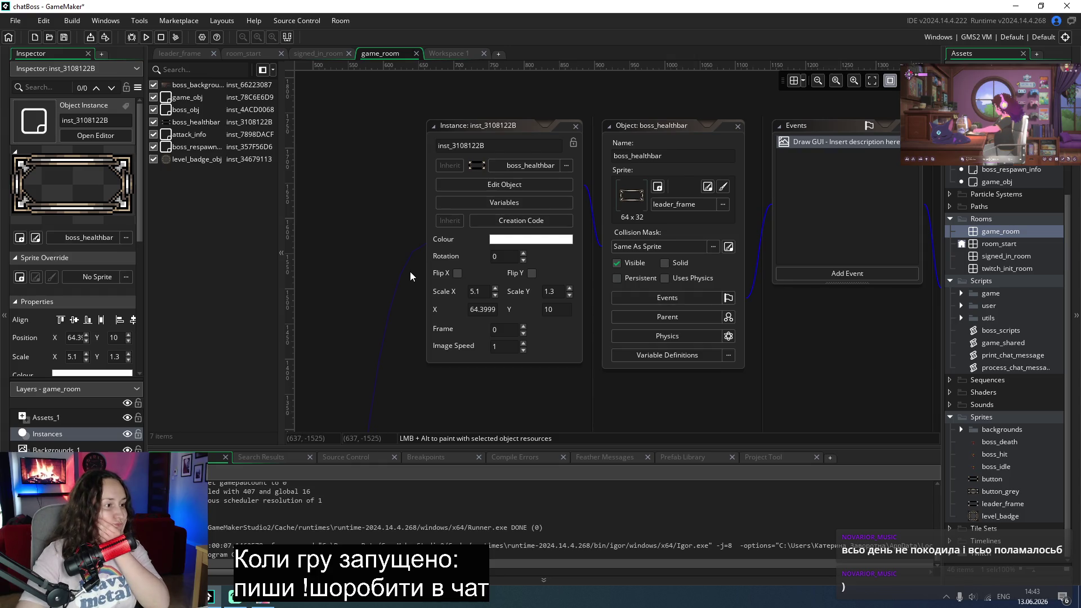
pyautogui.doubleClick(989, 481)
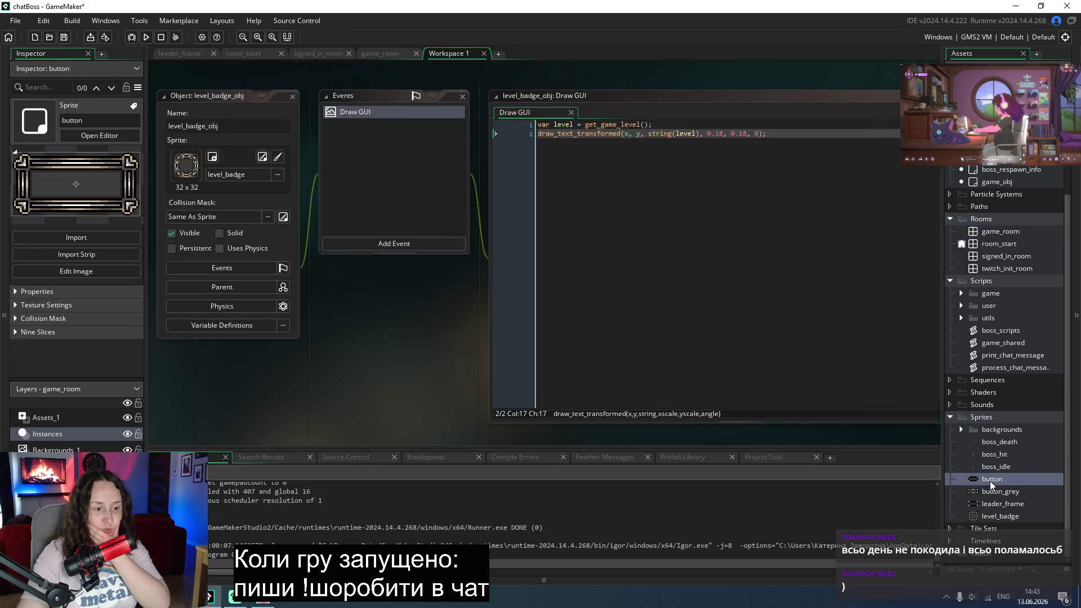
# Enable Activate Nine Slice on the level_badge sprite, then reopen game_room.
pyautogui.click(169, 226)
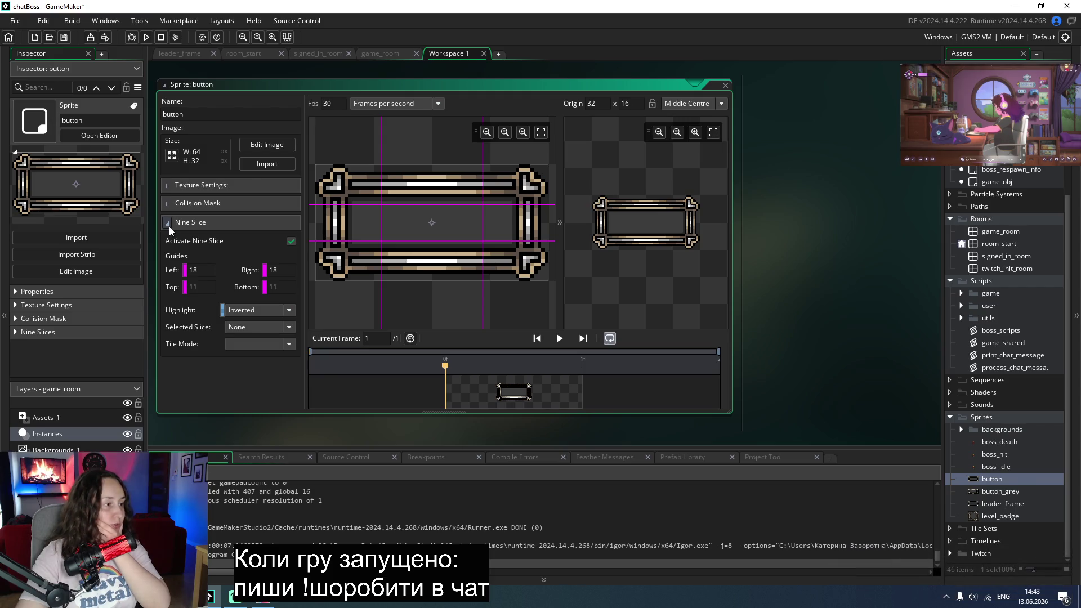
pyautogui.doubleClick(1000, 516)
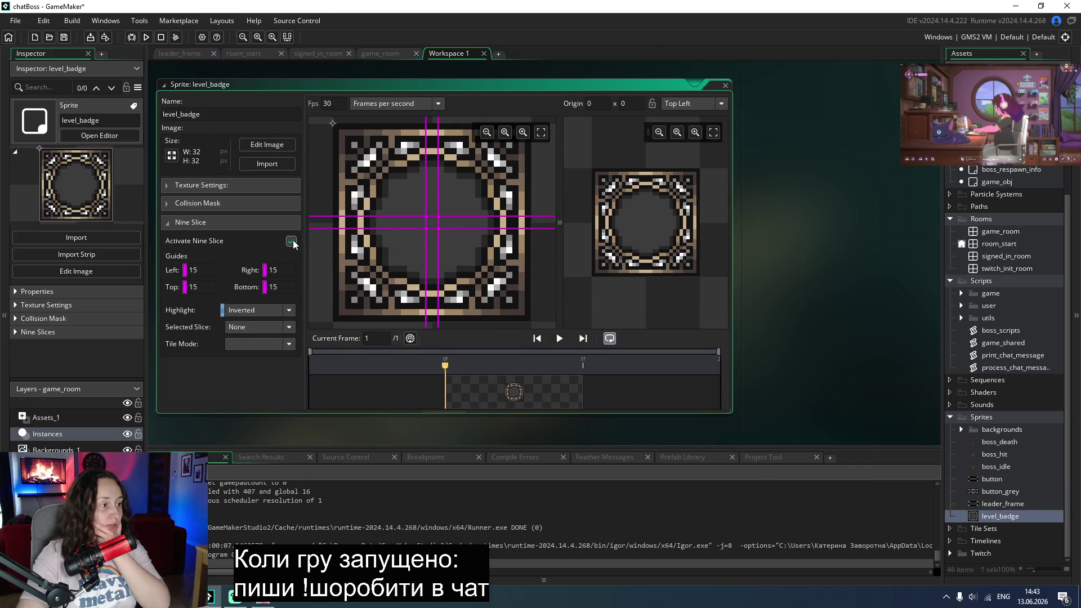
pyautogui.click(291, 240)
pyautogui.click(823, 315)
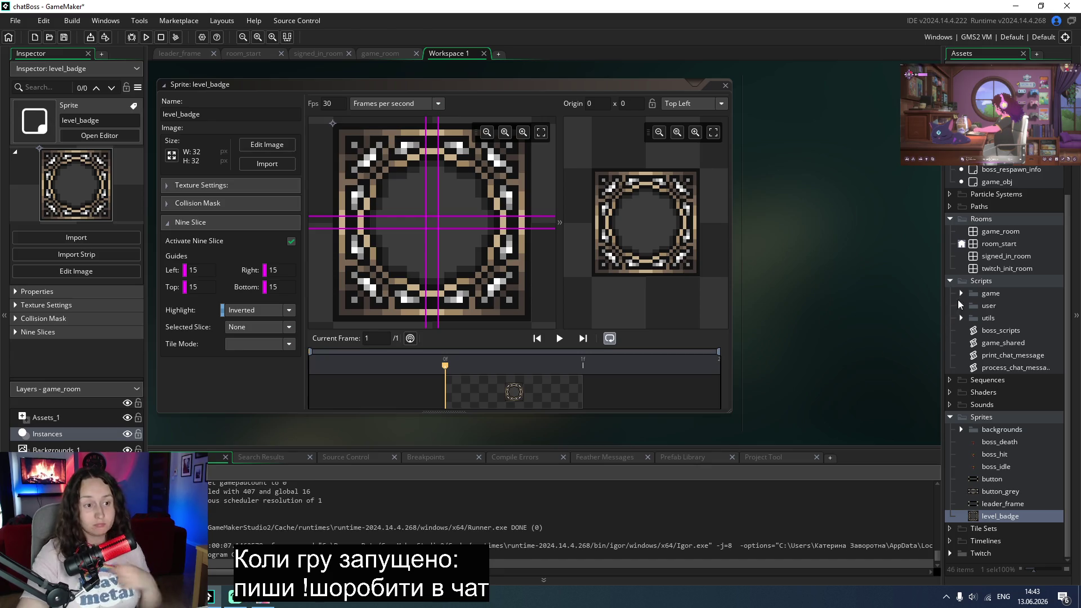
pyautogui.doubleClick(998, 233)
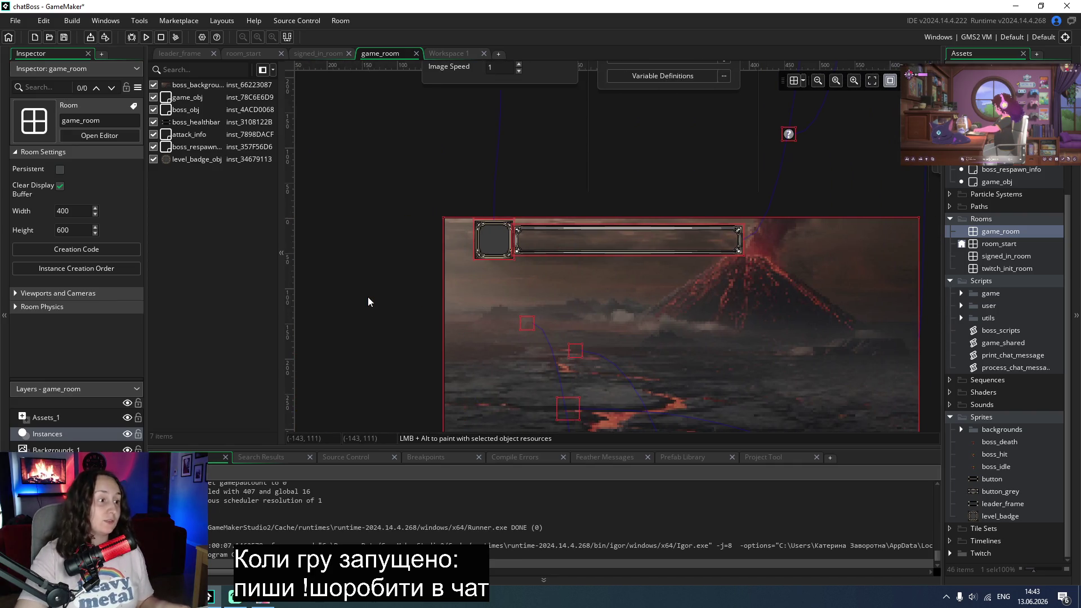
# Zoom in on the nine-sliced level badge beside the healthbar, then save and run the game.
pyautogui.click(503, 242)
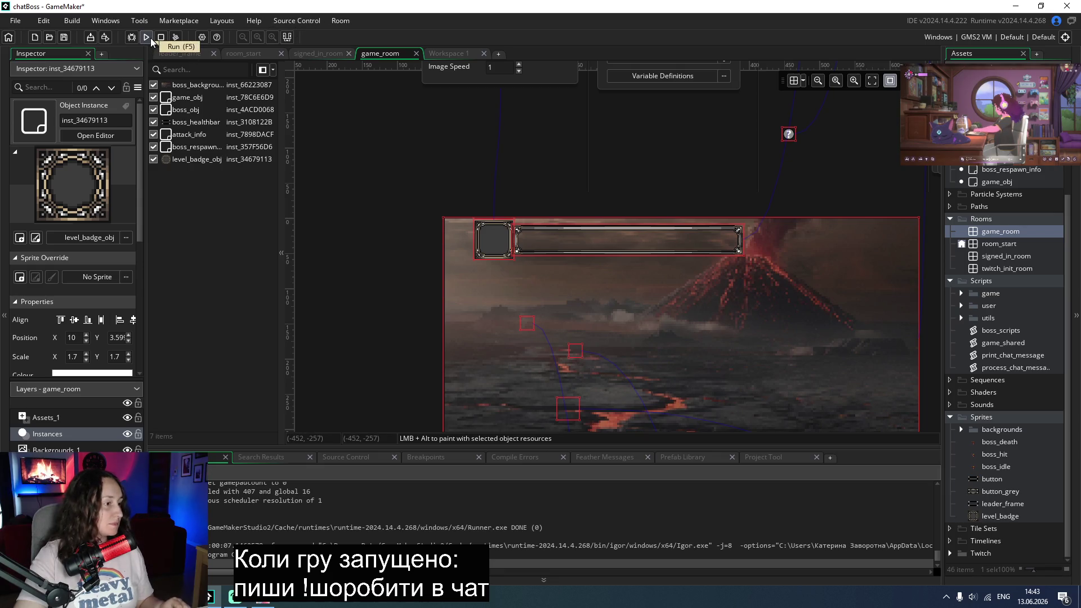
pyautogui.scroll(3, 494, 237)
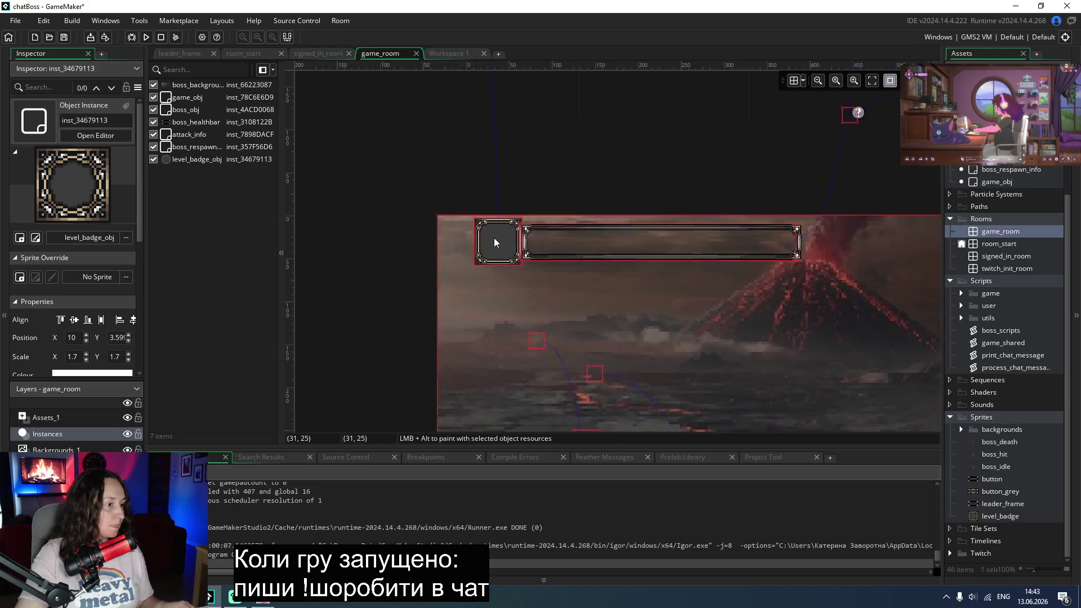
pyautogui.scroll(4, 494, 237)
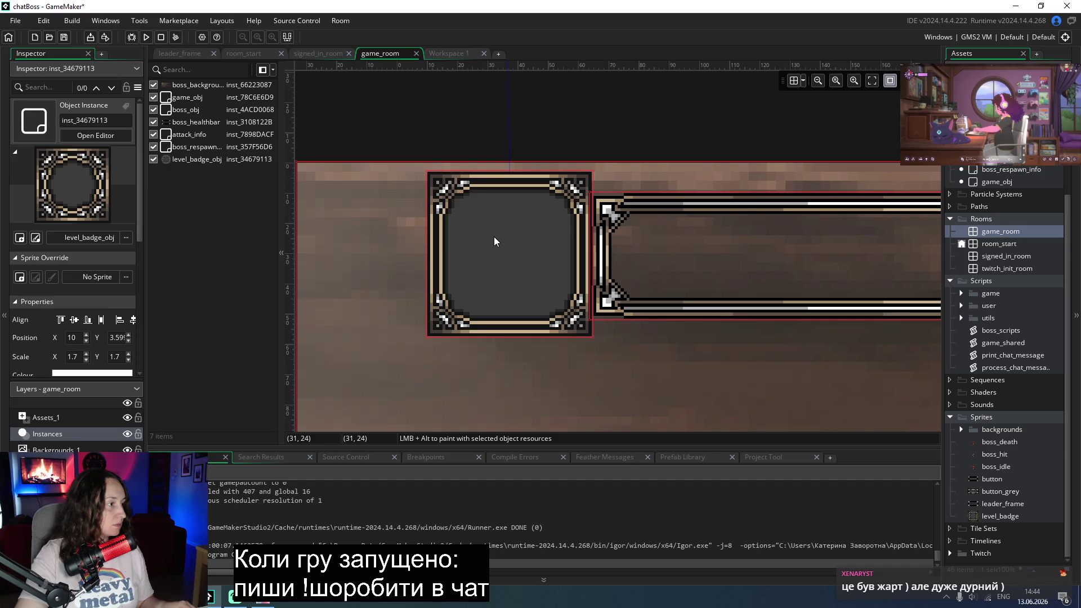
pyautogui.scroll(-2, 494, 237)
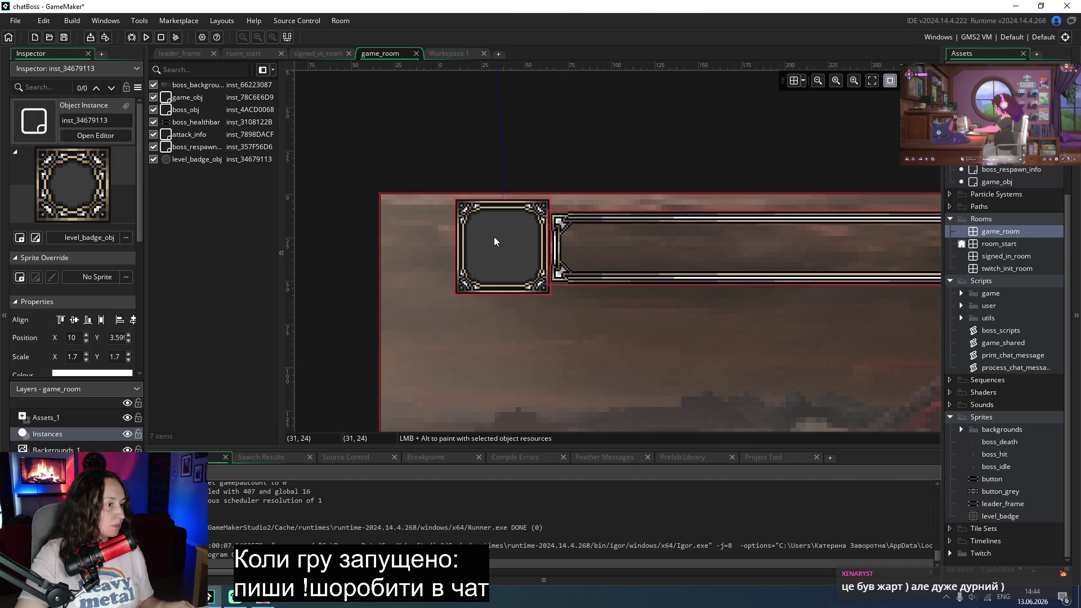
pyautogui.scroll(-1, 494, 237)
pyautogui.scroll(-5, 494, 241)
pyautogui.scroll(7, 494, 240)
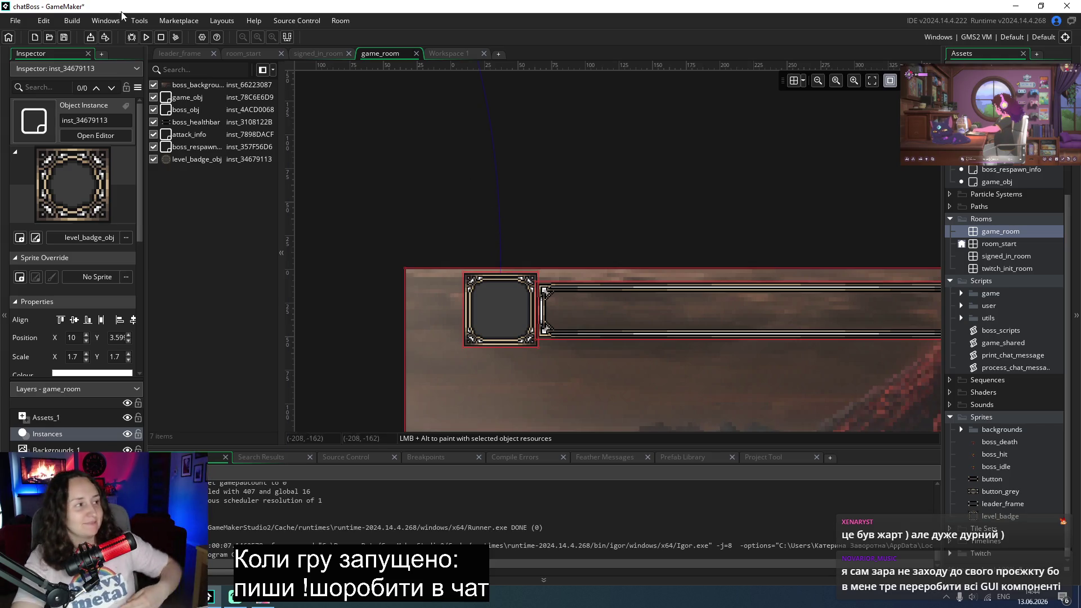
pyautogui.click(145, 37)
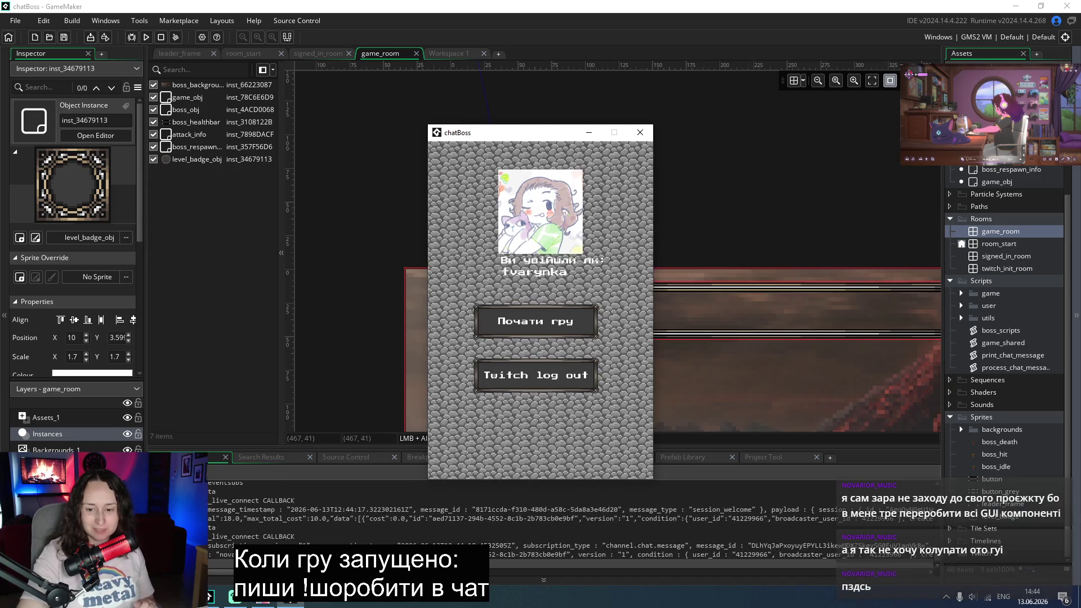
# Start chatBoss, view the badge on the 100/100 boss screen, and close the game.
pyautogui.click(537, 323)
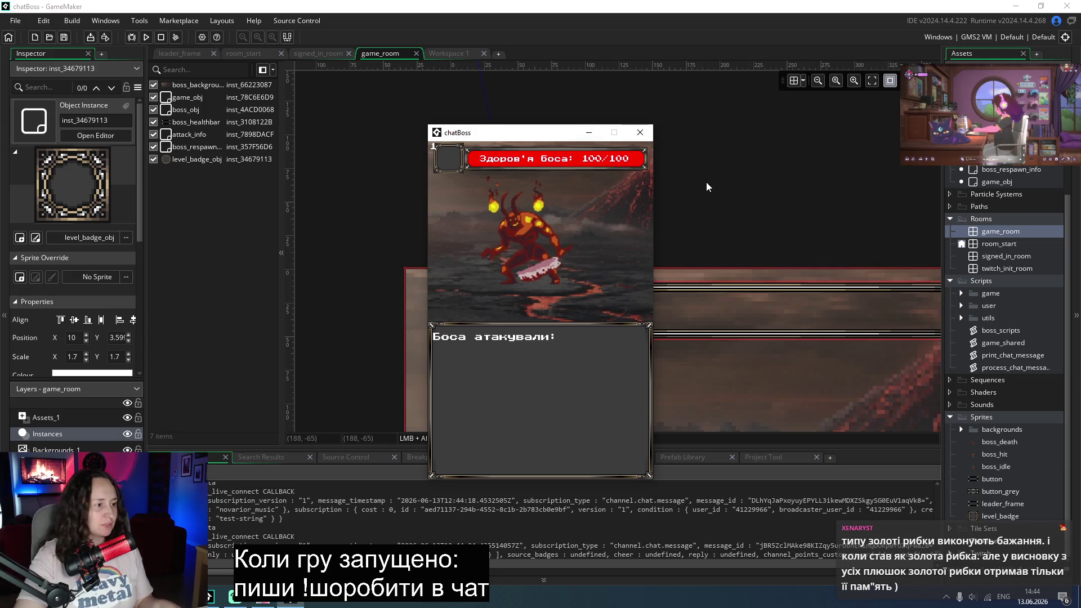
pyautogui.click(640, 133)
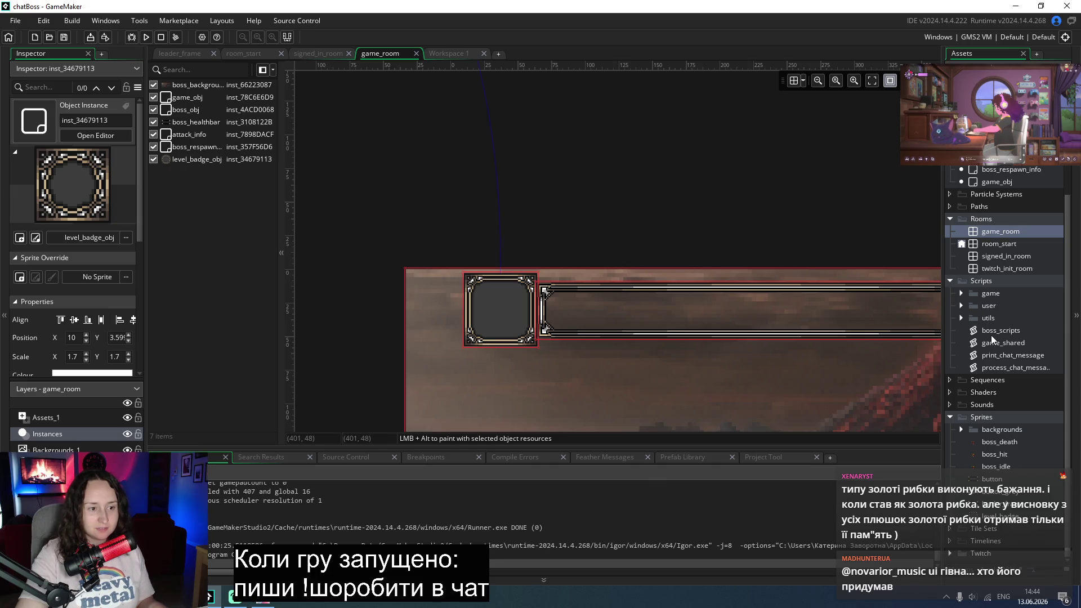
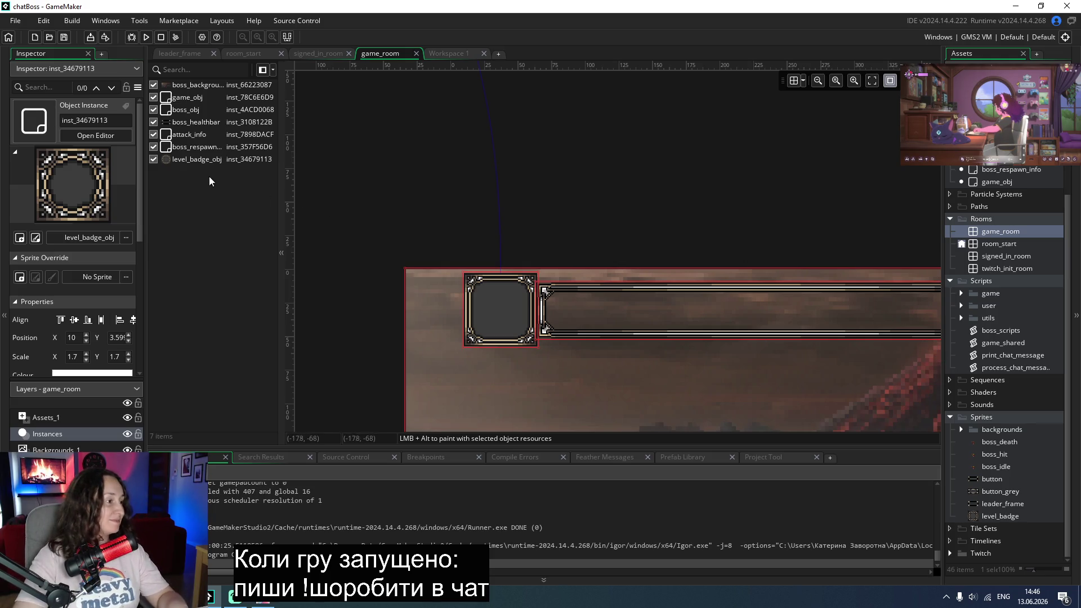
# Open level_badge_obj from the room's Instances layer to show its Draw GUI level-text code.
pyautogui.doubleClick(201, 159)
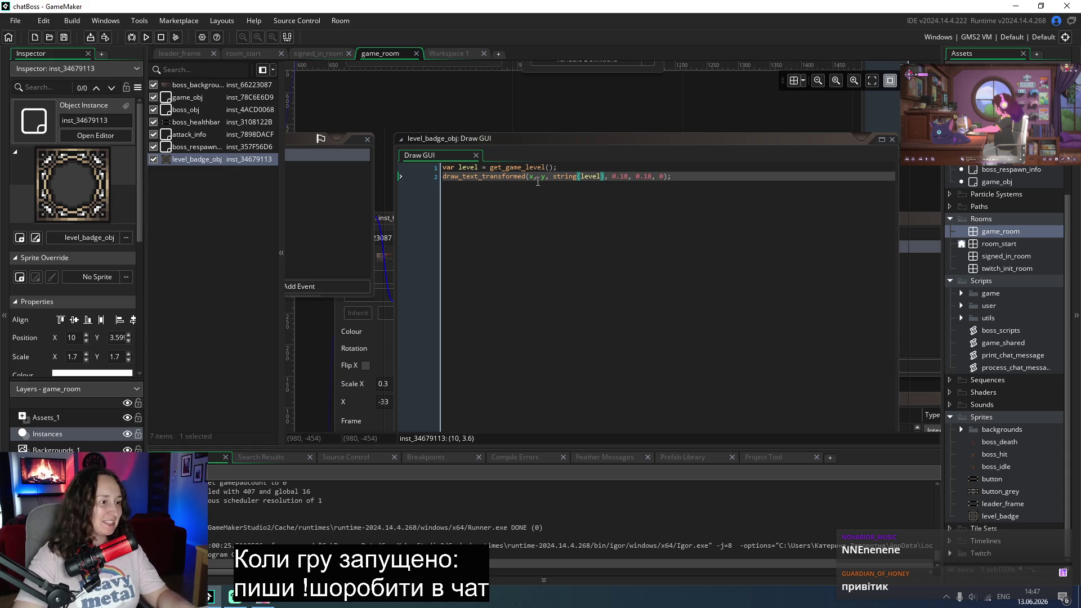
pyautogui.moveTo(535, 179)
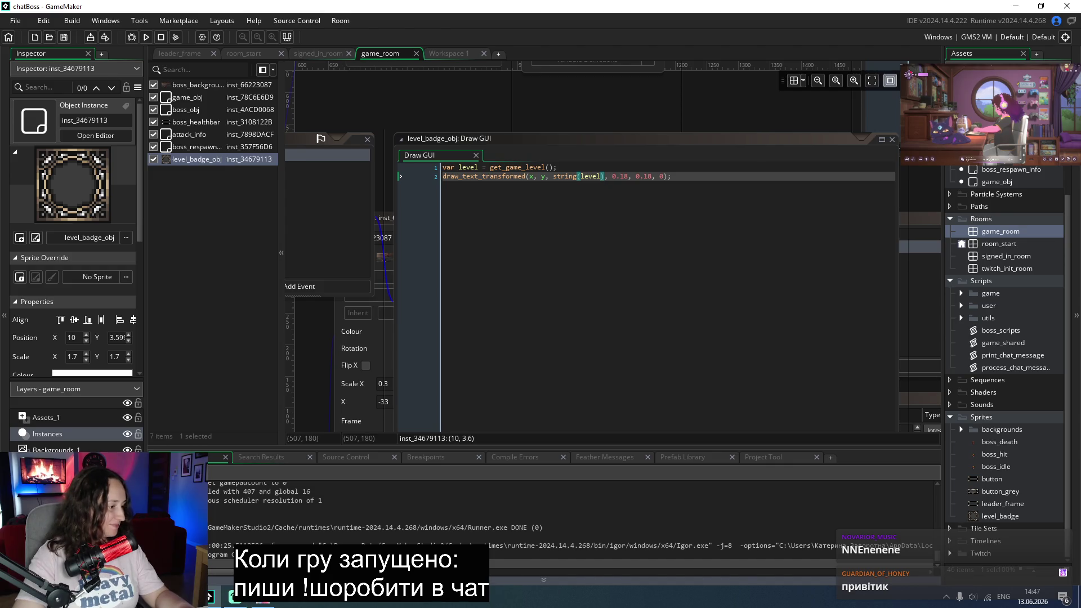
pyautogui.hotkey('alt', 'Tab')
# Bring up the Built-In Instance Variables manual page and scroll to its Movement And Position variables.
pyautogui.click(493, 11)
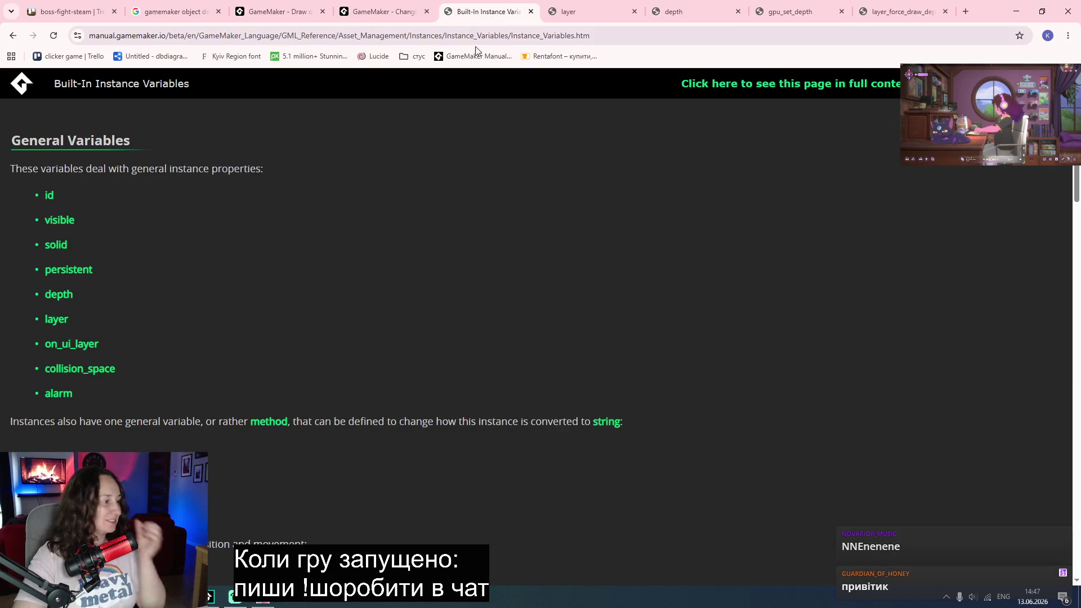
pyautogui.scroll(-10, 381, 350)
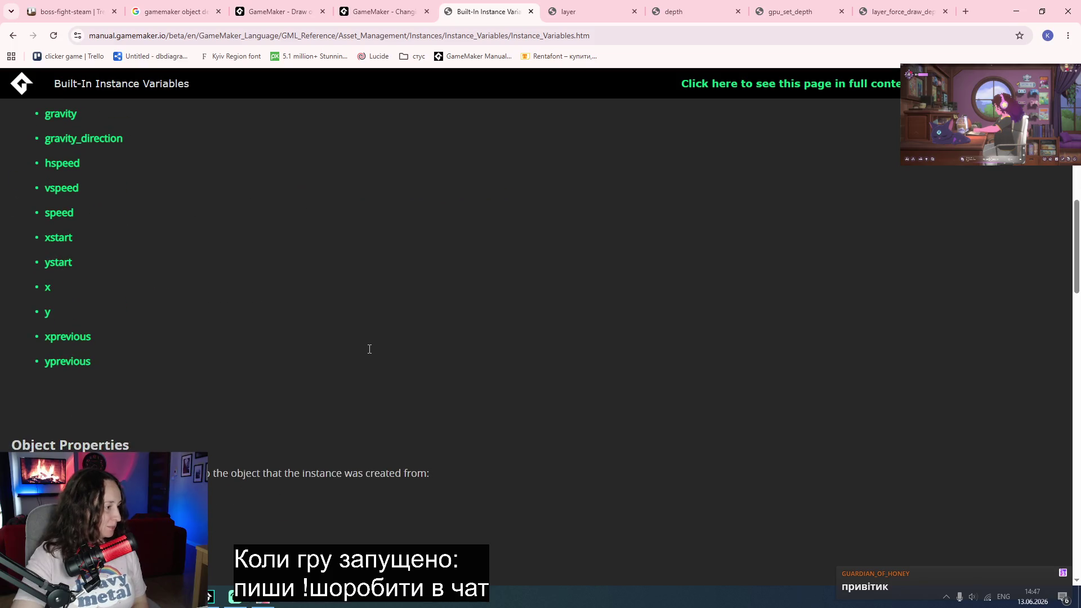
pyautogui.scroll(8, 366, 354)
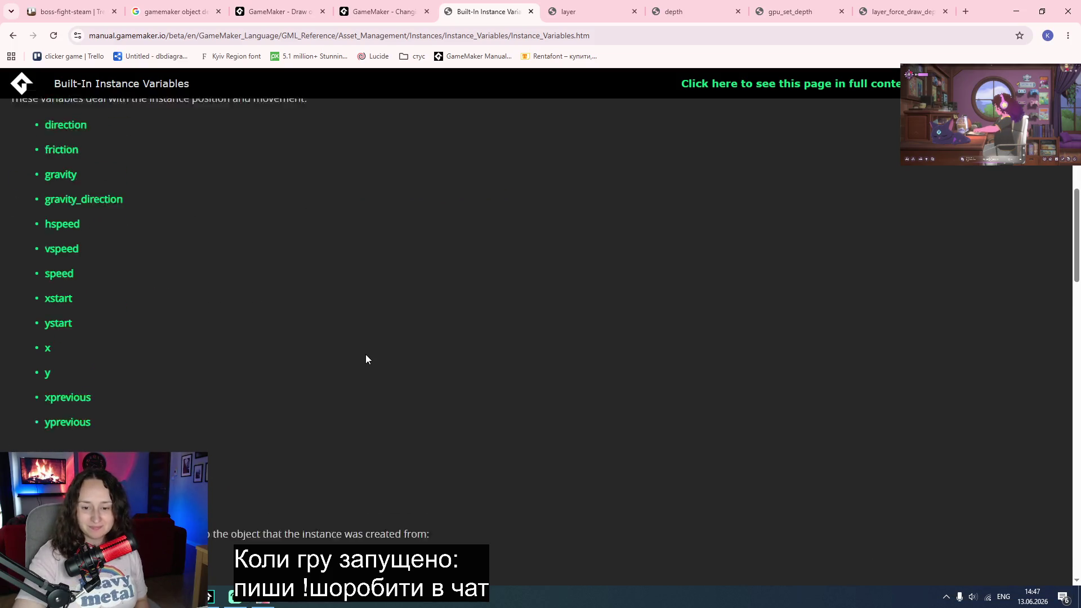
pyautogui.scroll(4, 364, 358)
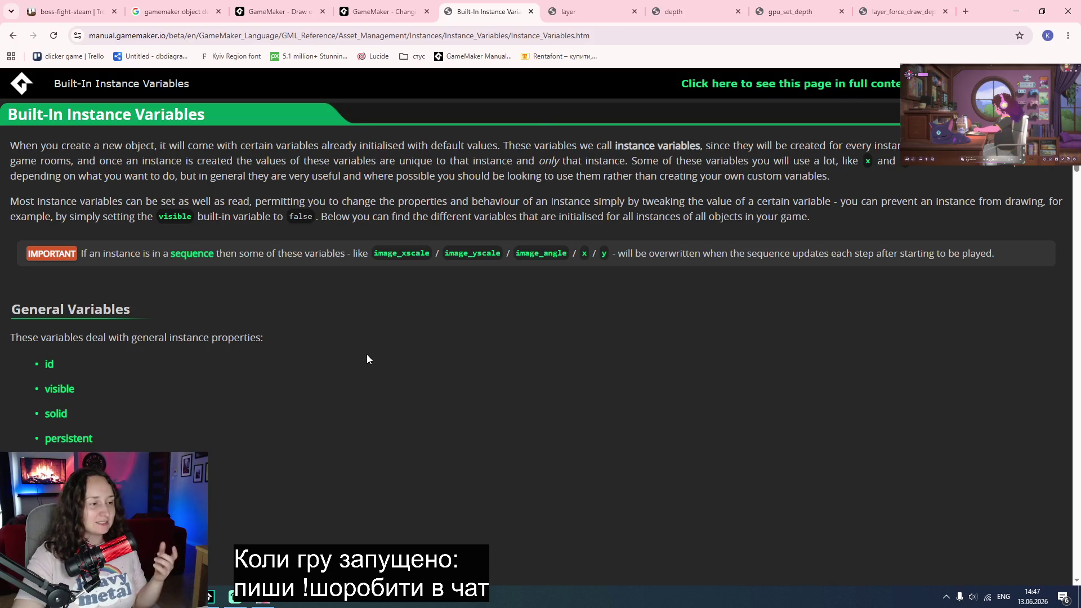
pyautogui.scroll(-3, 438, 289)
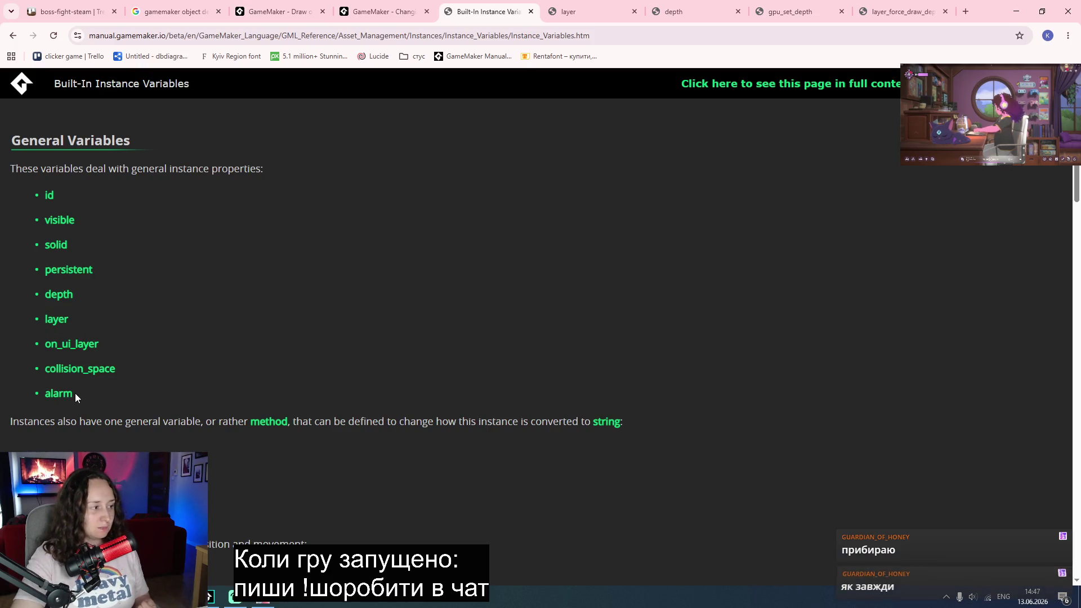
pyautogui.scroll(-4, 75, 394)
pyautogui.scroll(-2, 76, 396)
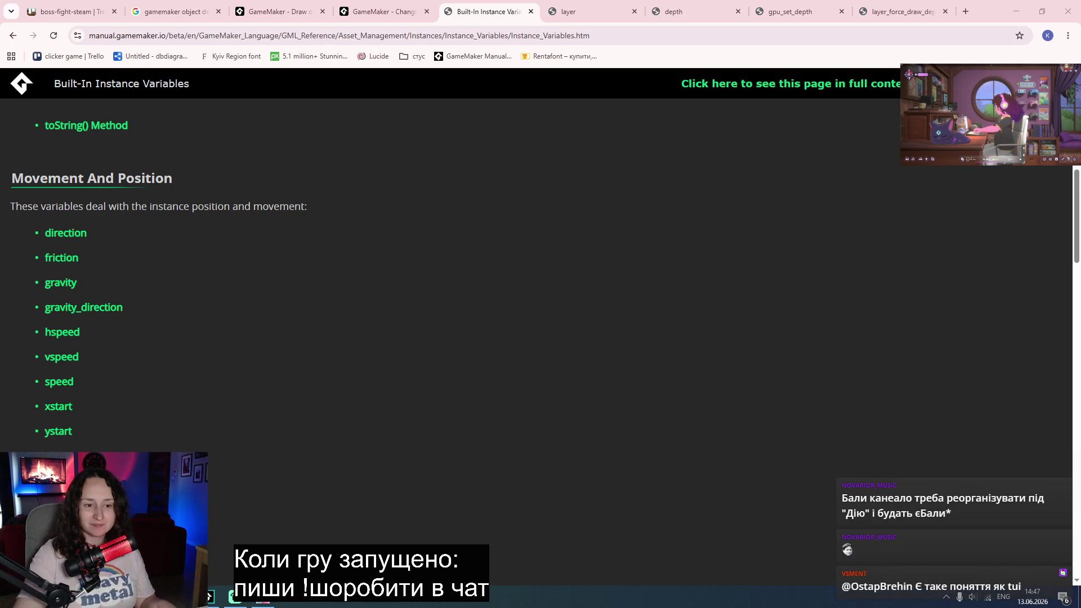
# Search the web for 'hacknet' in a new tab and open its Steam store page.
pyautogui.click(965, 12)
pyautogui.write('hacknet')
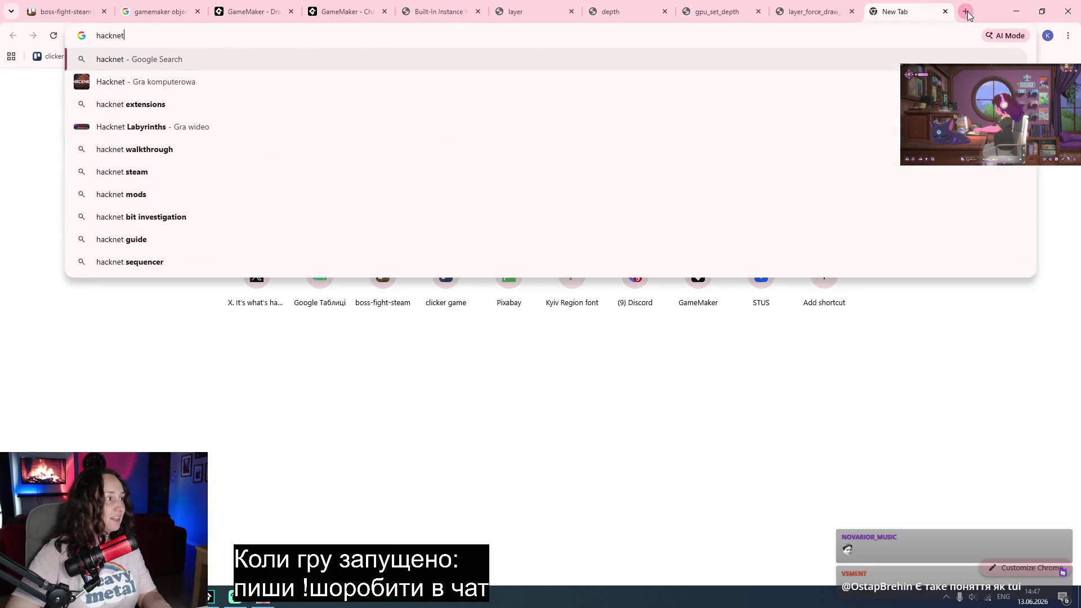
pyautogui.press('Return')
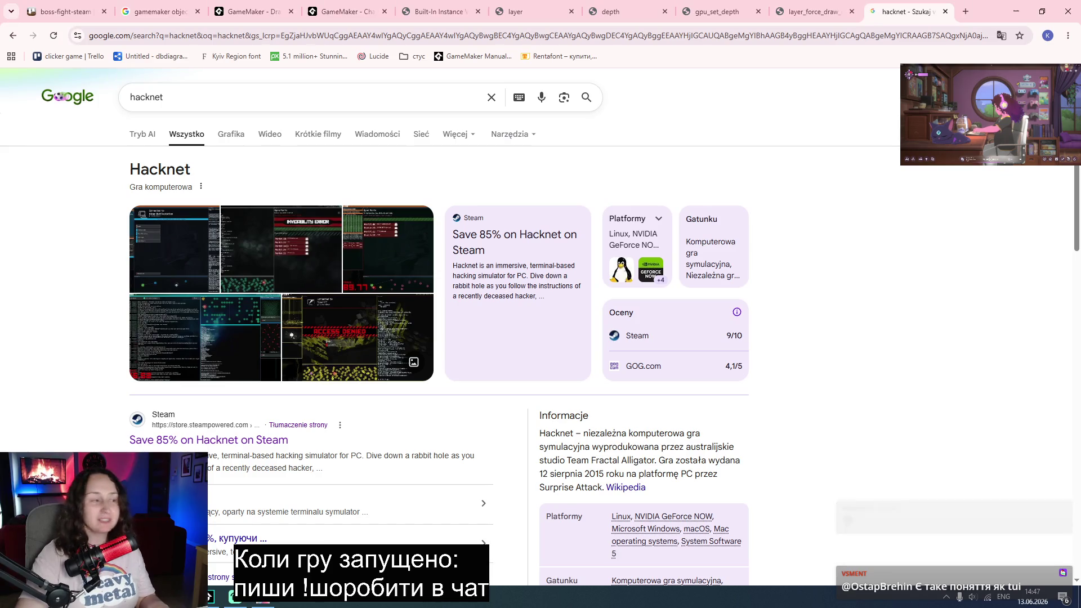
pyautogui.click(183, 443)
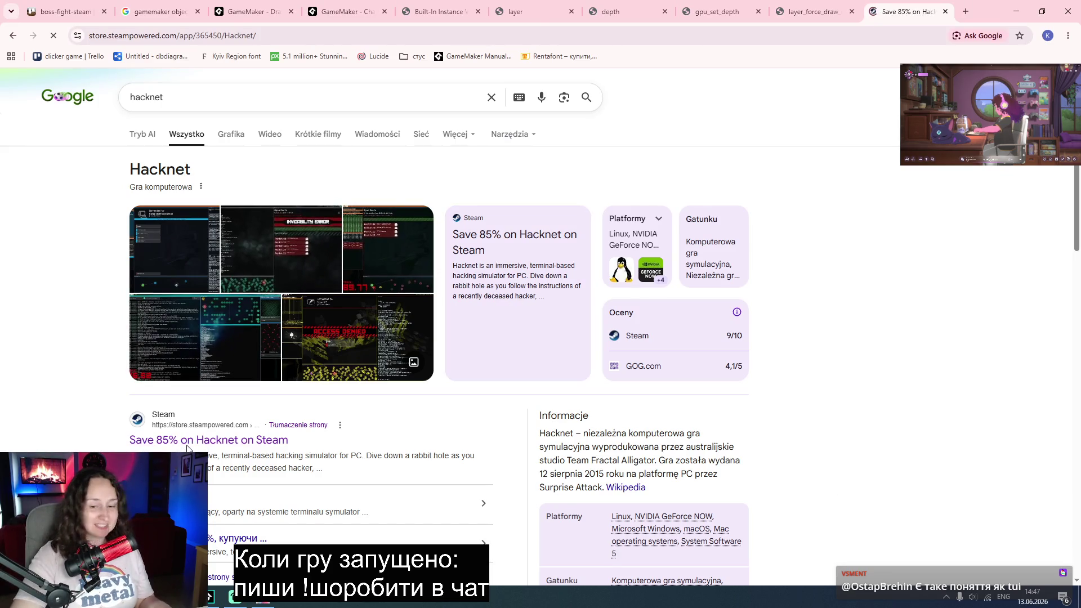
# Browse Hacknet's screenshots up to the enlarged Point Clicker shot, then close the page for a blank tab.
pyautogui.scroll(-3, 417, 341)
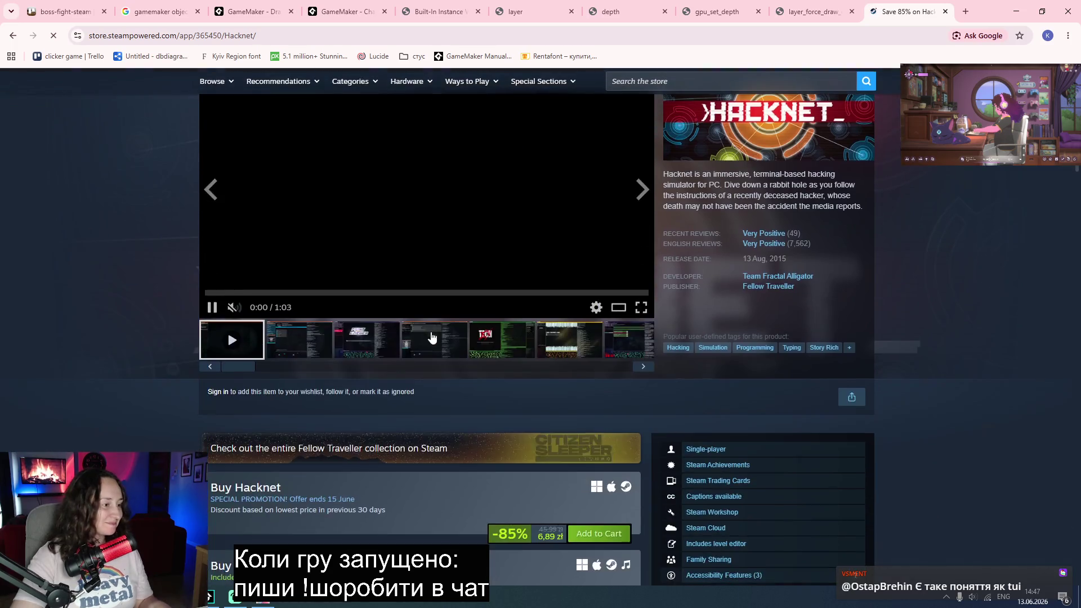
pyautogui.click(305, 352)
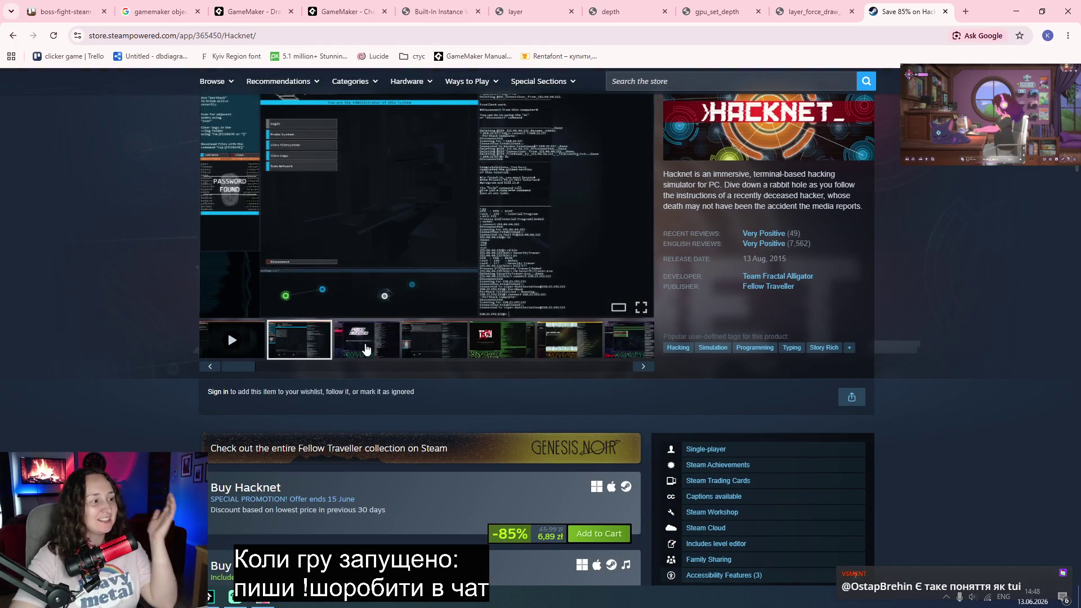
pyautogui.click(370, 353)
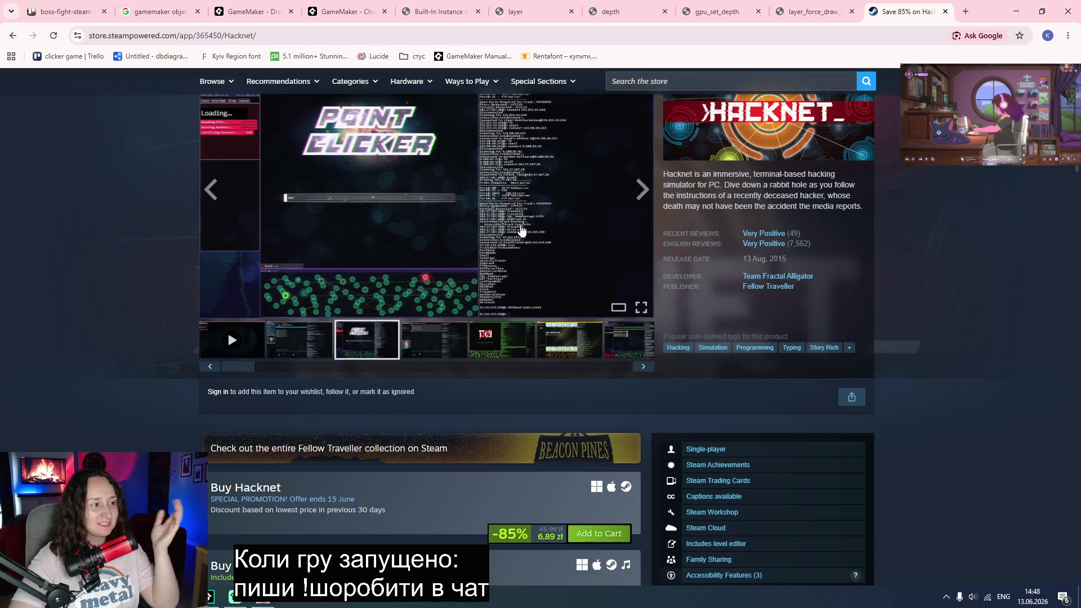
pyautogui.click(461, 242)
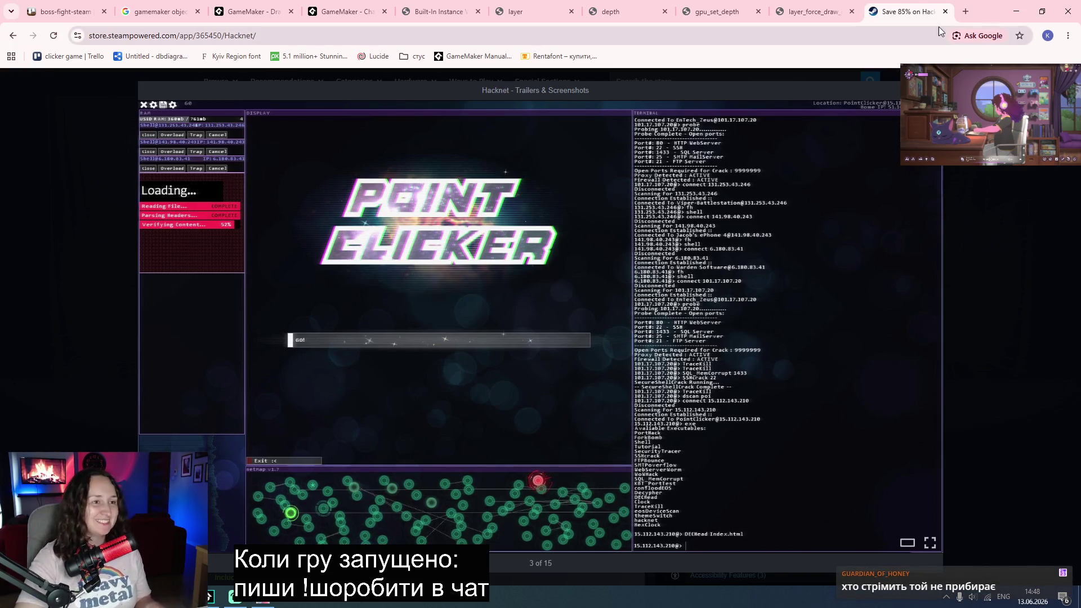
pyautogui.middleClick(930, 13)
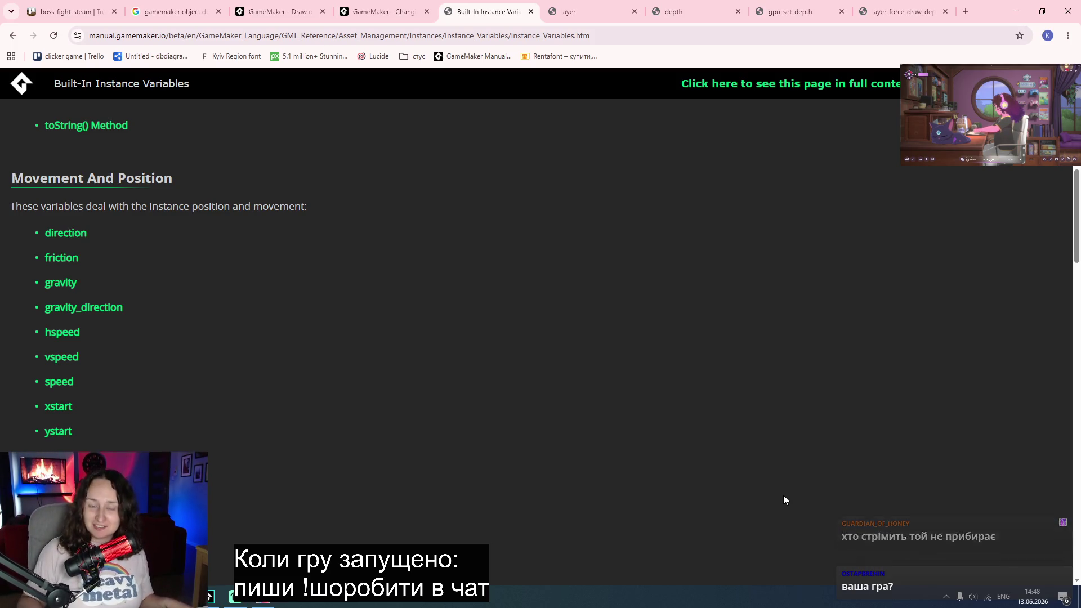
pyautogui.click(967, 11)
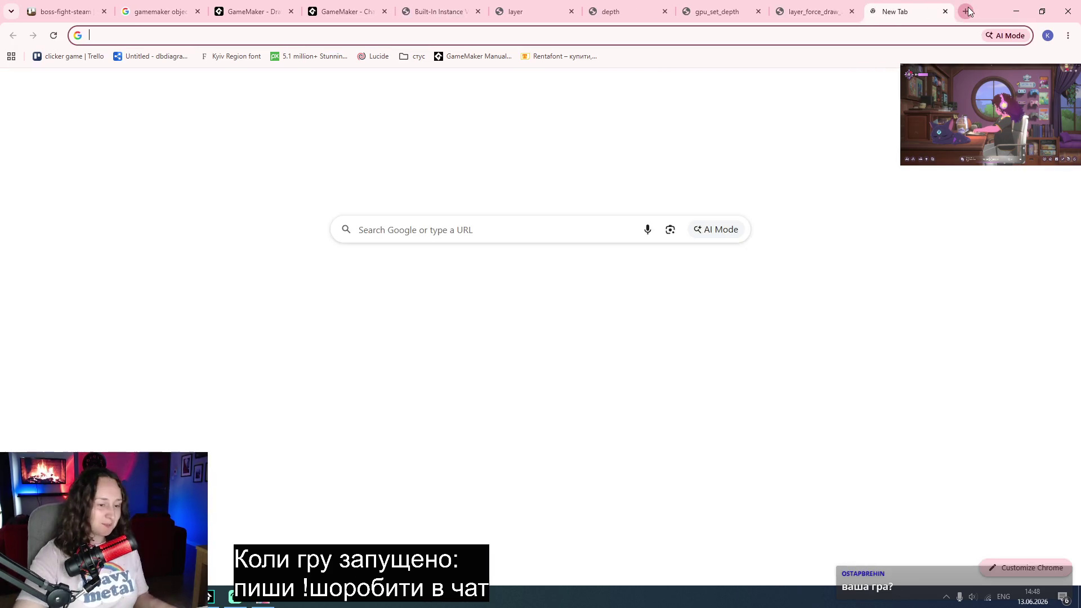
# Go to Gamalytic and search 'hacknet' to open Hacknet's stats page.
pyautogui.write('gamalytic.com')
pyautogui.press('Return')
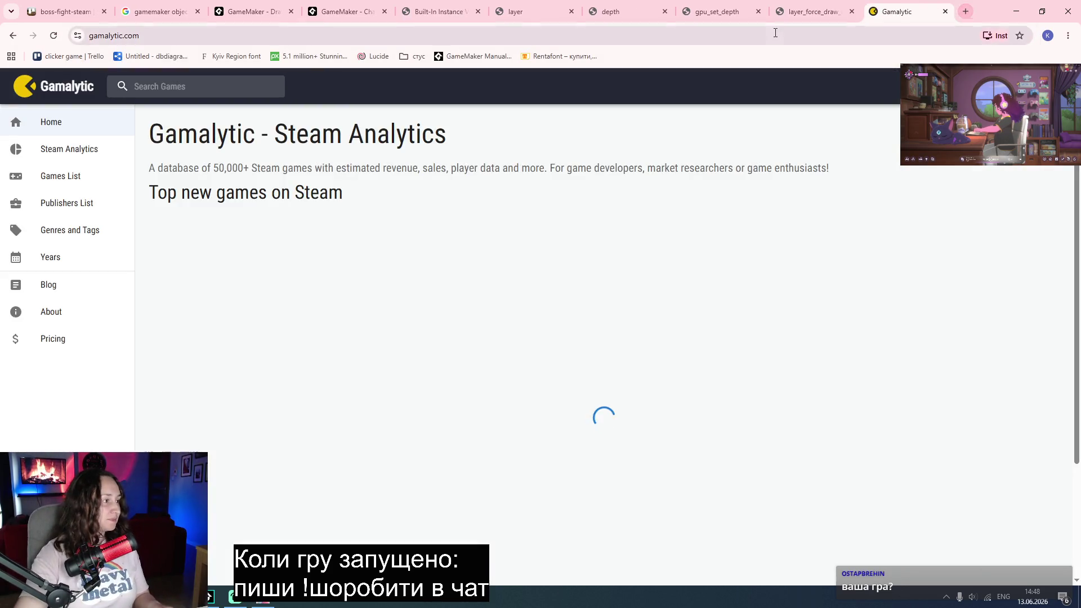
pyautogui.click(259, 80)
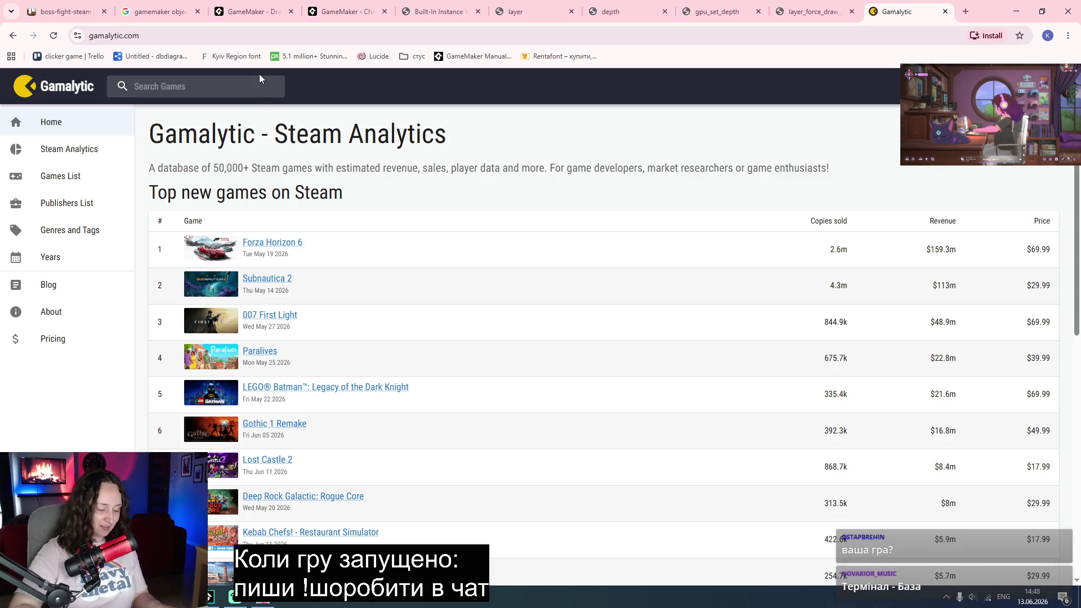
pyautogui.write('hacknet')
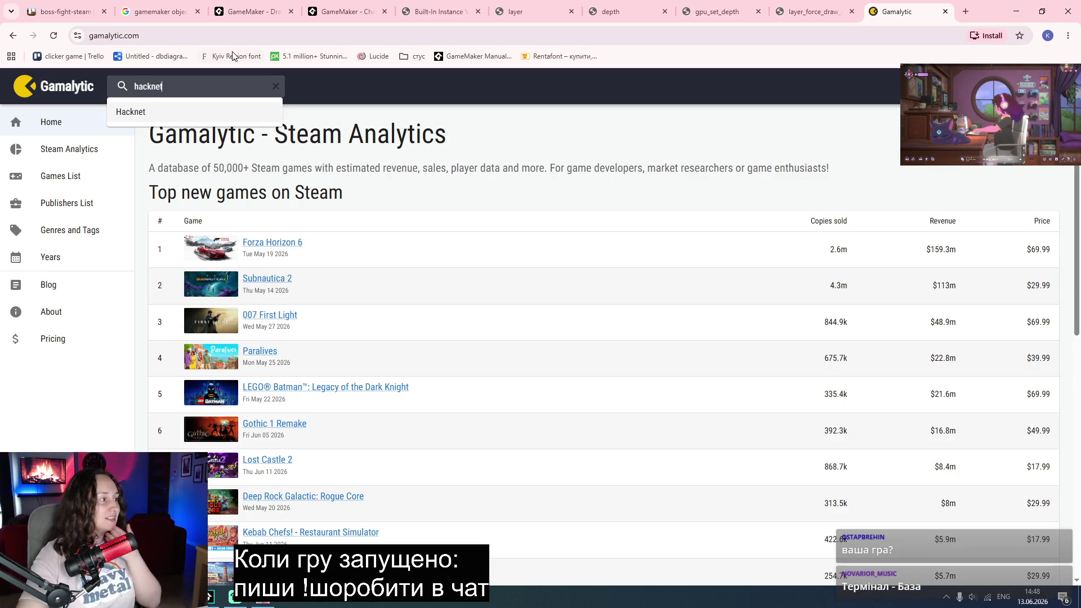
pyautogui.click(157, 112)
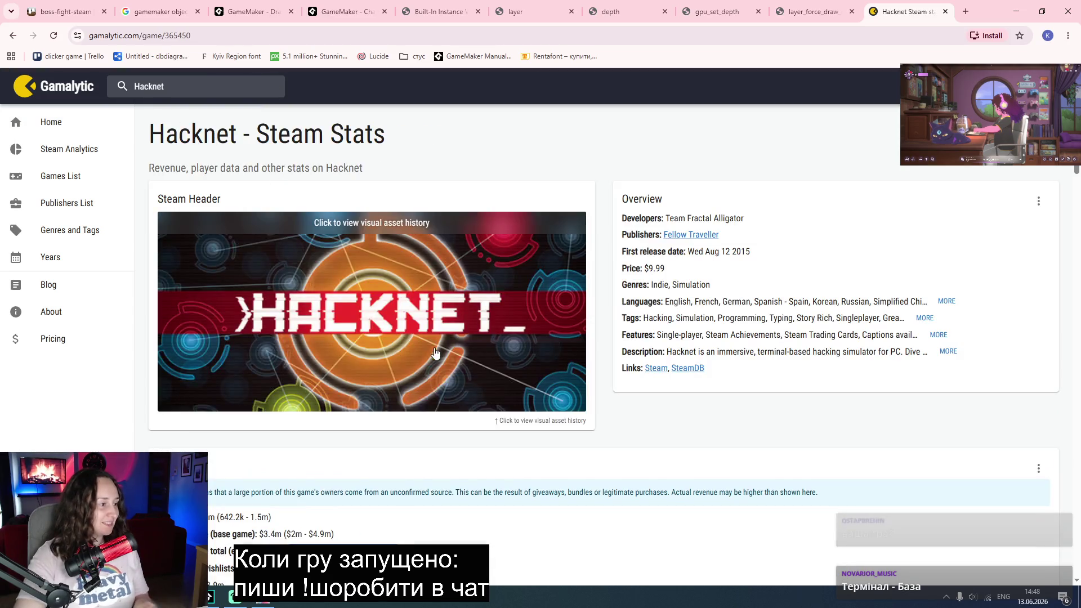
# Check Hacknet's 1m copies sold and $3.4m gross revenue, then close the stats page.
pyautogui.scroll(-4, 429, 340)
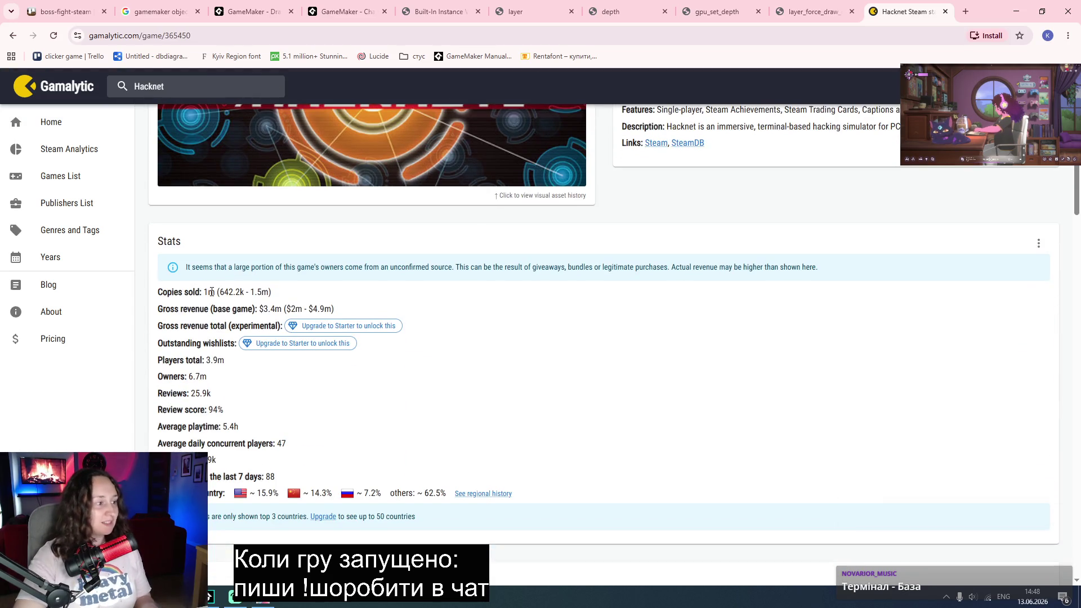
pyautogui.moveTo(217, 296)
pyautogui.moveTo(204, 292); pyautogui.dragTo(283, 309)
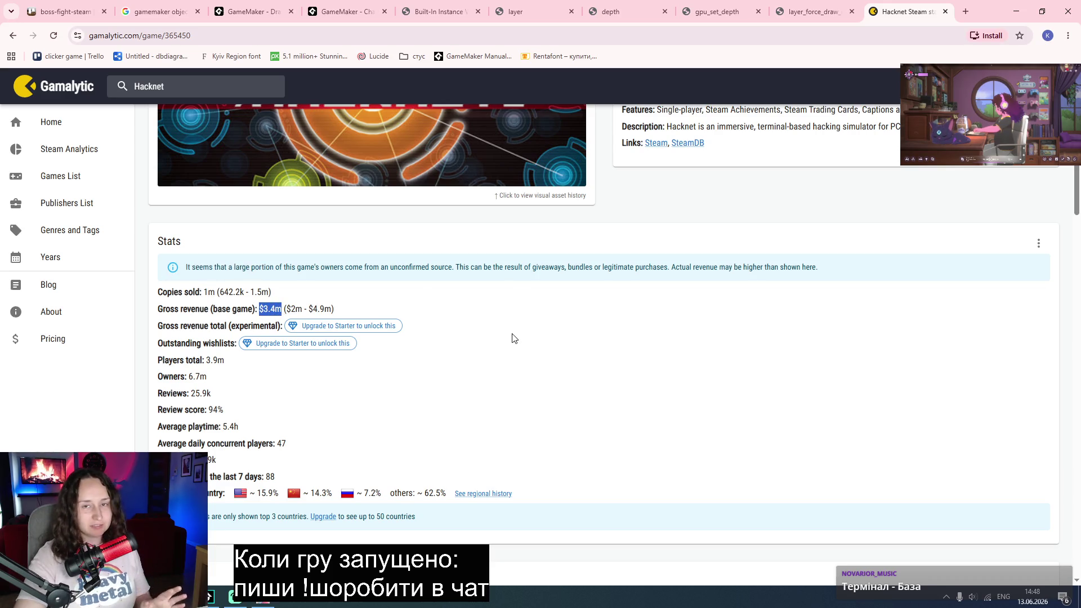
pyautogui.scroll(1, 491, 349)
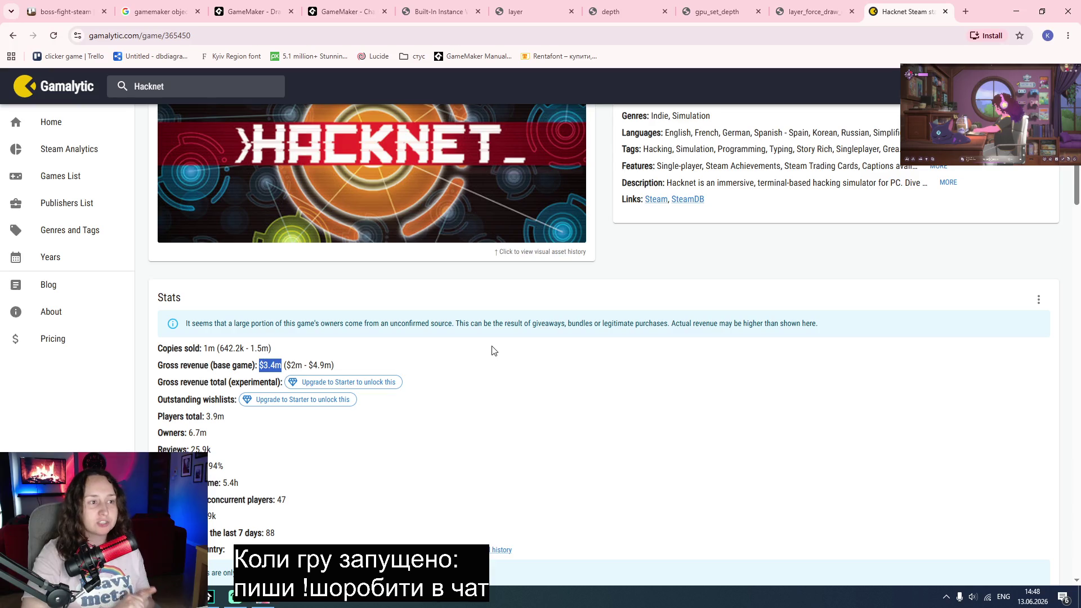
pyautogui.click(494, 352)
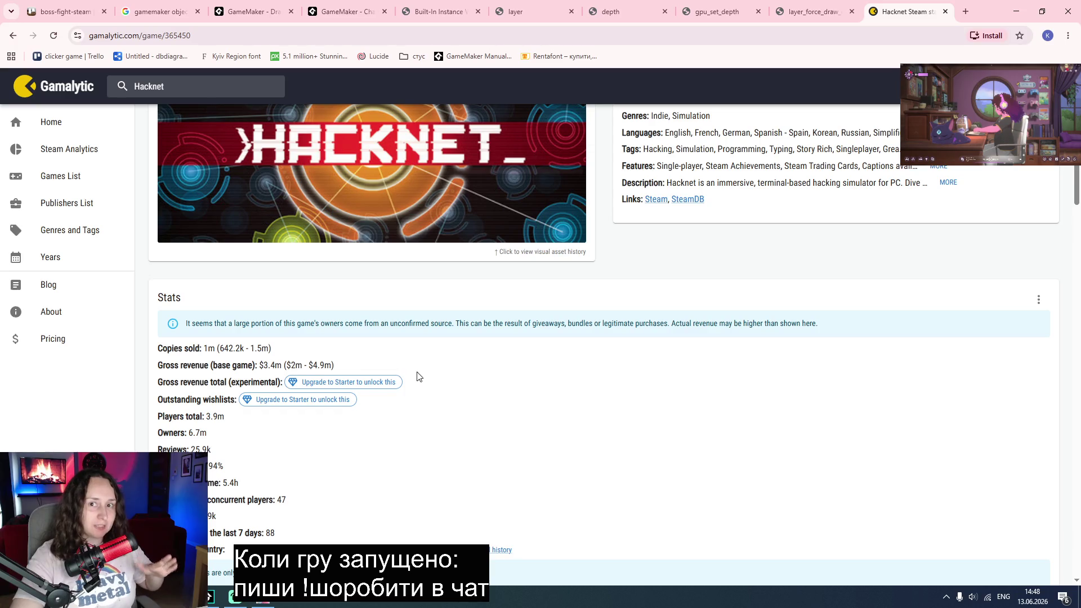
pyautogui.scroll(3, 415, 374)
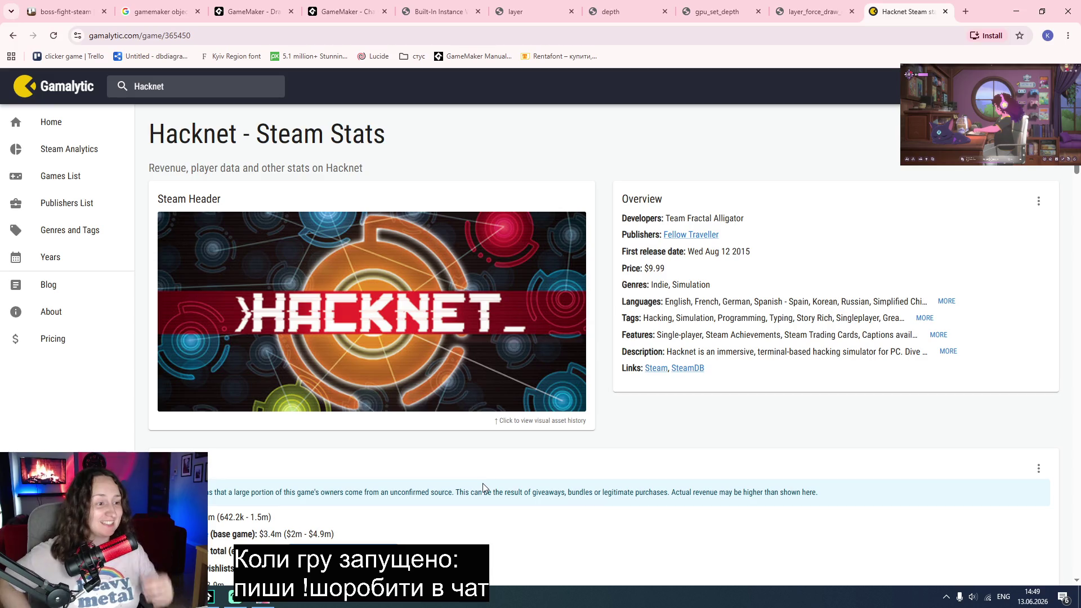
pyautogui.middleClick(926, 4)
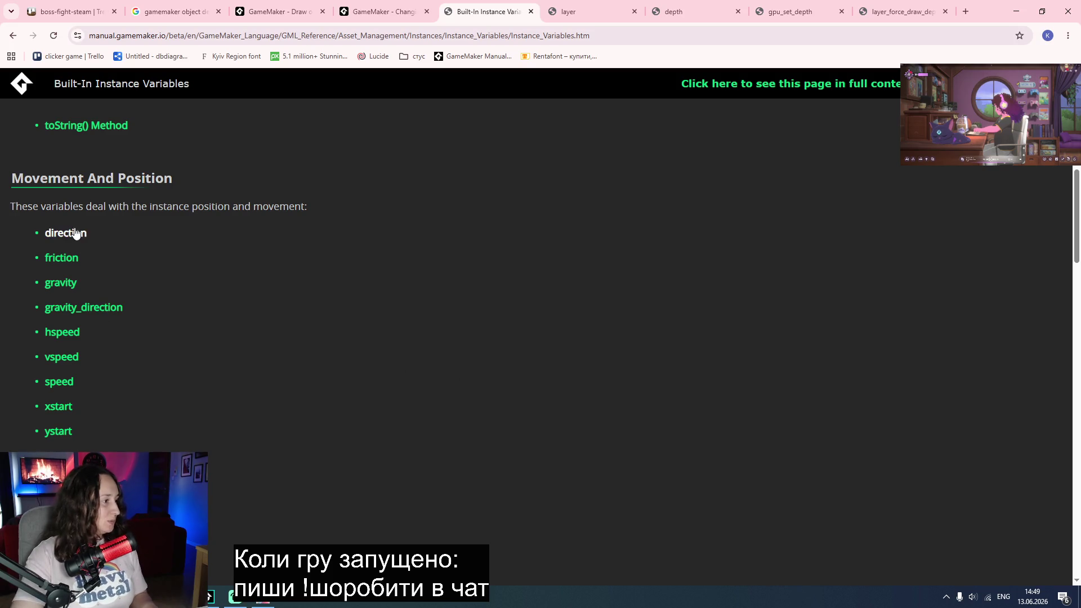
# Open the xstart, ystart, x, y, xprevious and yprevious manual entries in background tabs.
pyautogui.middleClick(59, 407)
pyautogui.middleClick(58, 431)
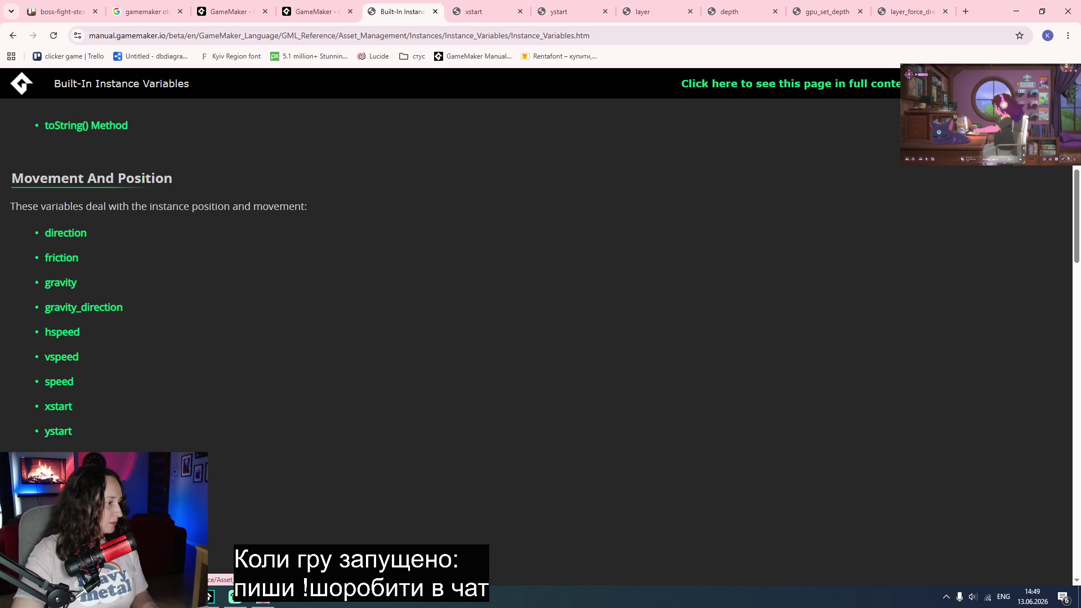
pyautogui.middleClick(48, 456)
pyautogui.middleClick(49, 481)
pyautogui.middleClick(62, 505)
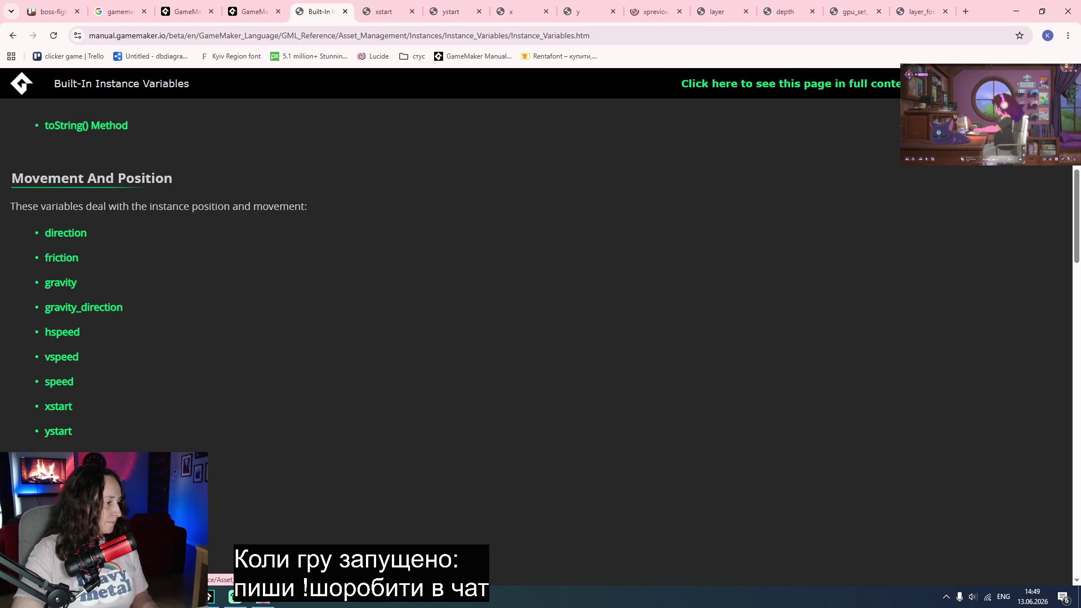
pyautogui.middleClick(62, 530)
# Close the xstart, ystart, x and y reference pages, leaving xprevious showing.
pyautogui.hotkey('ctrl', 'Tab')
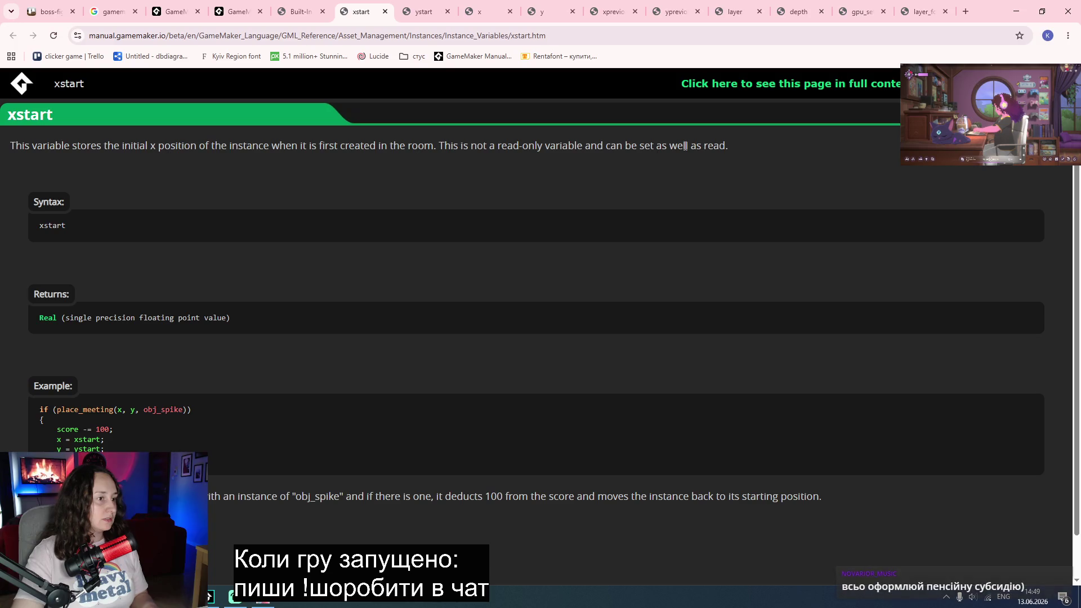
pyautogui.middleClick(364, 12)
pyautogui.middleClick(365, 11)
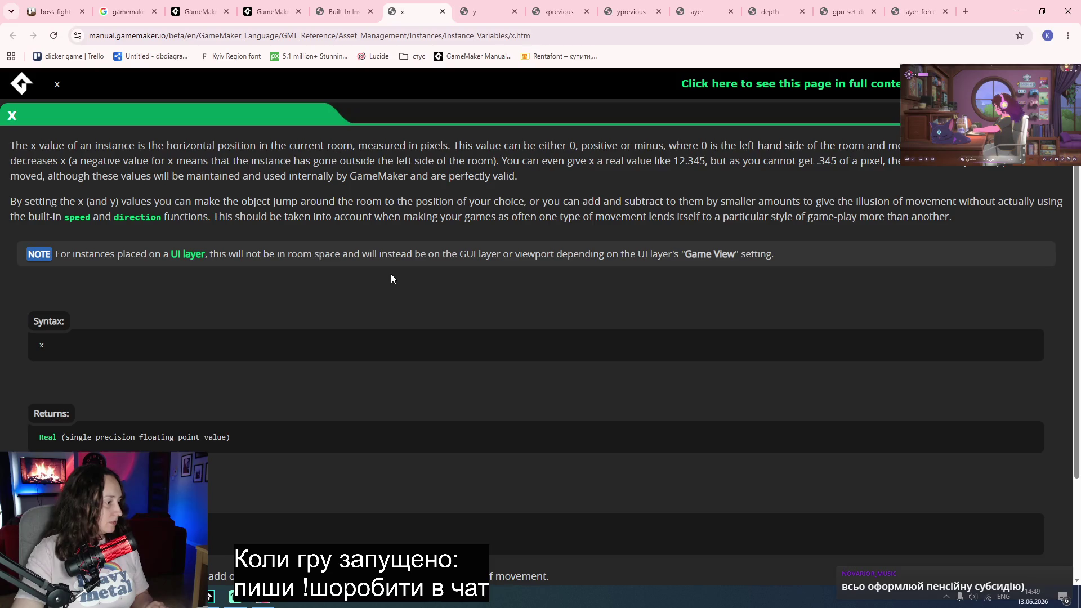
pyautogui.scroll(-2, 391, 274)
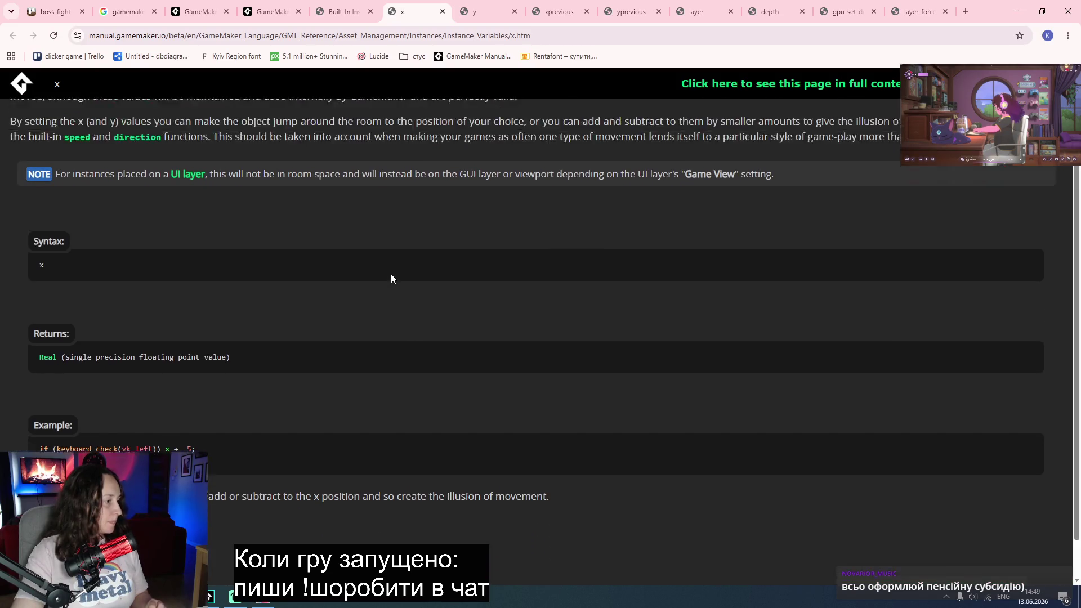
pyautogui.scroll(2, 390, 274)
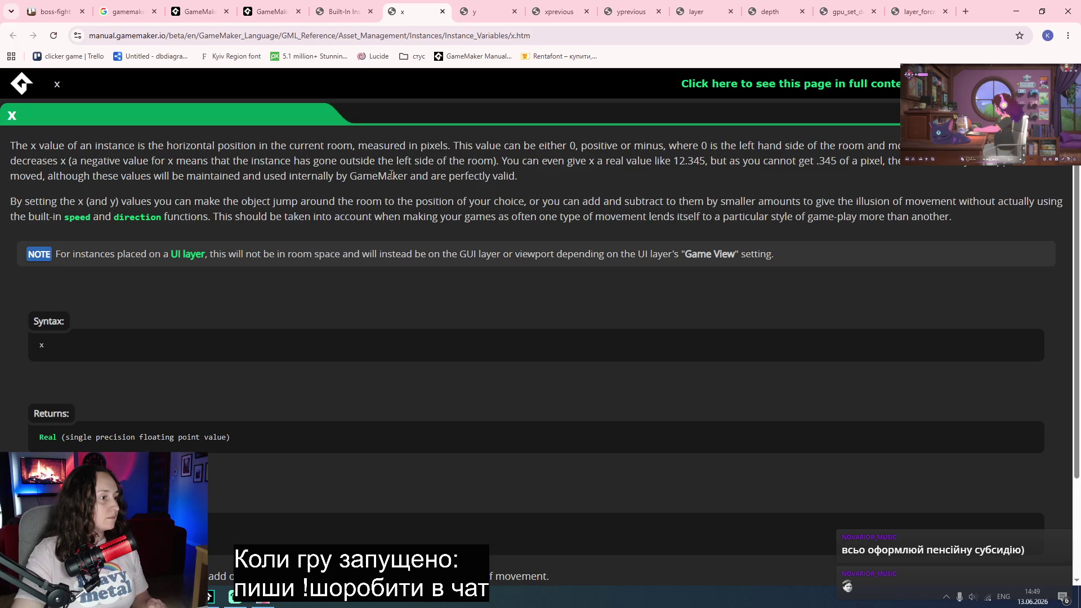
pyautogui.hotkey('ctrl', 'w')
pyautogui.hotkey('ctrl', 'w')
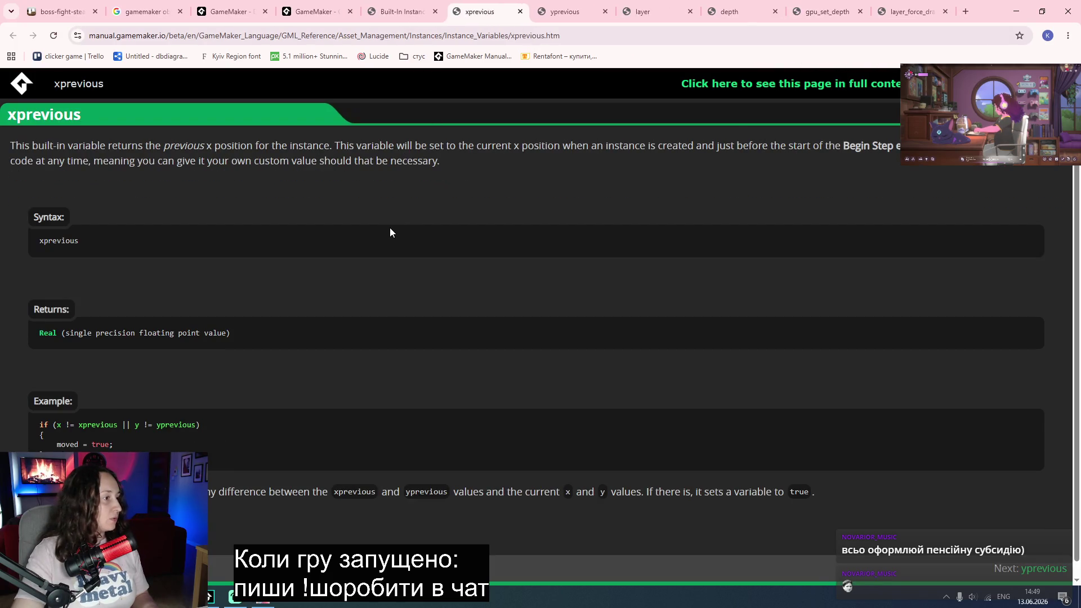
pyautogui.hotkey('ctrl', 'w')
pyautogui.hotkey('ctrl', 'w')
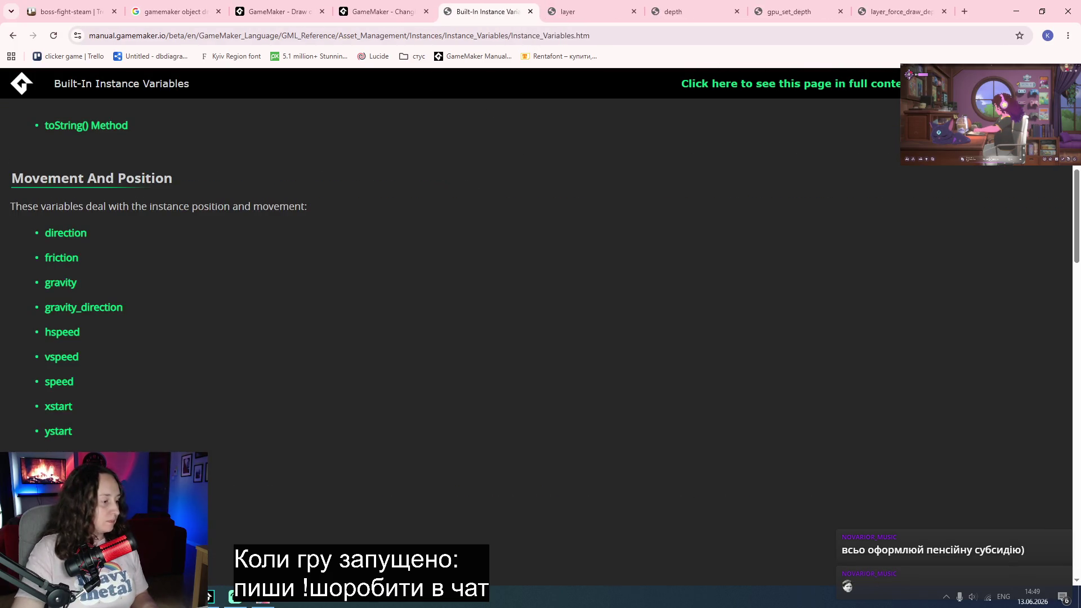
# Switch to GameMaker's level_badge_obj Draw GUI code, then return to the manual.
pyautogui.hotkey('alt', 'Tab')
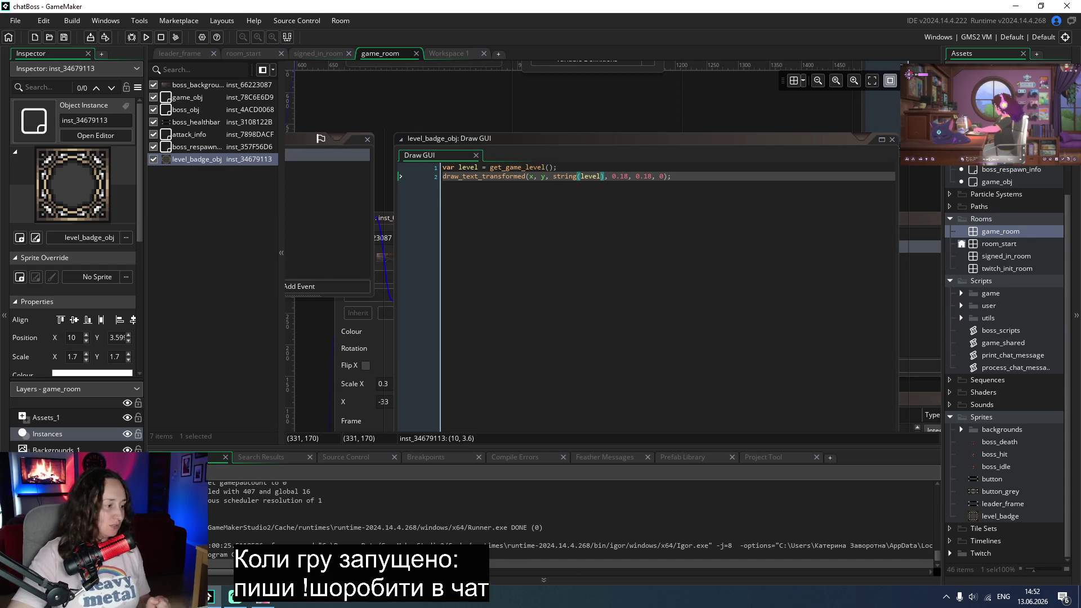
pyautogui.hotkey('alt', 'Tab')
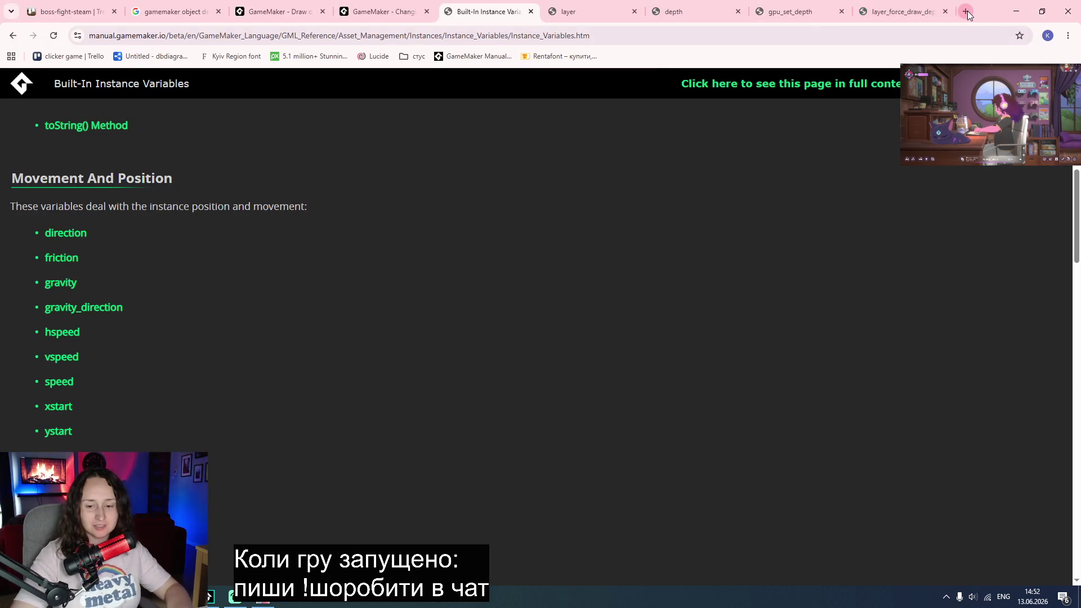
# Search 'while true learn' in a new tab, open its Steam store page and copy the link.
pyautogui.click(965, 13)
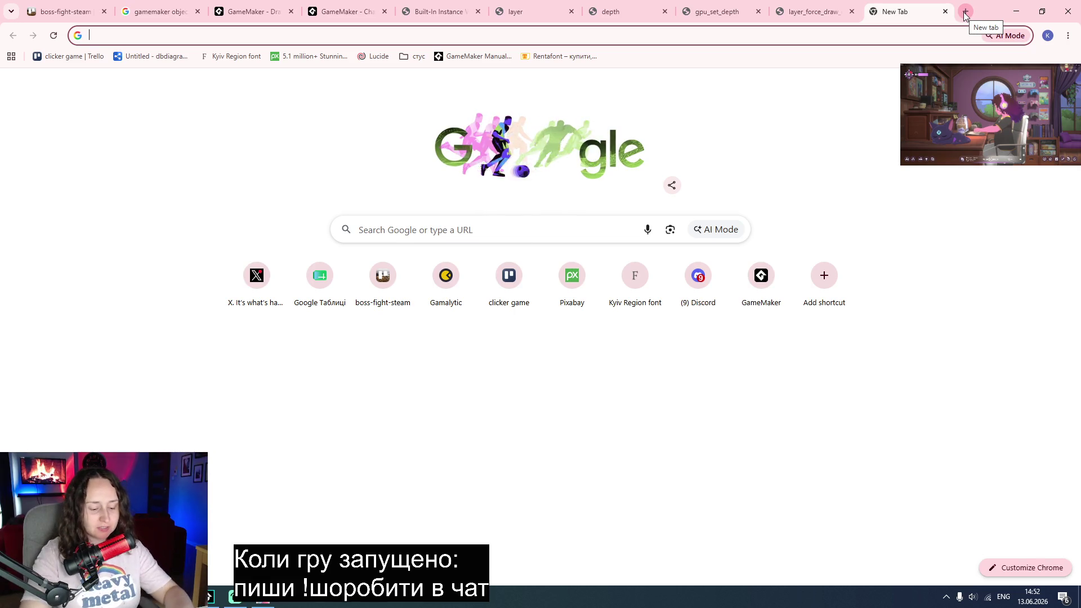
pyautogui.write('while true')
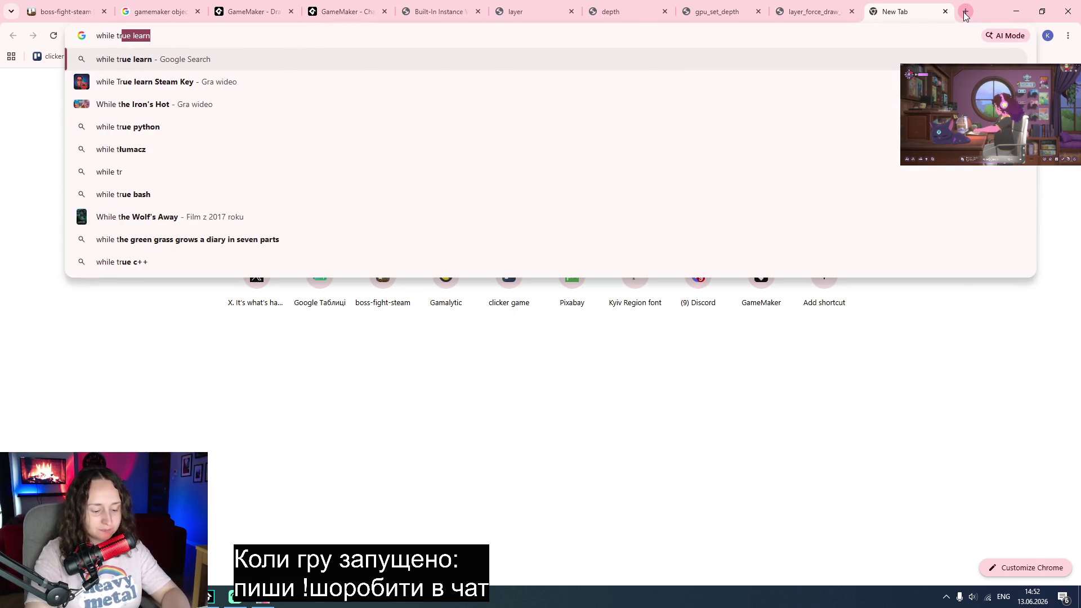
pyautogui.press('Down')
pyautogui.press('Return')
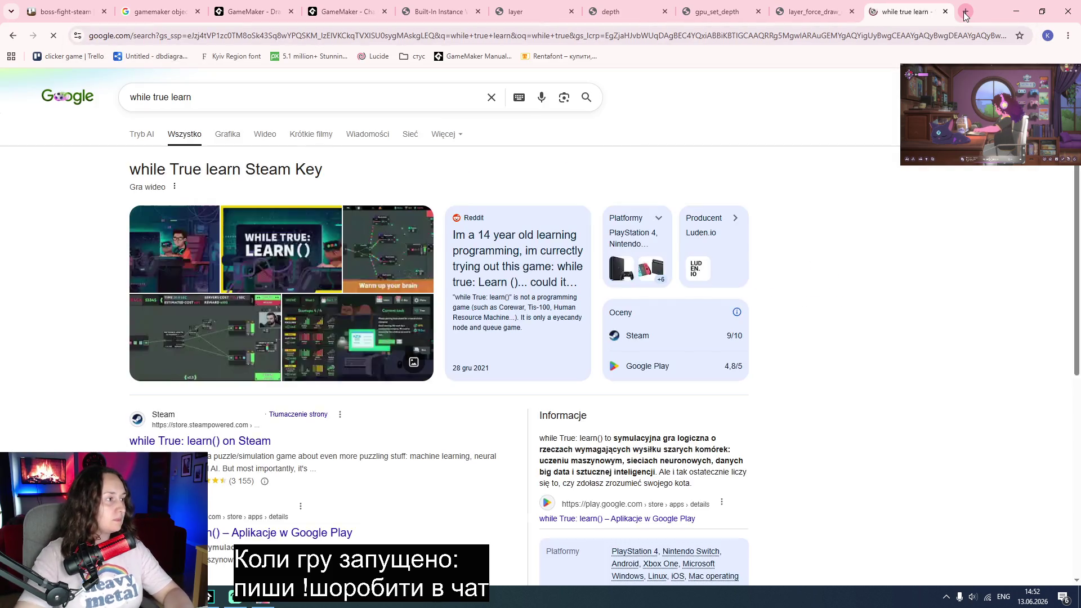
pyautogui.click(222, 442)
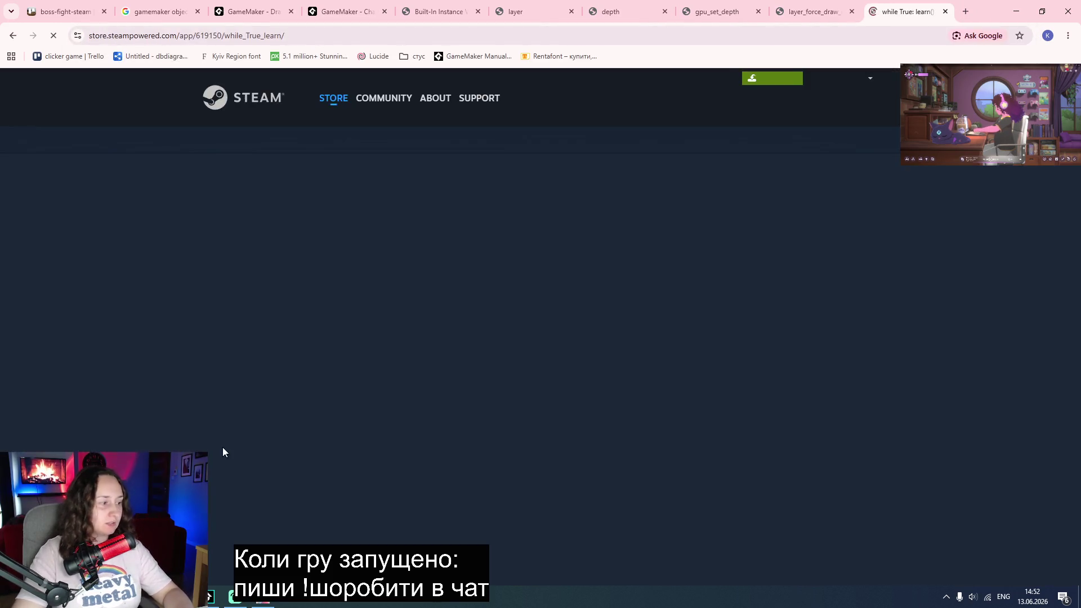
pyautogui.click(308, 34)
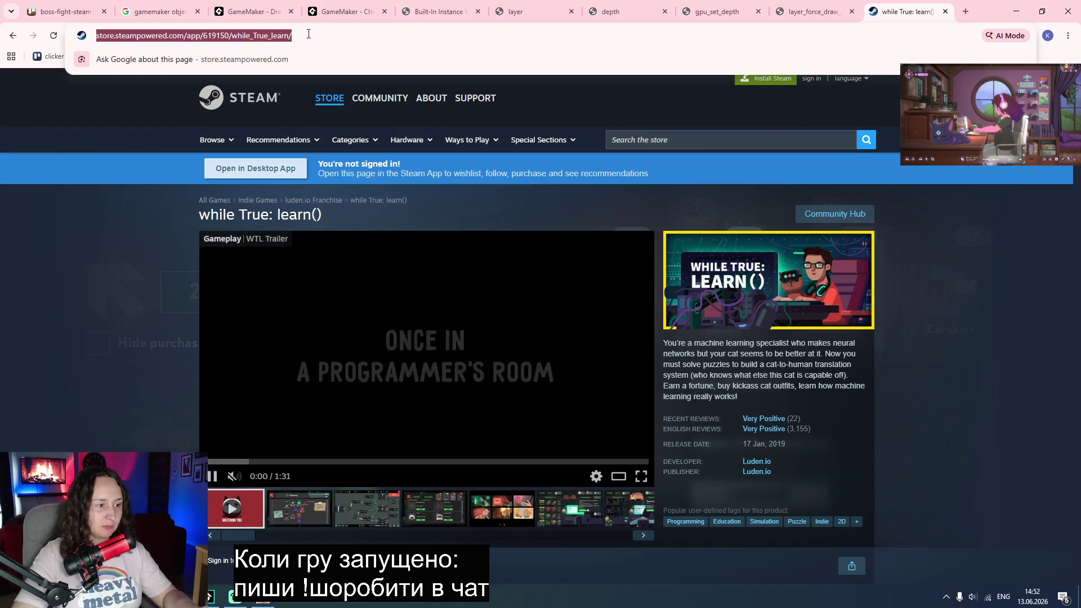
pyautogui.scroll(-2, 320, 125)
pyautogui.scroll(-6, 319, 125)
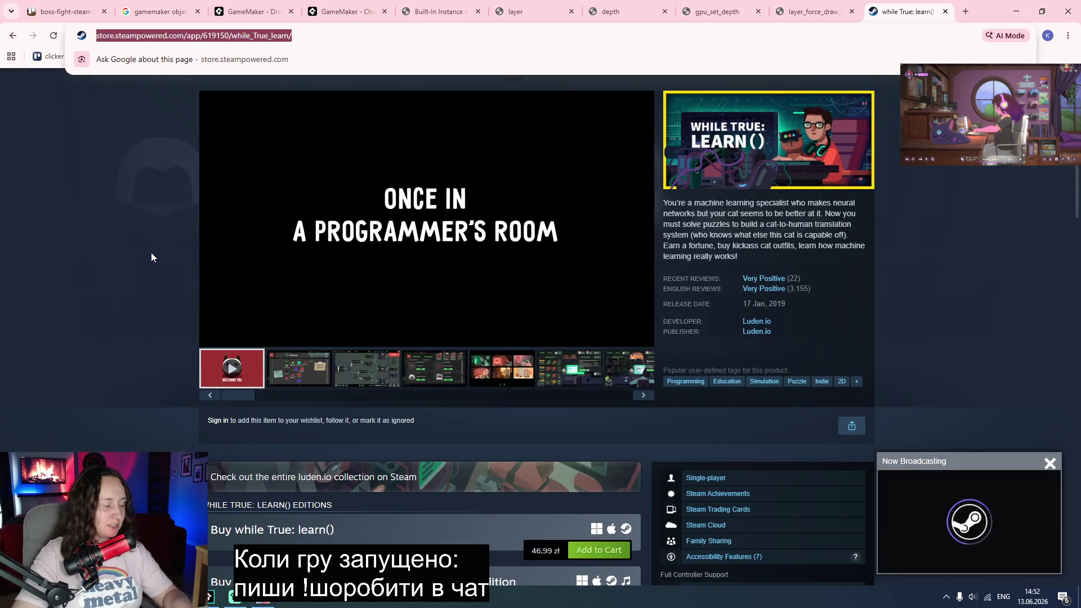
pyautogui.hotkey('ctrl', 'c')
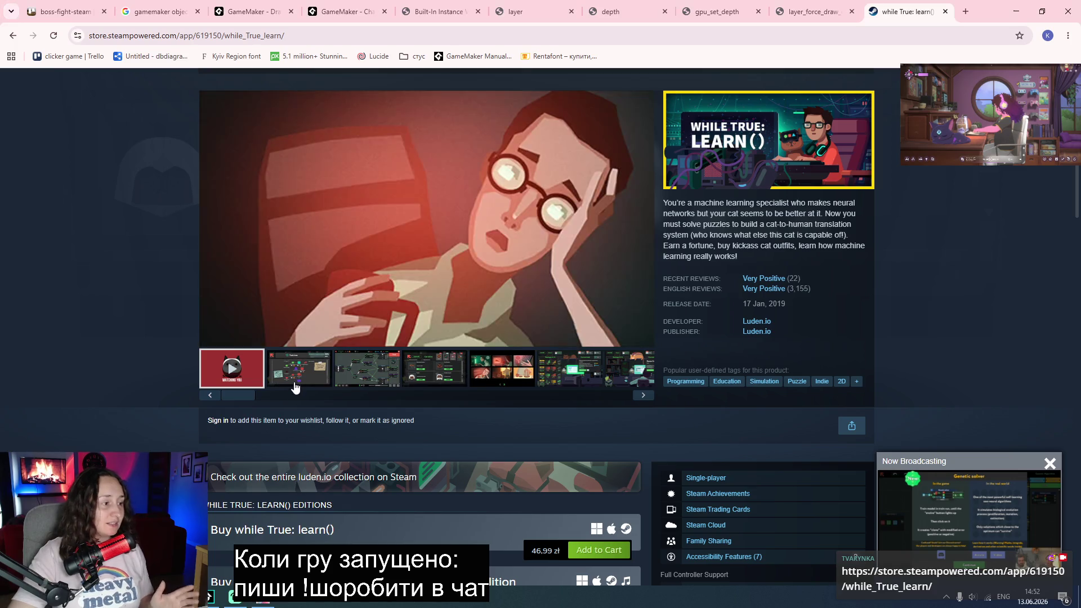
# View the while True: learn() screenshots, Task tree through node-graph, then close the store page.
pyautogui.click(296, 388)
pyautogui.click(381, 386)
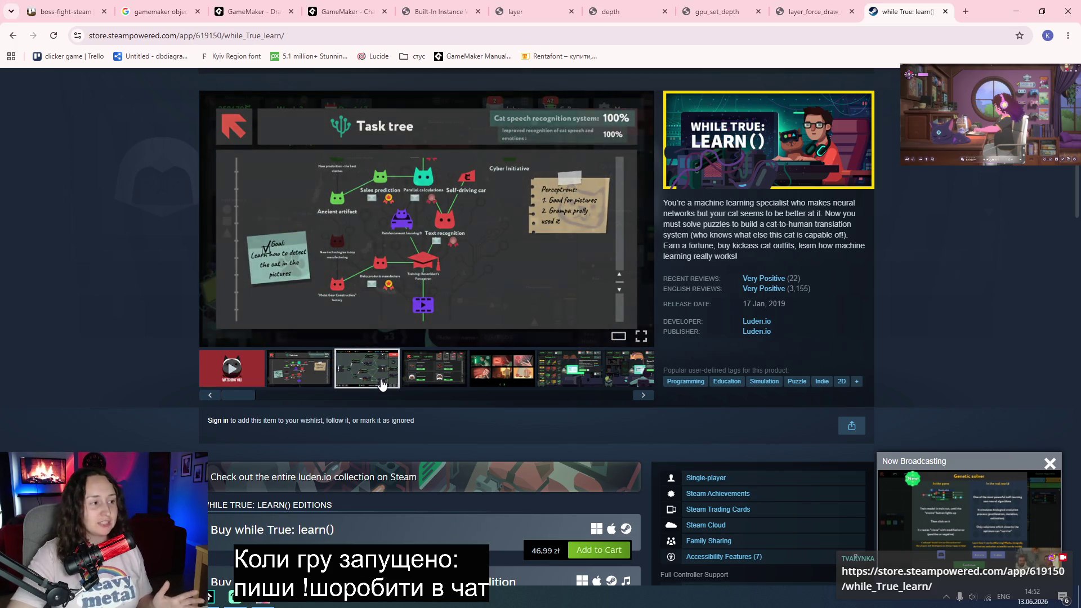
pyautogui.click(456, 374)
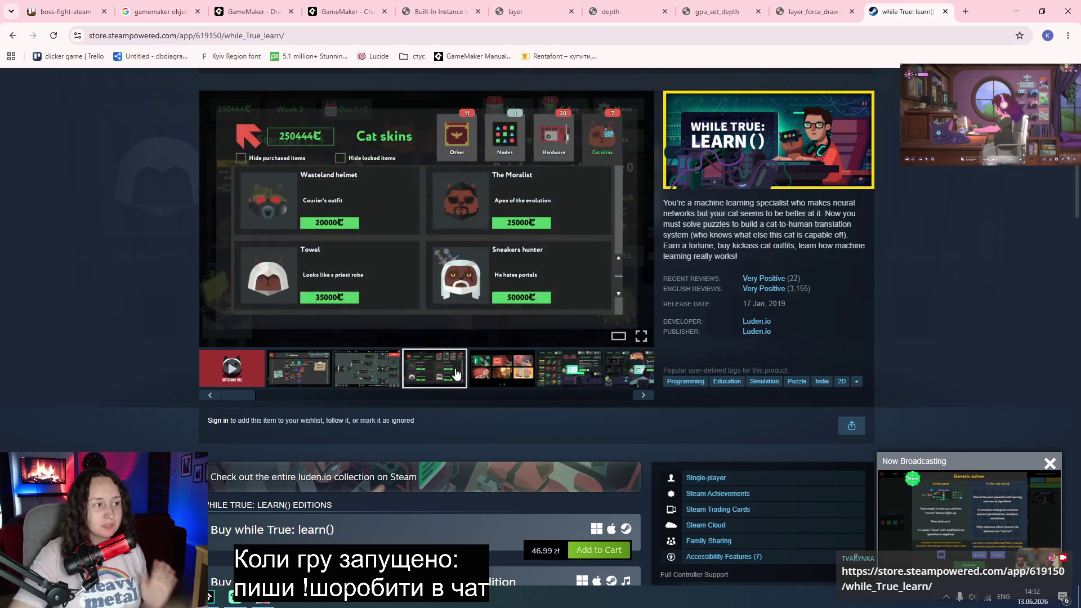
pyautogui.click(511, 378)
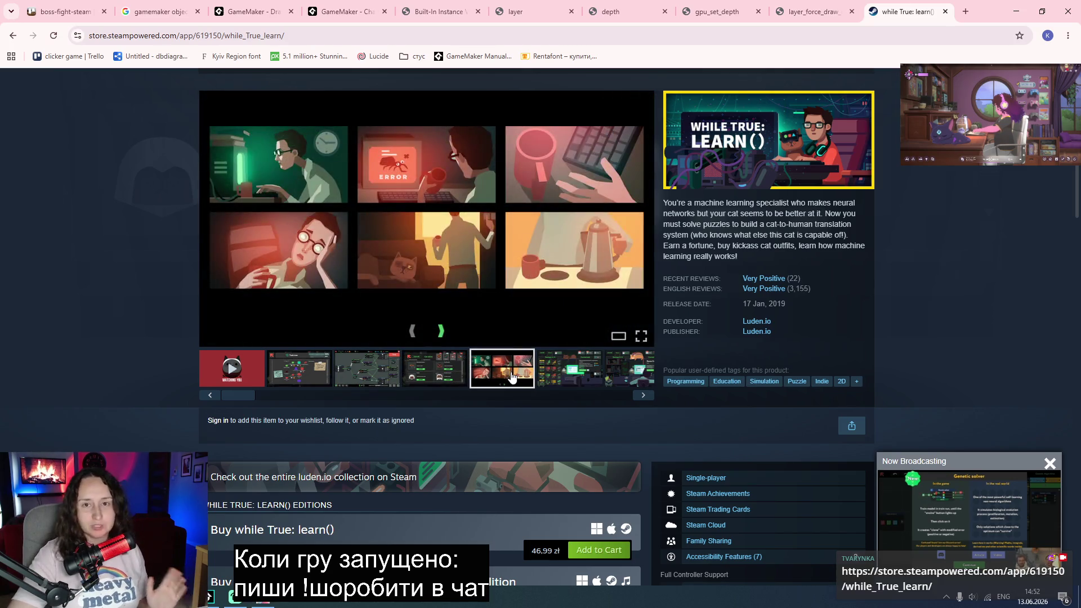
pyautogui.click(582, 384)
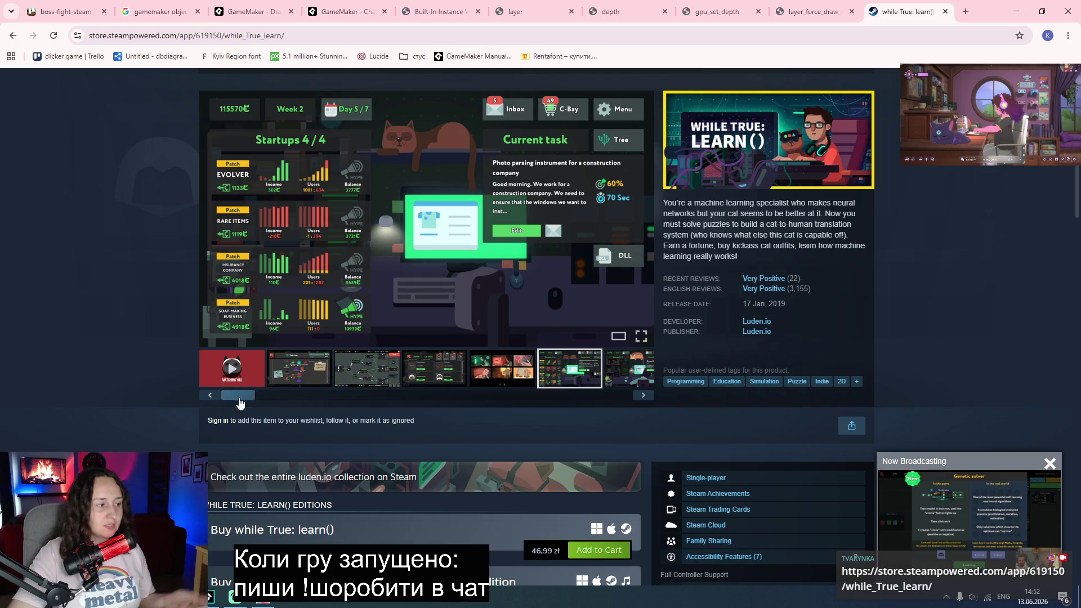
pyautogui.moveTo(231, 396); pyautogui.dragTo(293, 410)
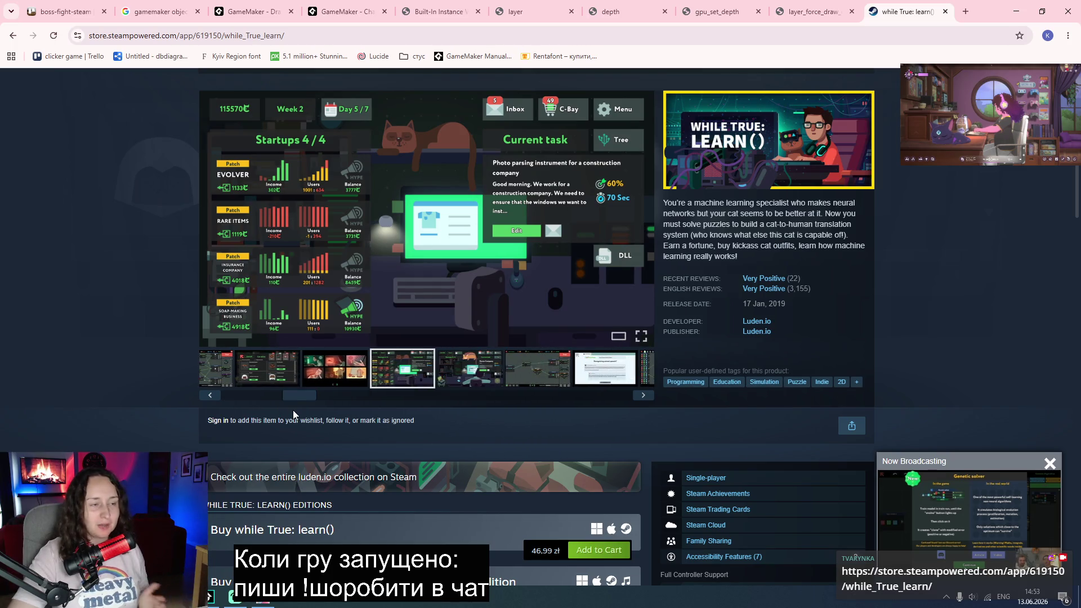
pyautogui.click(450, 380)
pyautogui.scroll(1, 489, 419)
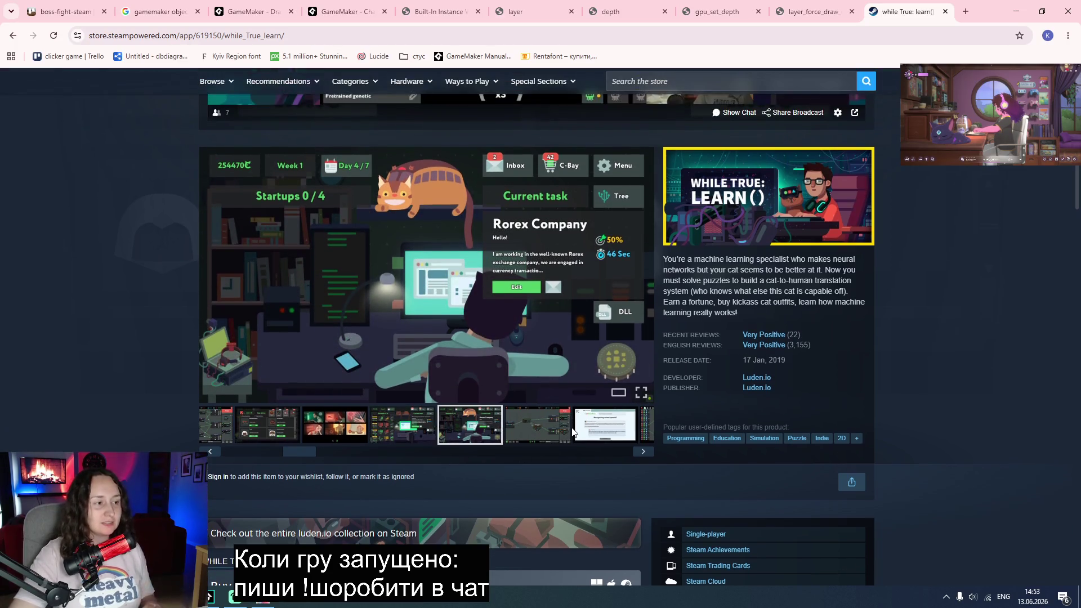
pyautogui.click(532, 439)
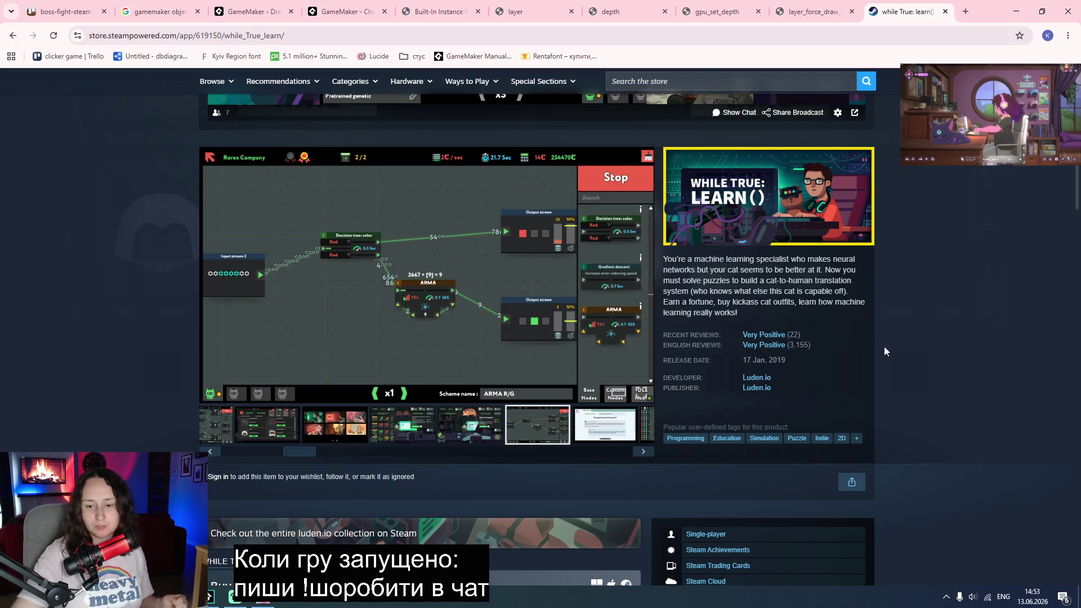
pyautogui.middleClick(895, 11)
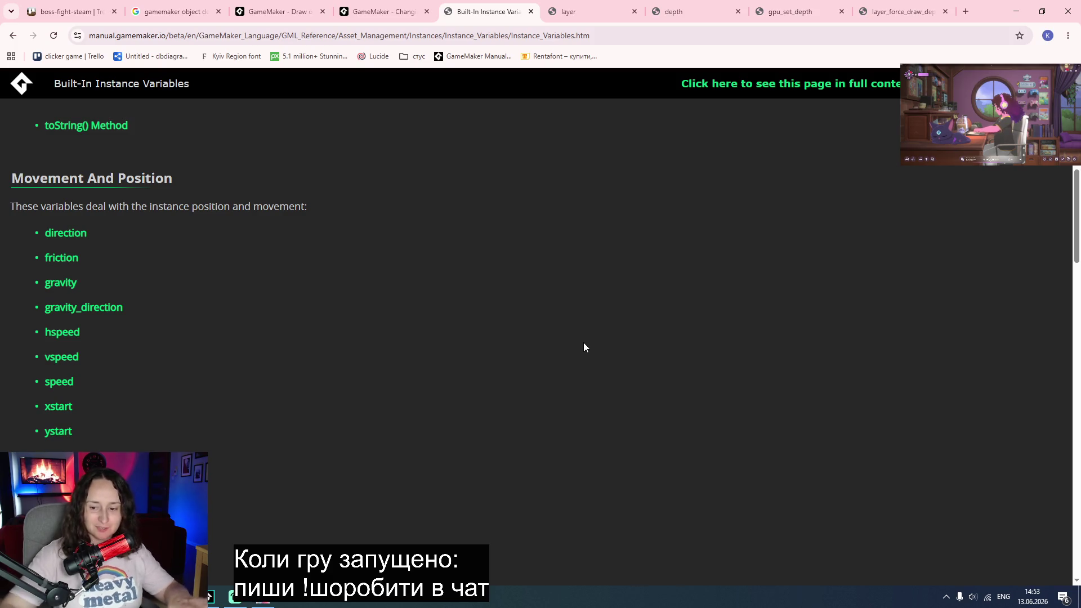
# Scroll the manual down to x, y, xprevious and yprevious, then return to GameMaker.
pyautogui.scroll(-2, 276, 404)
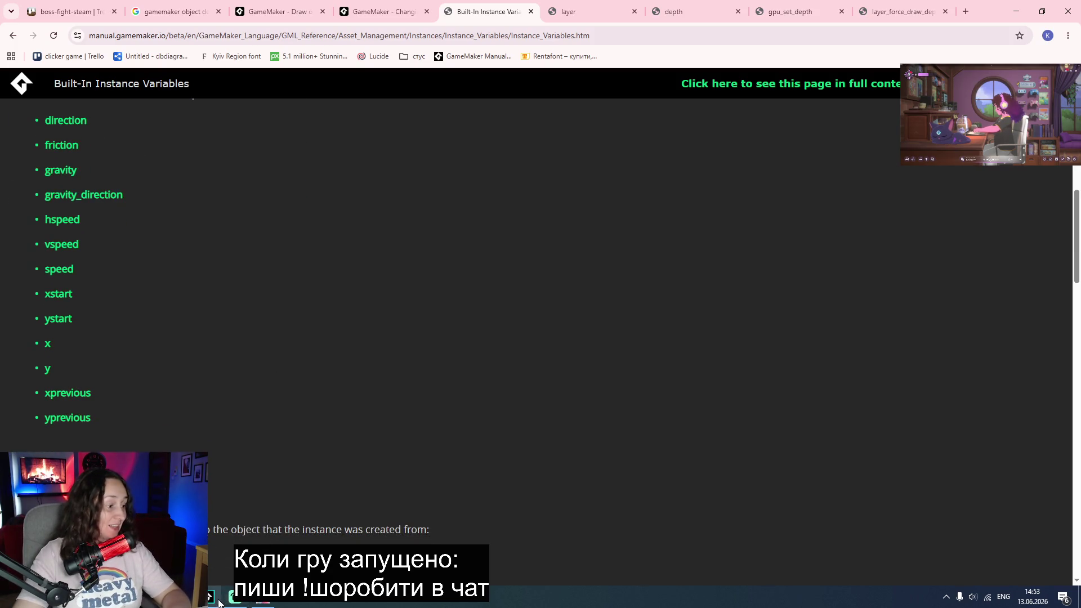
pyautogui.hotkey('alt', 'Tab')
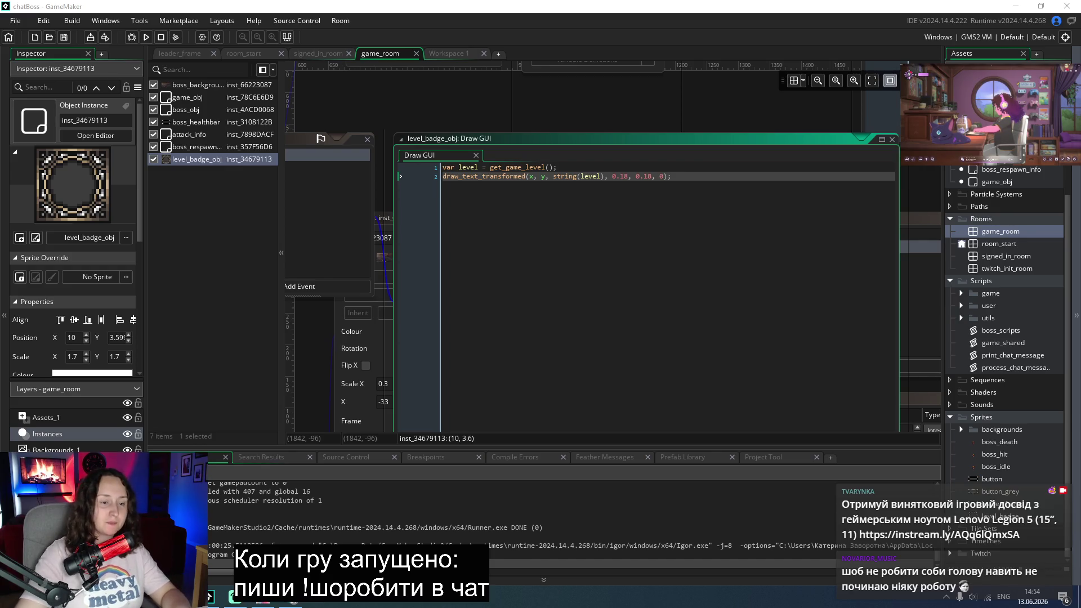
pyautogui.hotkey('alt', 'shift')
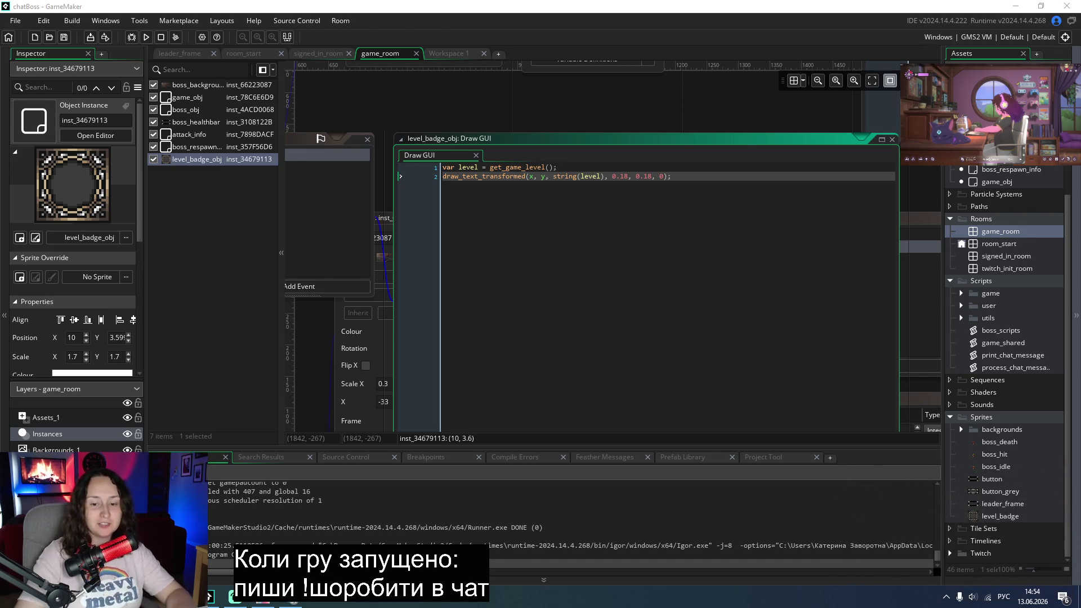
# Put the cursor at the end of code line 2 and reveal level_badge_obj's object and Events windows.
pyautogui.click(796, 351)
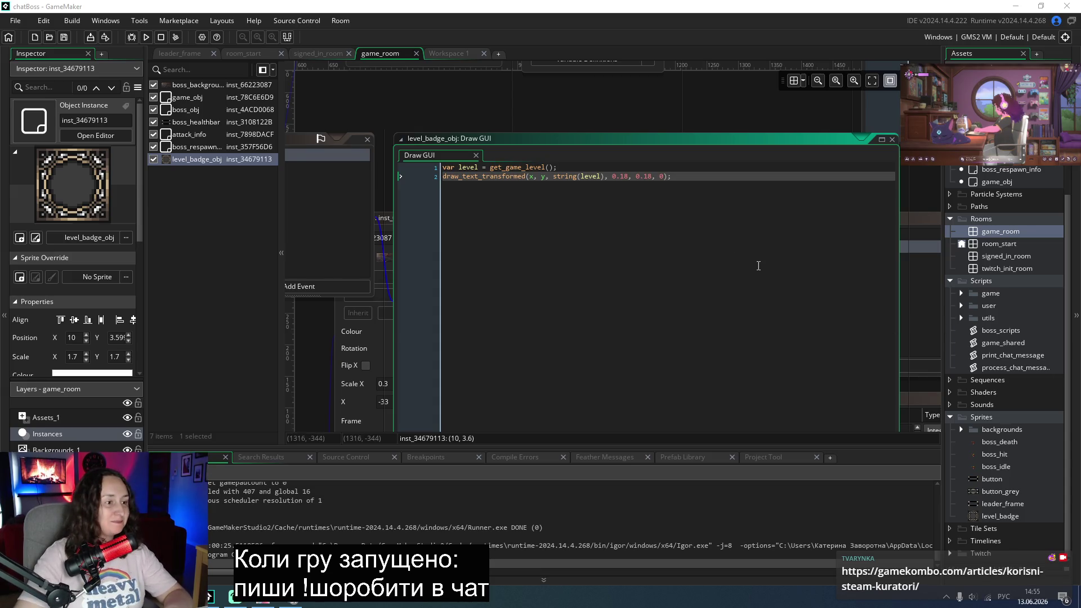
pyautogui.click(654, 117)
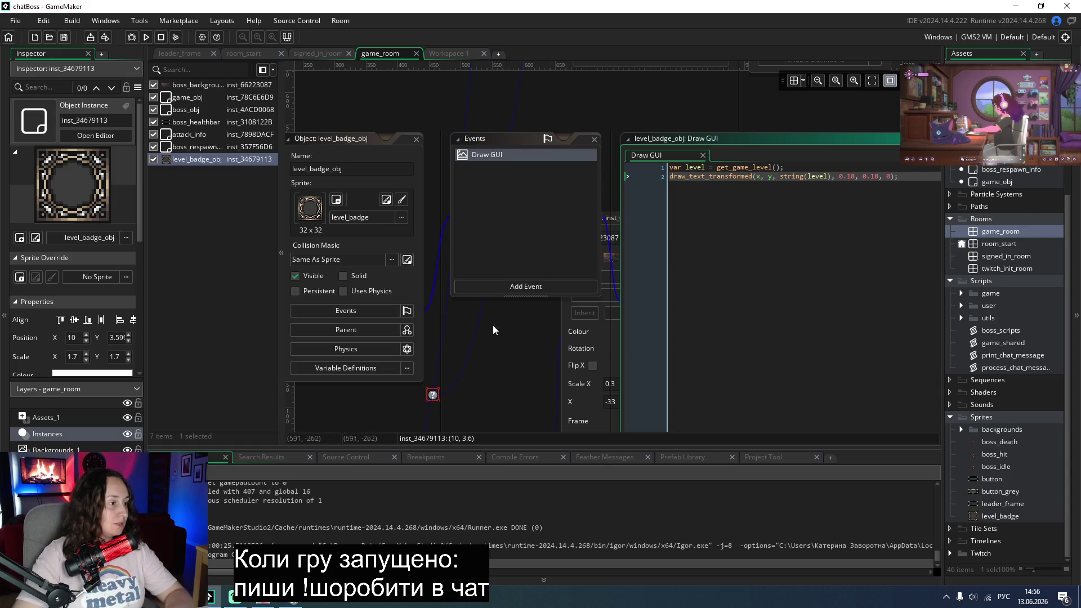
pyautogui.doubleClick(449, 337)
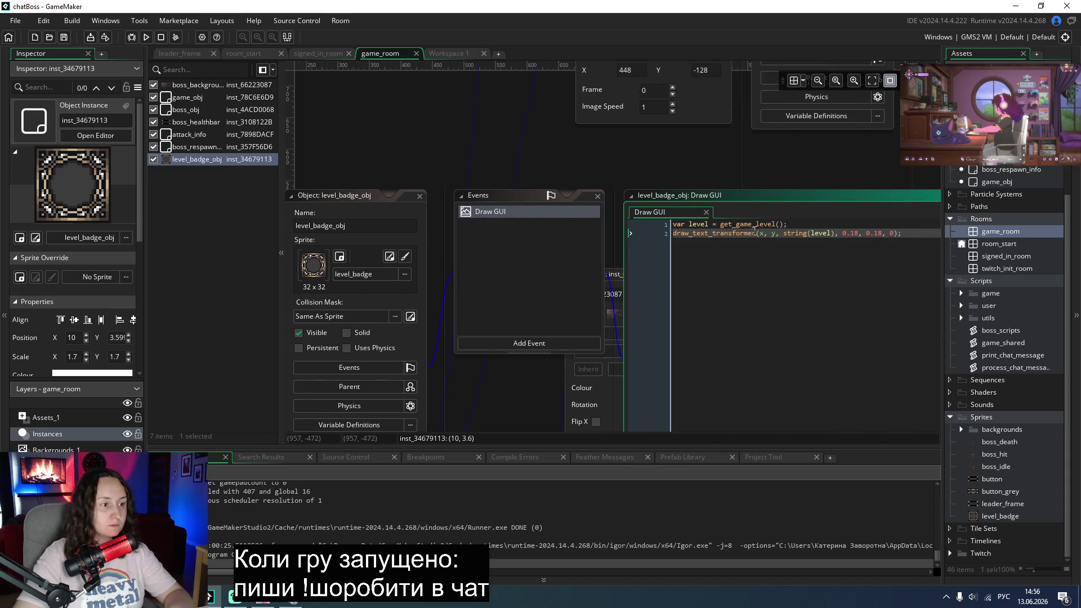
pyautogui.moveTo(763, 234)
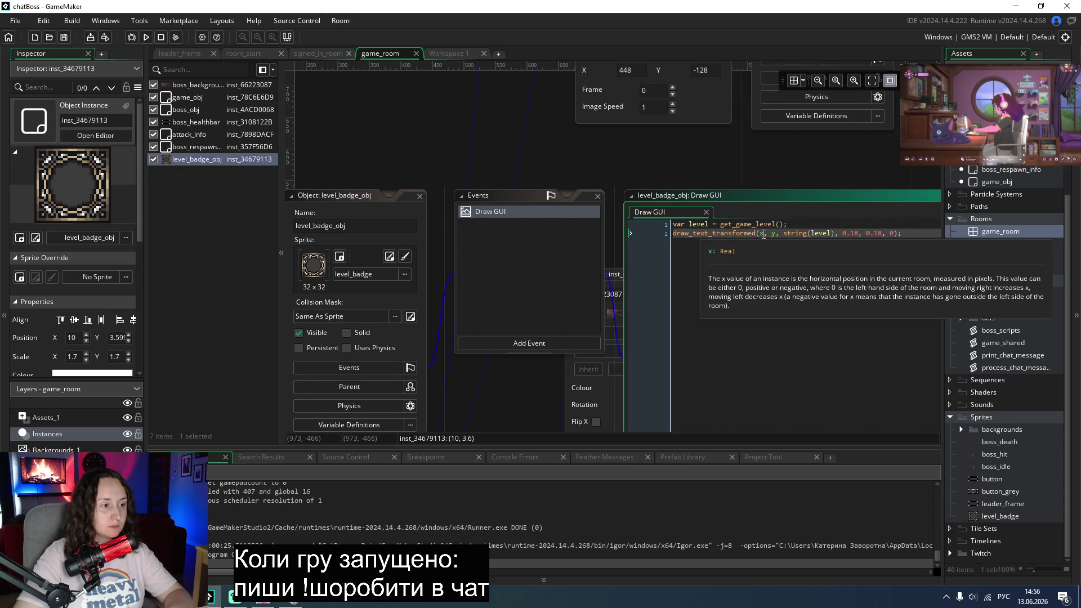
pyautogui.click(725, 296)
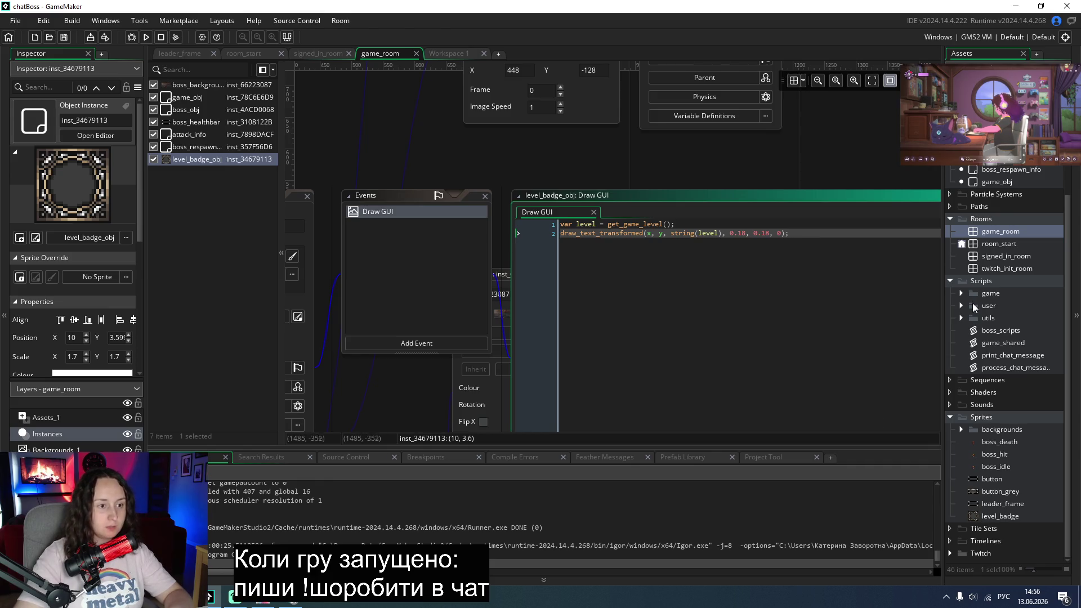
pyautogui.scroll(5, 796, 323)
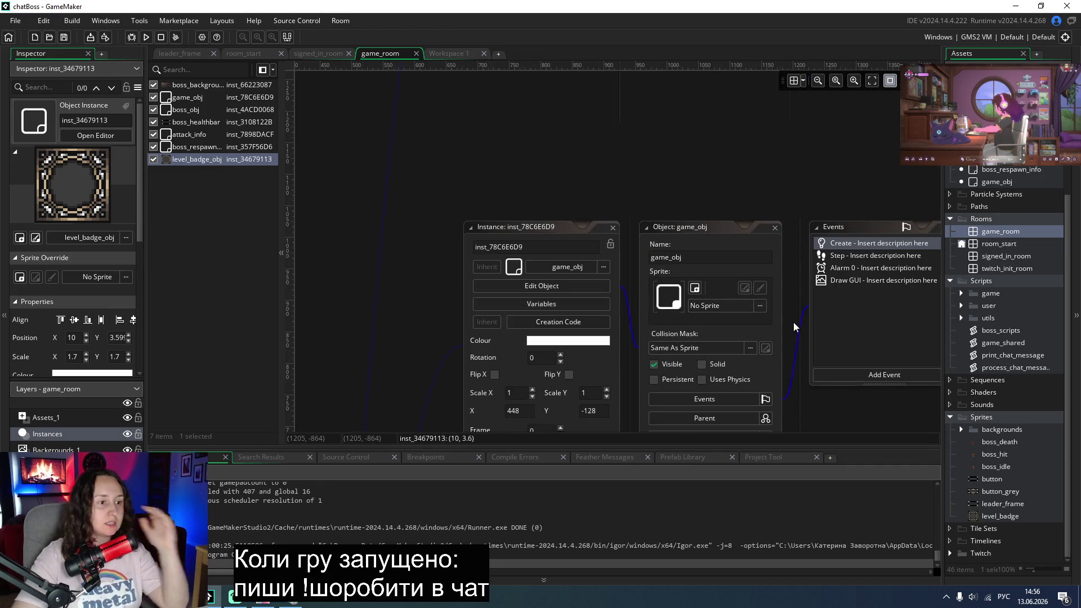
pyautogui.scroll(5, 763, 232)
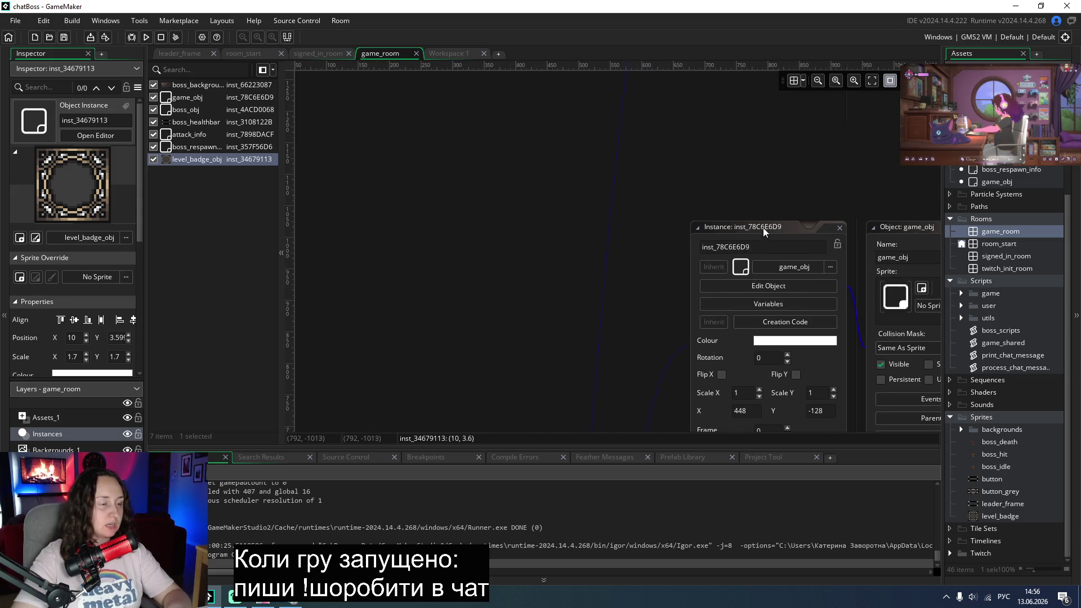
pyautogui.hscroll(6, 765, 211)
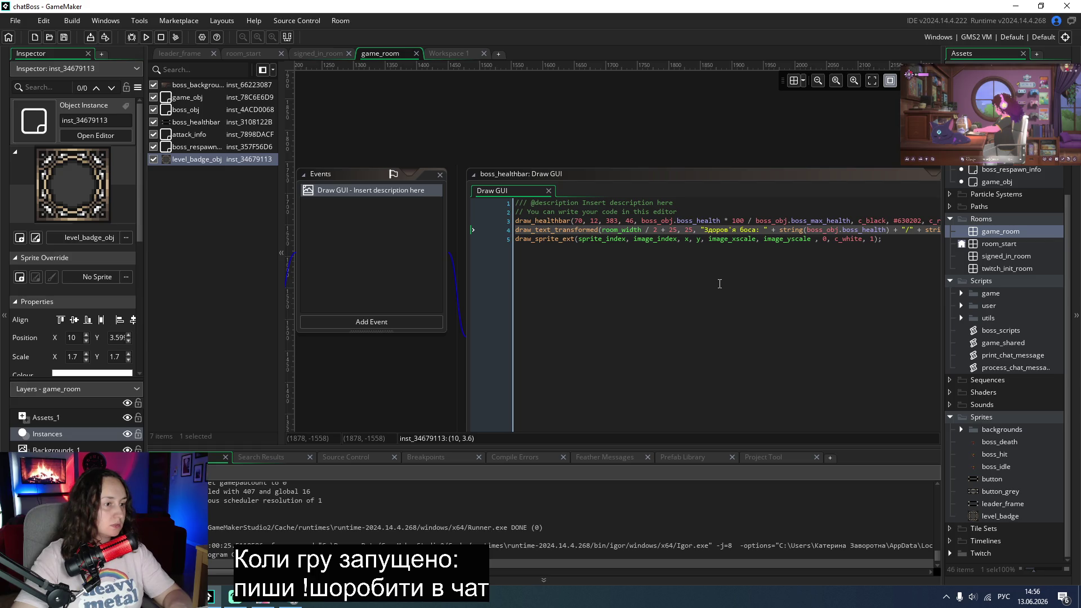
pyautogui.hscroll(1, 719, 283)
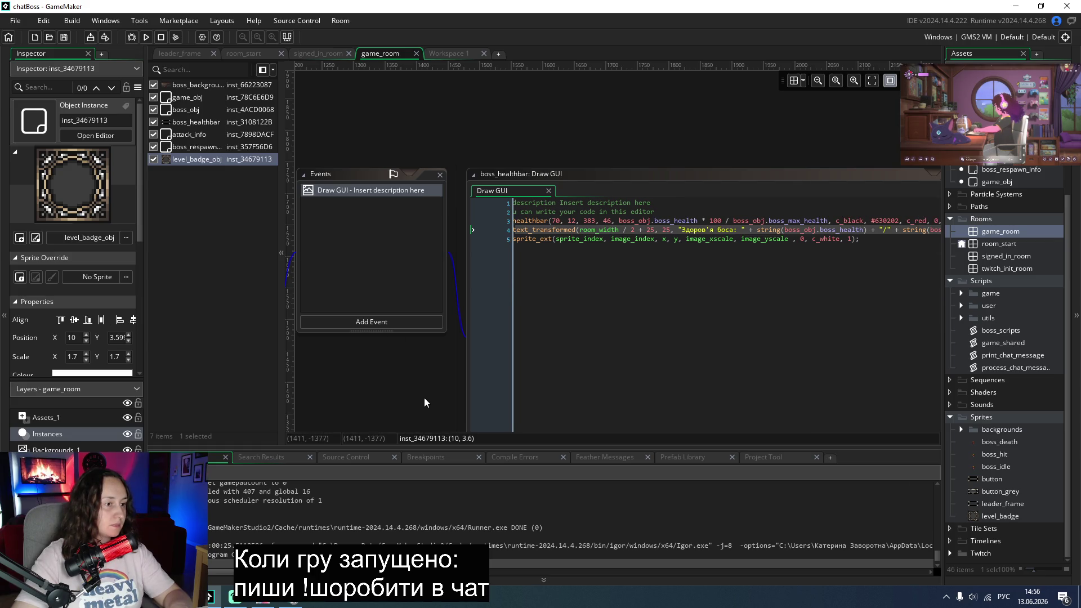
pyautogui.scroll(3, 424, 397)
pyautogui.hscroll(-5, 424, 398)
pyautogui.scroll(-3, 529, 360)
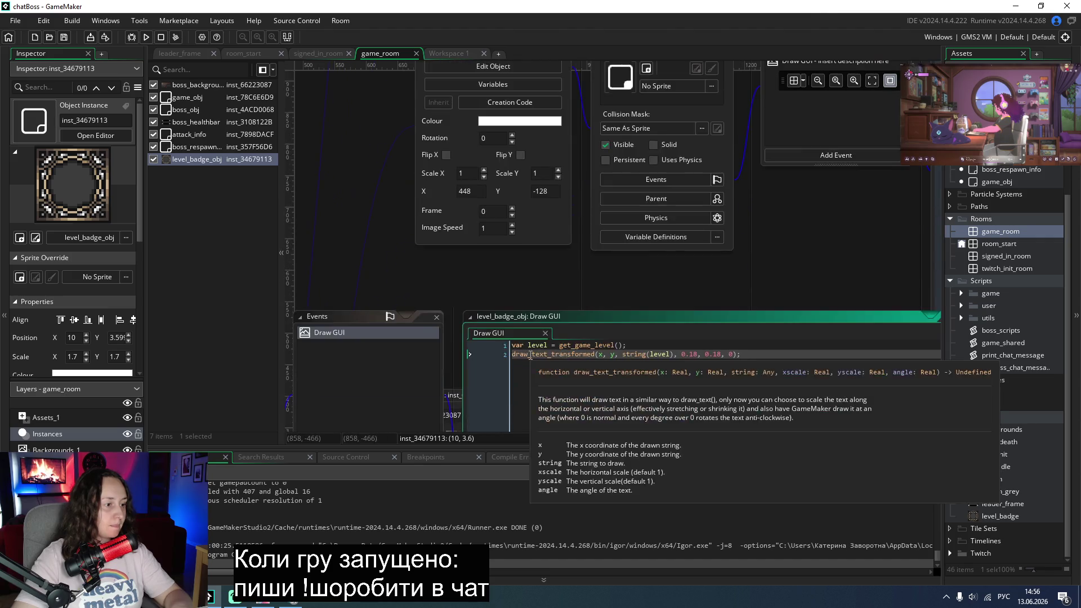
pyautogui.scroll(3, 717, 159)
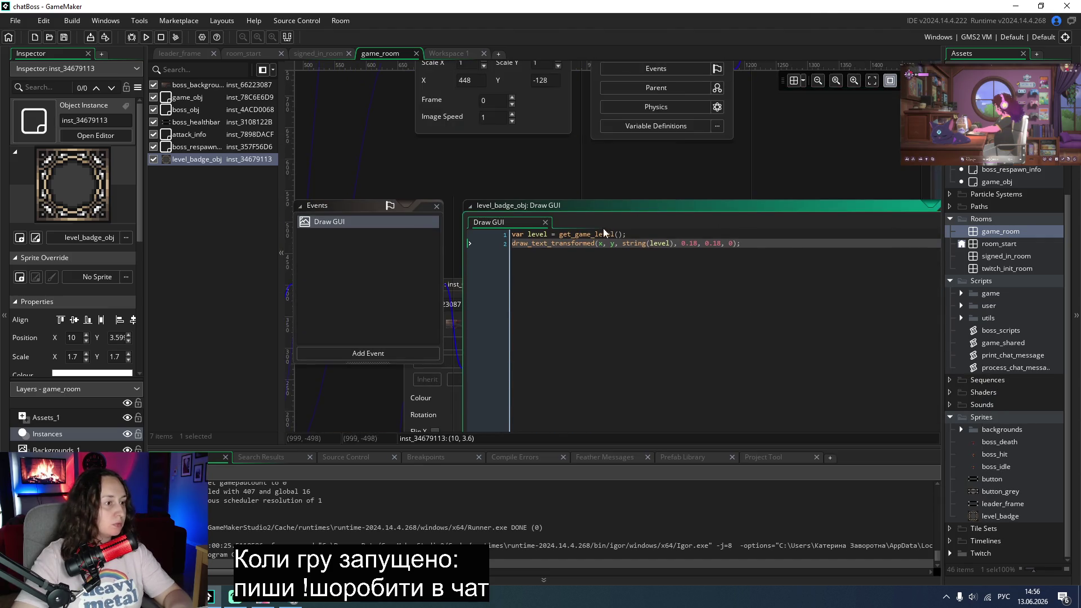
pyautogui.click(601, 245)
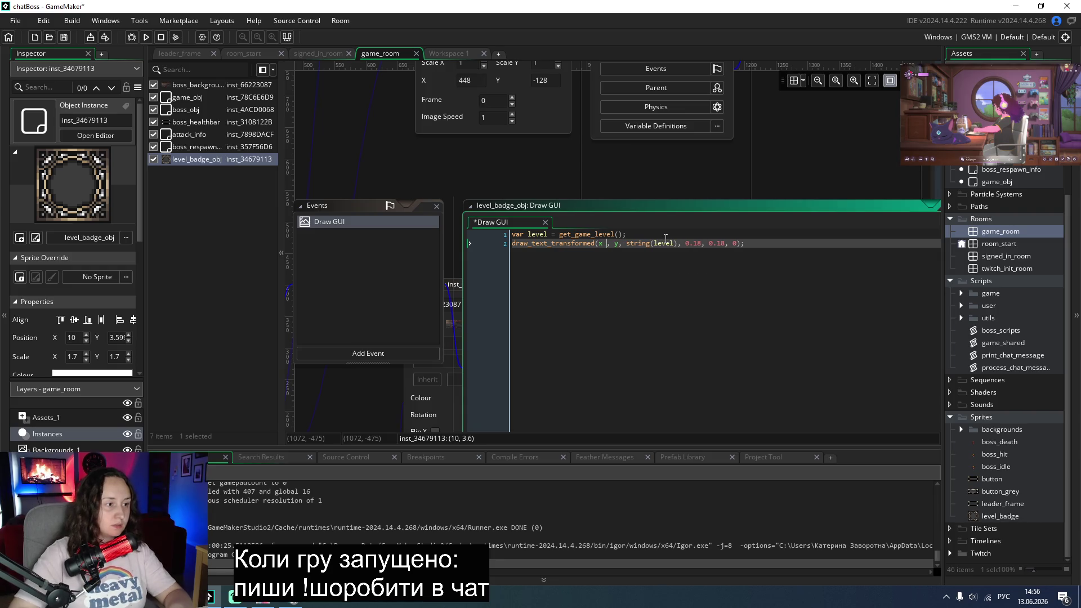
# Change the level text position in the Draw GUI code to x + 16, y + 16.
pyautogui.write('+ 16')
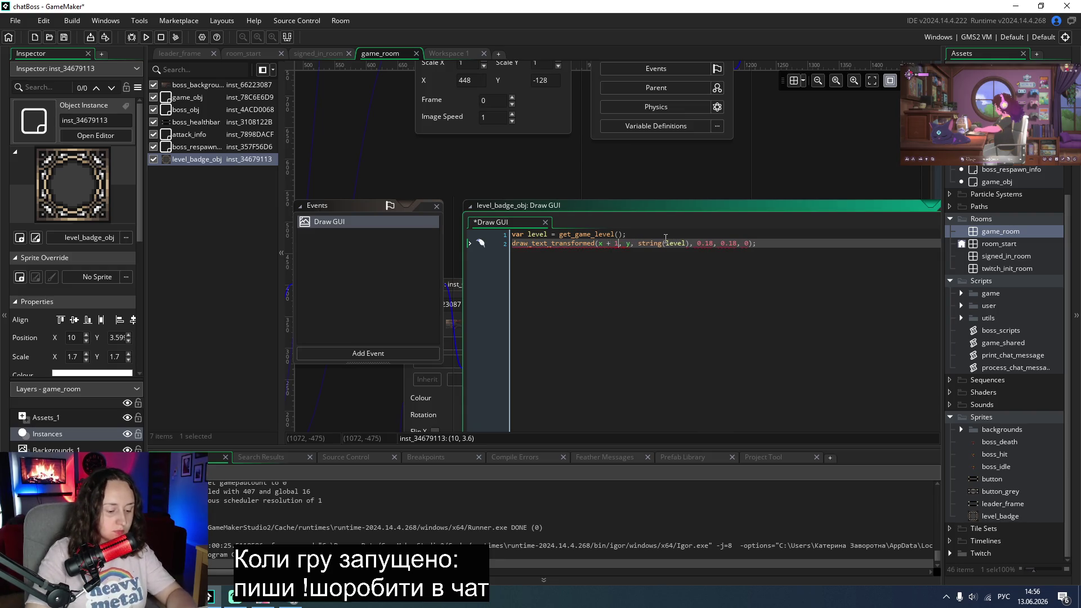
pyautogui.moveTo(646, 244)
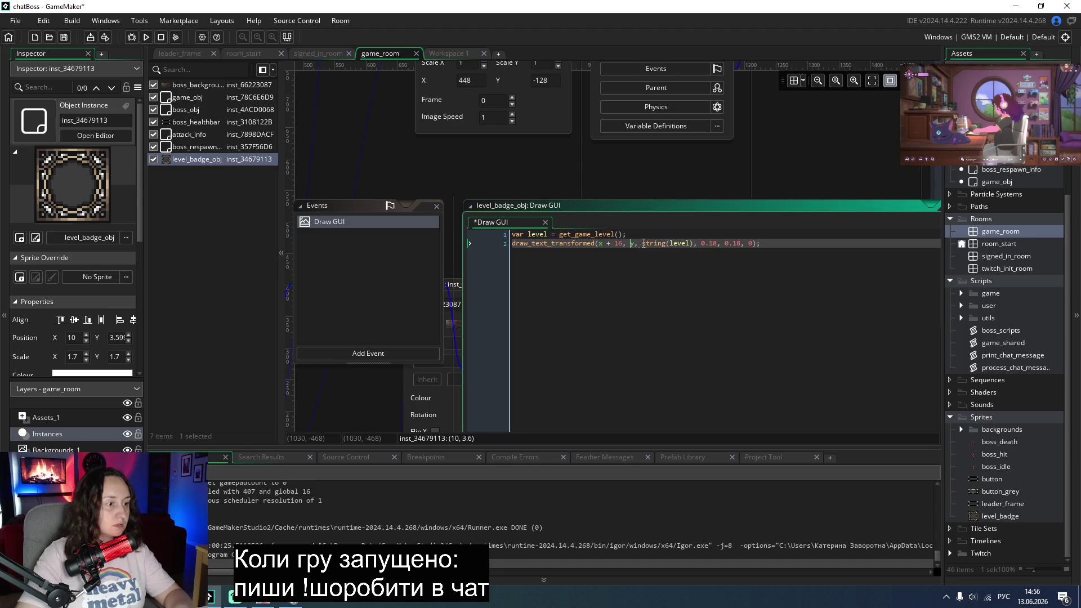
pyautogui.press('Right')
pyautogui.press('Right')
pyautogui.press('Right')
pyautogui.write('+ 16')
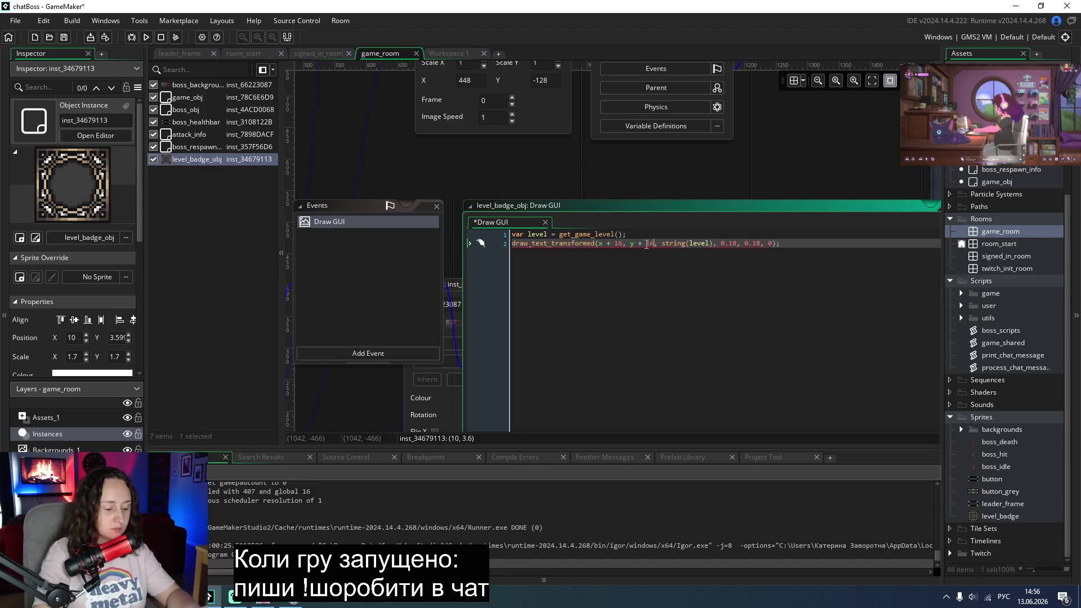
# Save and run chatBoss, enter the boss fight to check the level 1 badge, then close it.
pyautogui.hotkey('ctrl', 's')
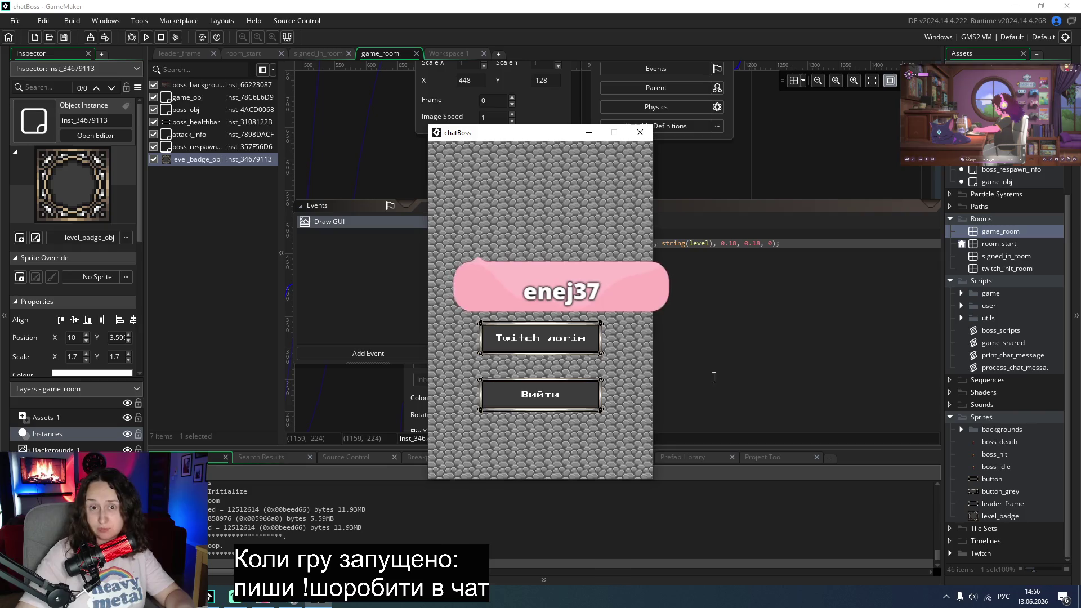
pyautogui.click(524, 329)
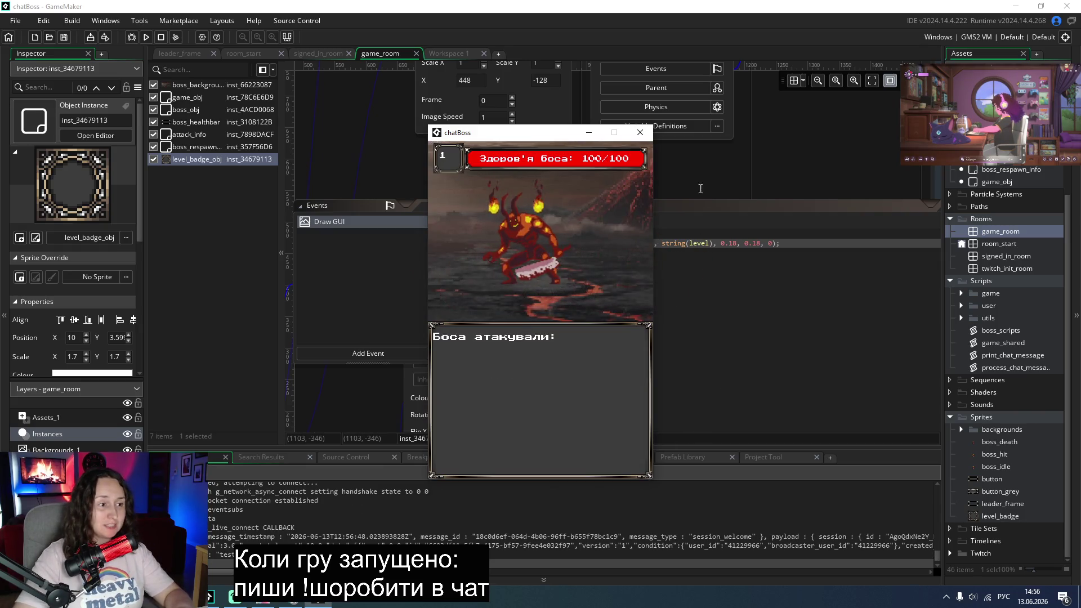
pyautogui.click(640, 136)
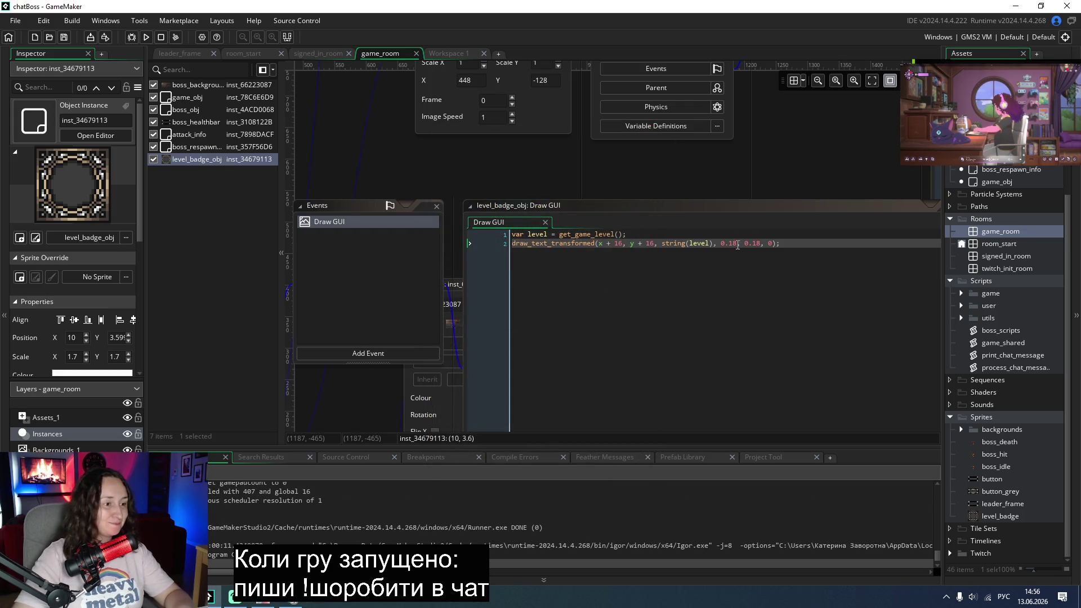
# Raise the level text scale from 0.18 to 0.25 on both axes and check it in the running boss fight.
pyautogui.doubleClick(731, 243)
pyautogui.write('25, 0.')
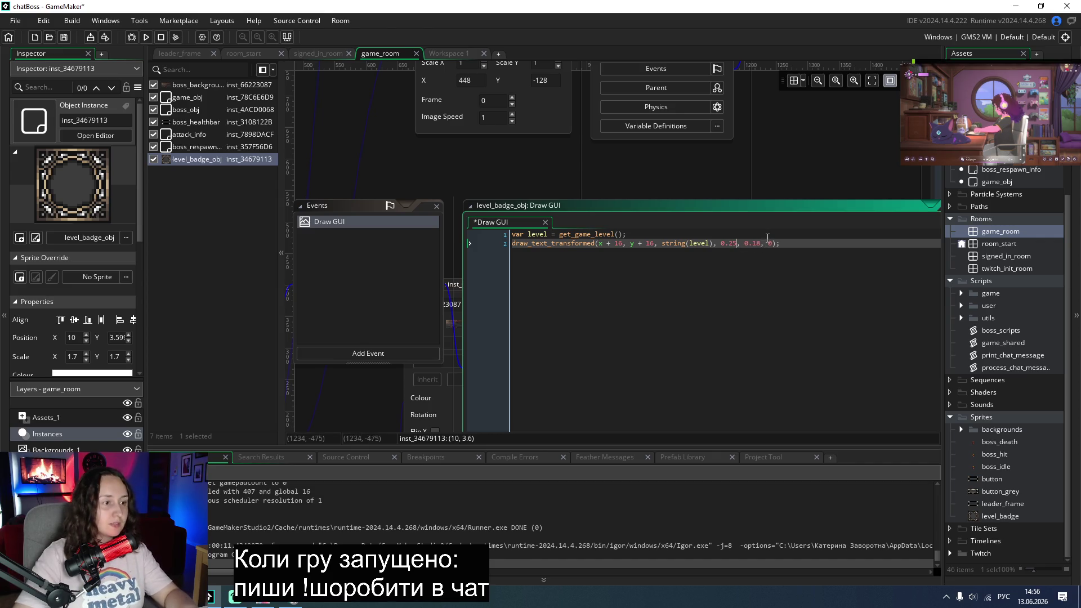
pyautogui.write('25')
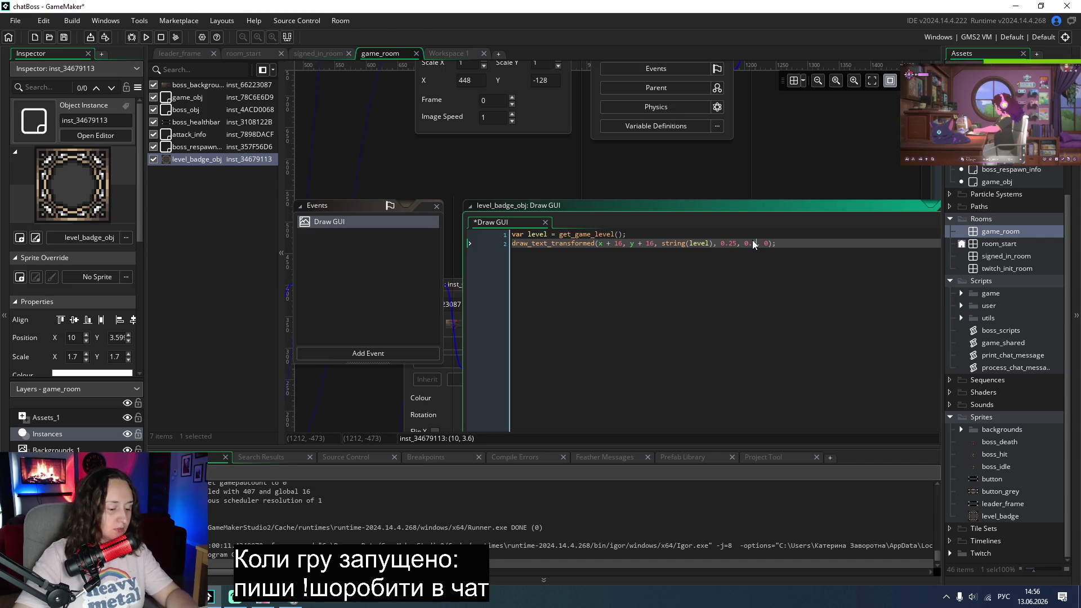
pyautogui.click(147, 40)
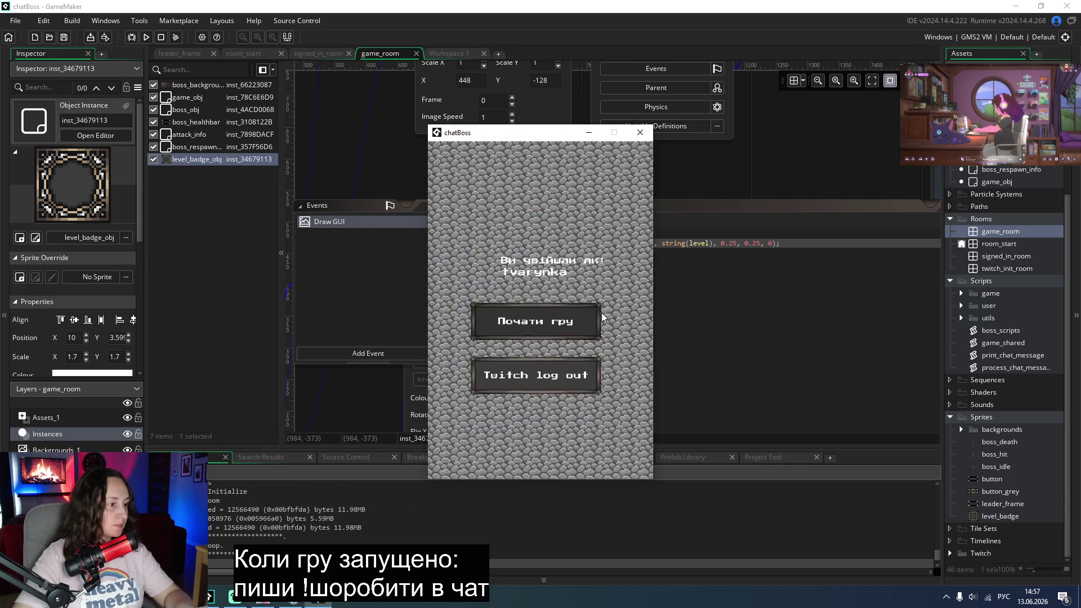
pyautogui.click(568, 323)
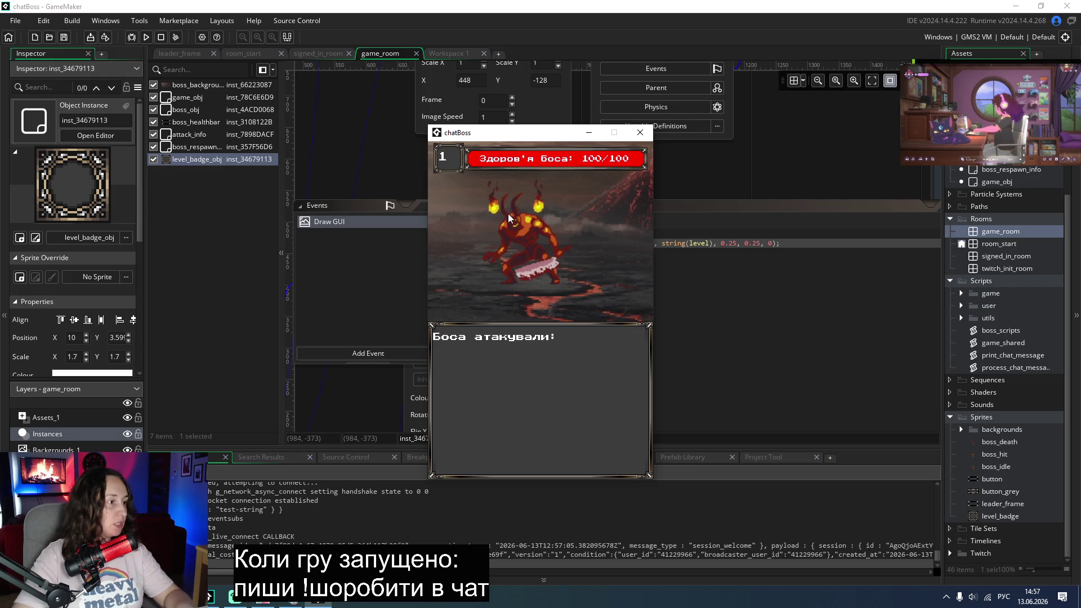
pyautogui.click(639, 132)
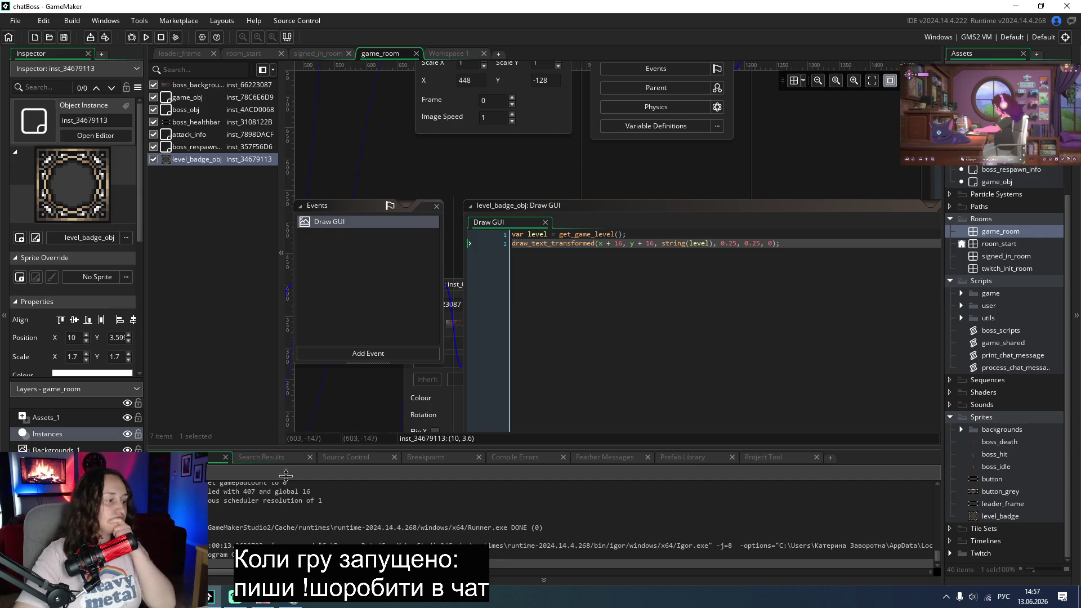
# Open the sprite_height page from the manual's Built-In Instance Variables list.
pyautogui.hotkey('alt', 'Tab')
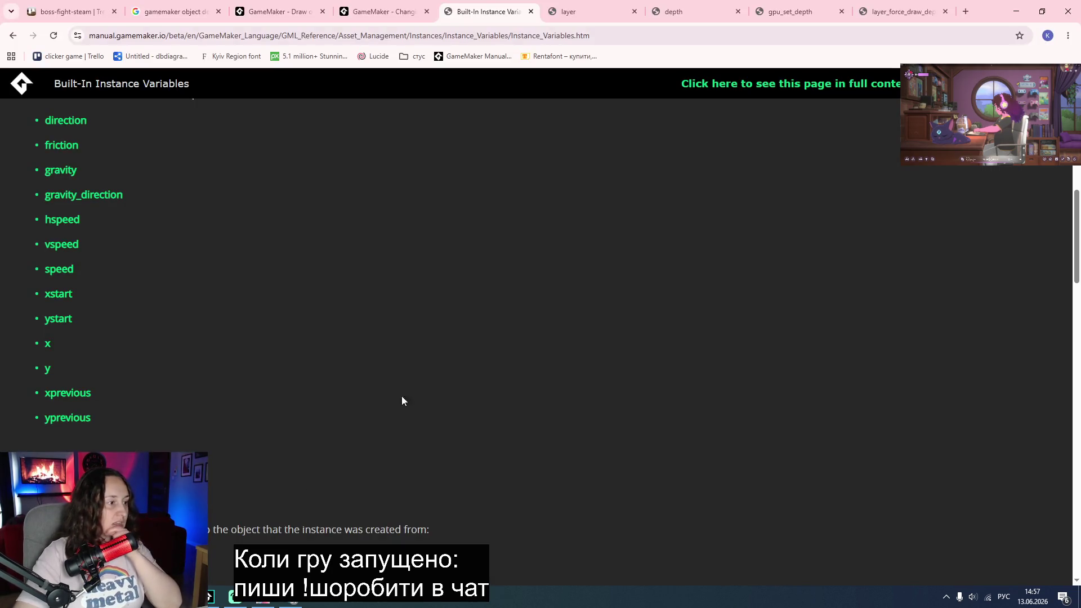
pyautogui.scroll(-8, 393, 370)
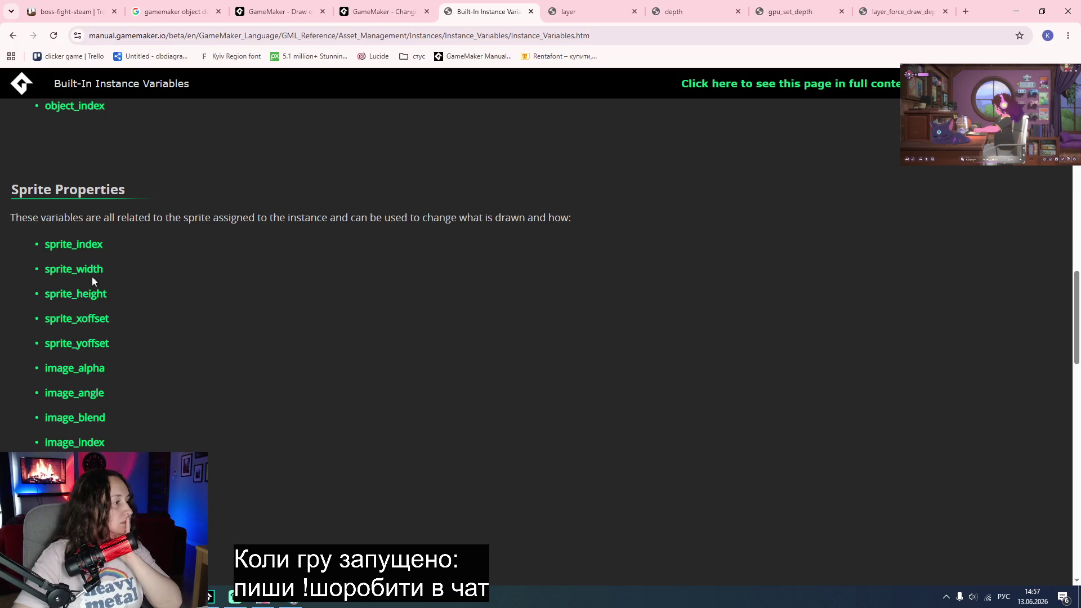
pyautogui.middleClick(88, 294)
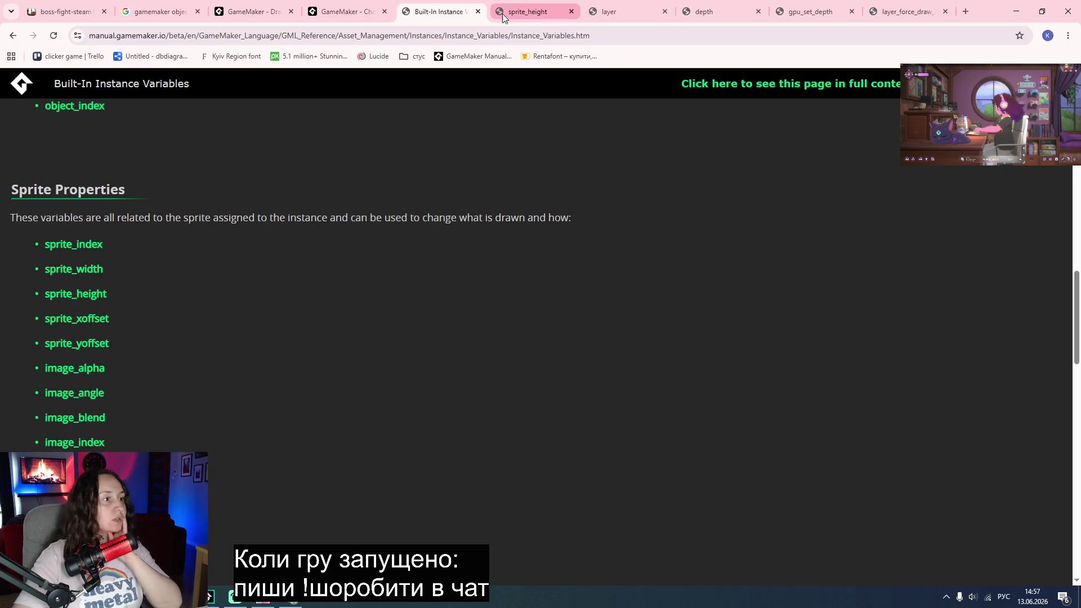
pyautogui.click(530, 11)
# Close the three leftover layer and depth reference tabs and go back to GameMaker.
pyautogui.middleClick(631, 11)
pyautogui.middleClick(630, 11)
pyautogui.middleClick(631, 11)
pyautogui.middleClick(633, 11)
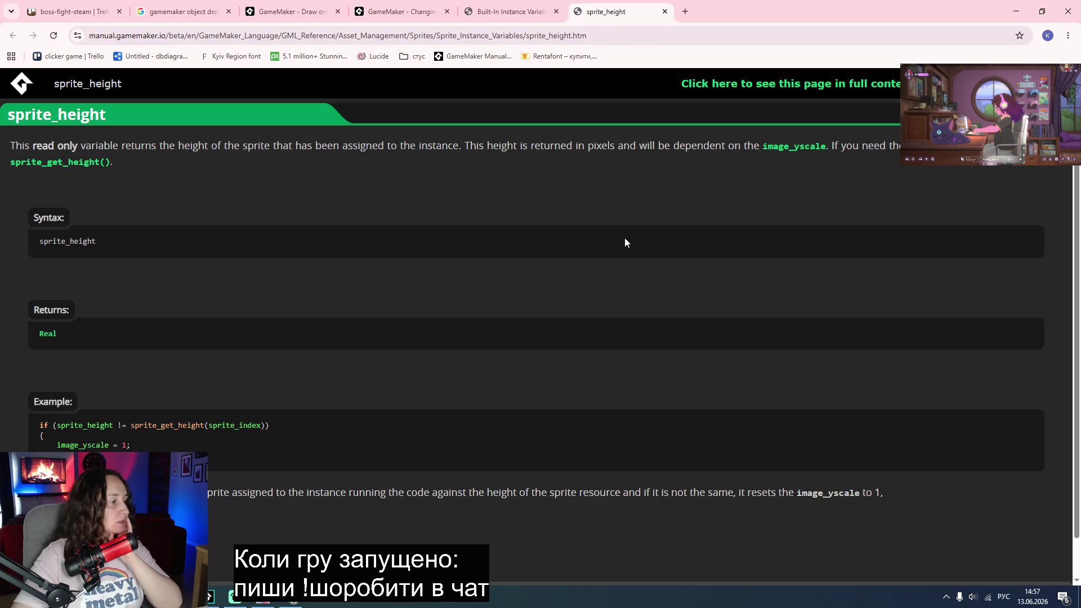
pyautogui.scroll(-1, 624, 240)
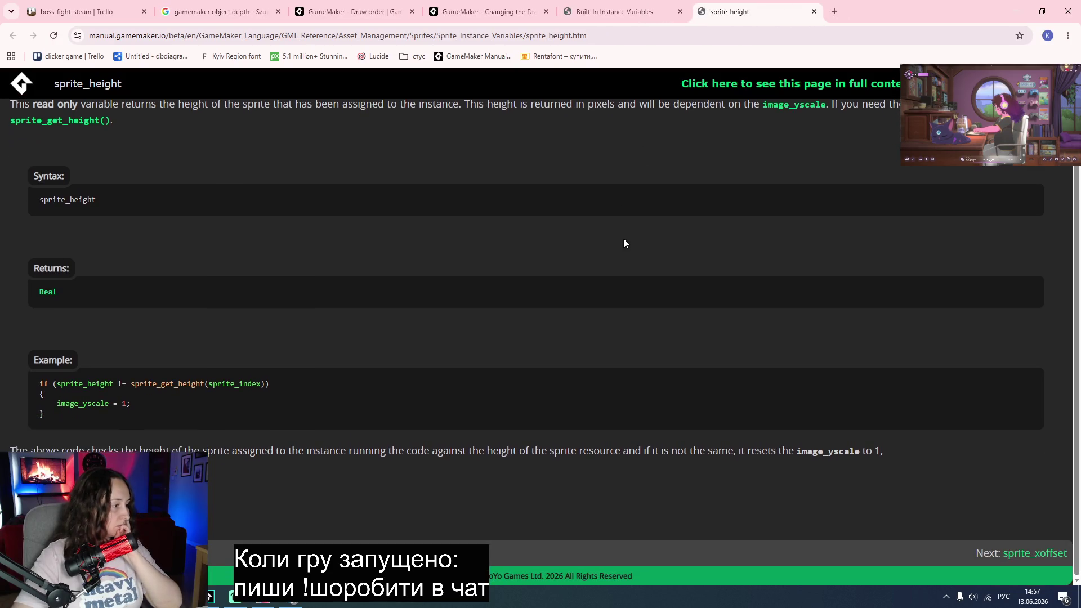
pyautogui.scroll(1, 623, 238)
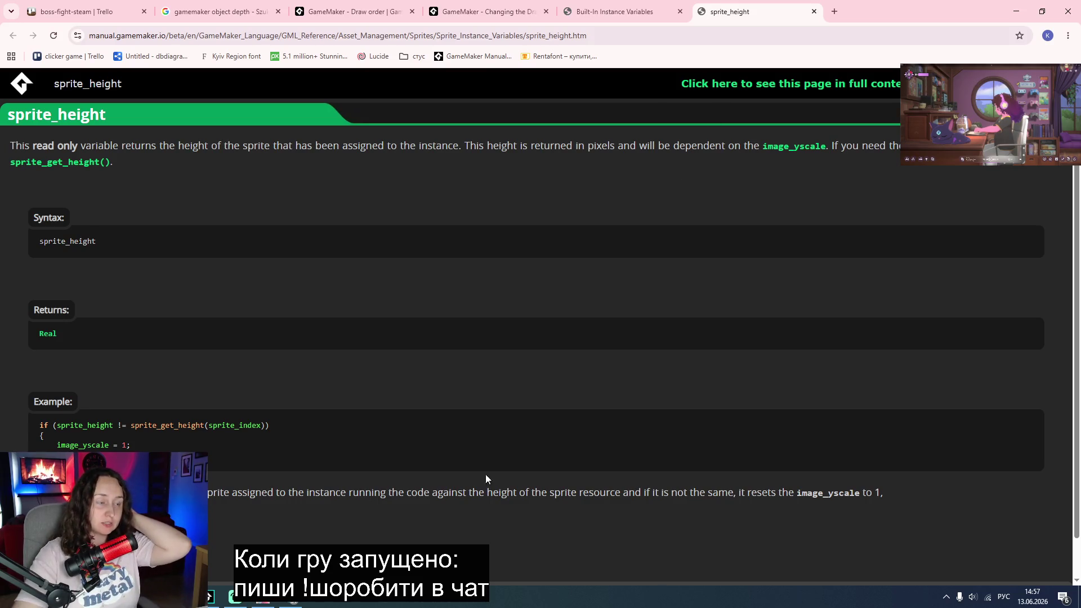
pyautogui.click(209, 597)
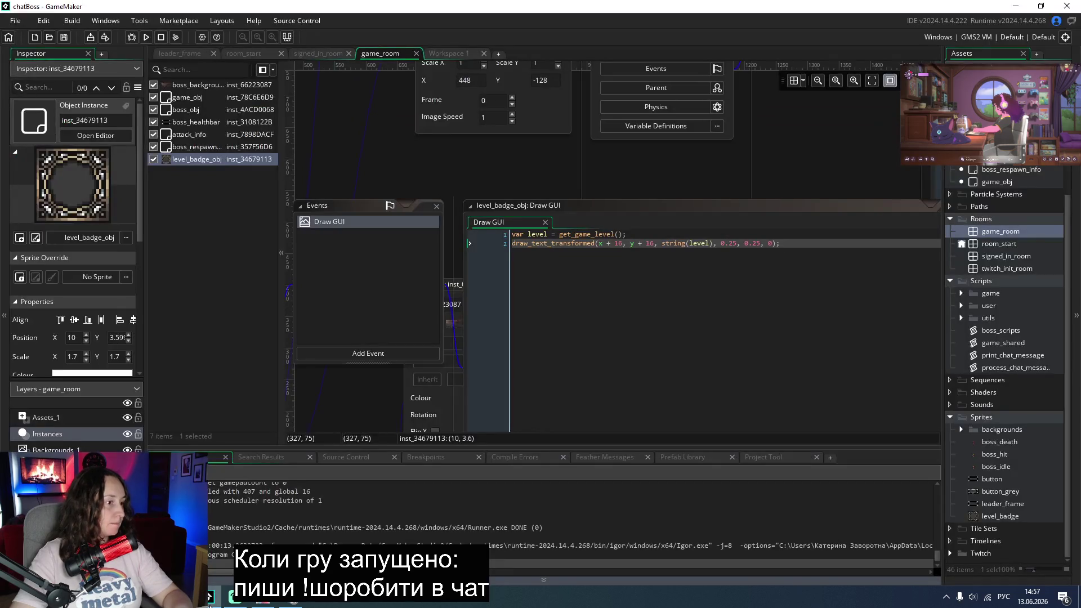
# Change the level text position to x + sprite_width / 2, y + sprite_height / 2 and launch a test build.
pyautogui.click(622, 242)
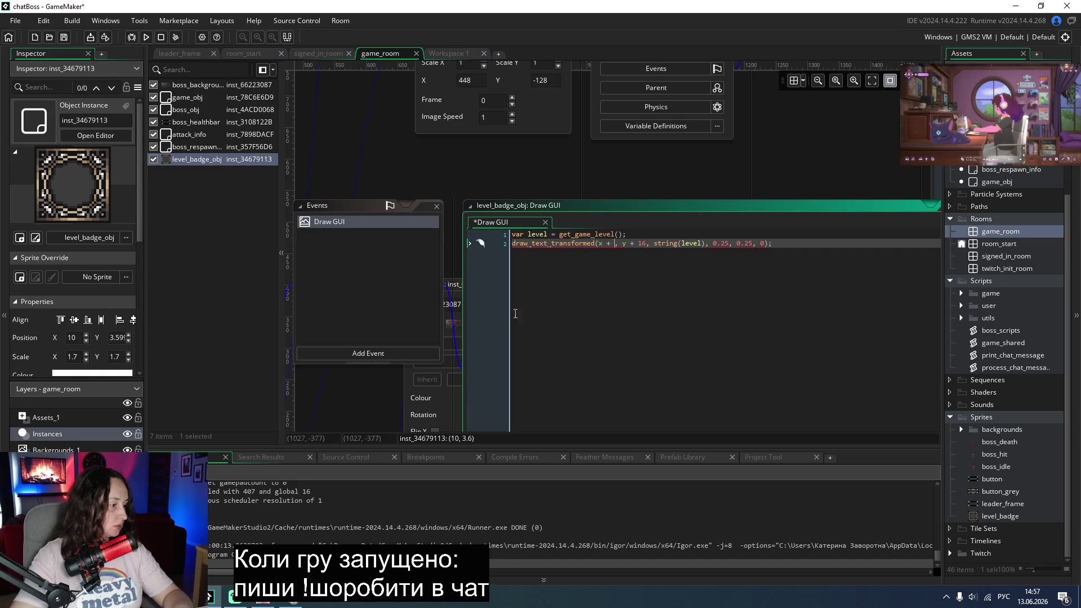
pyautogui.click(209, 597)
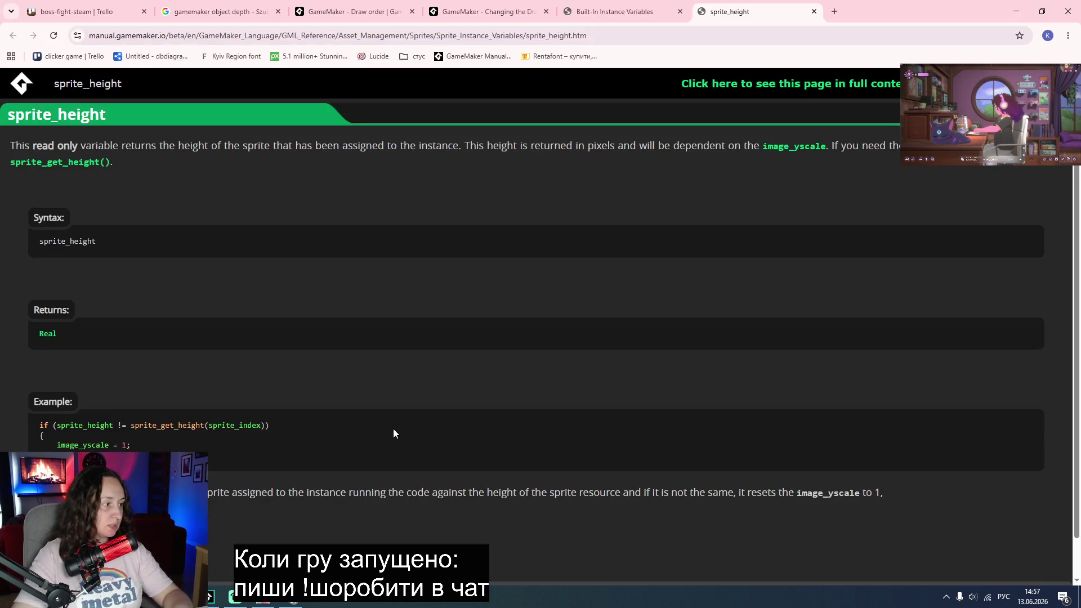
pyautogui.click(211, 598)
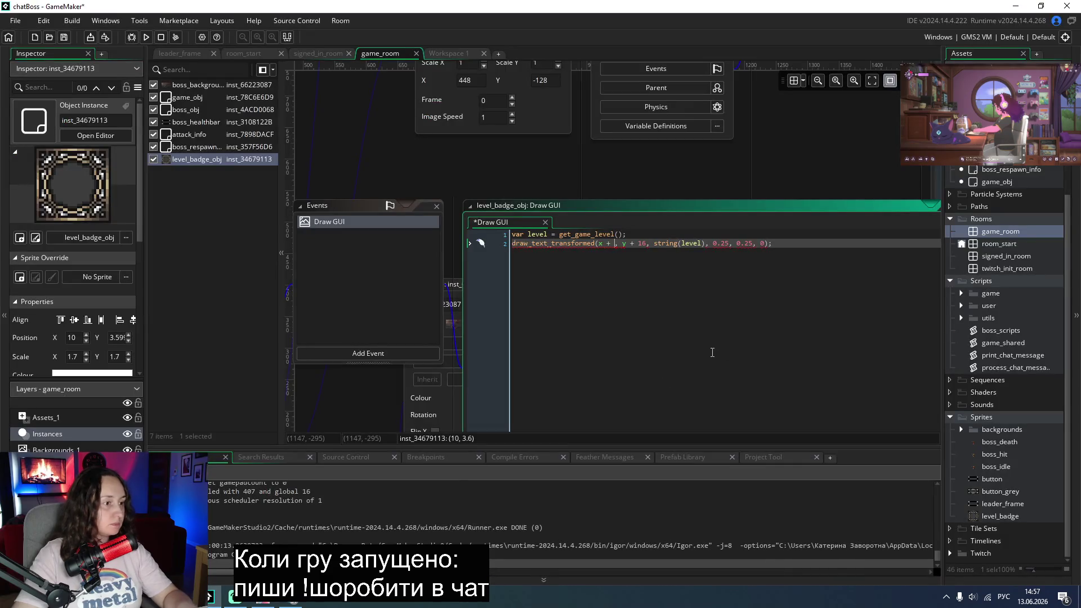
pyautogui.write('s')
pyautogui.press('BackSpace')
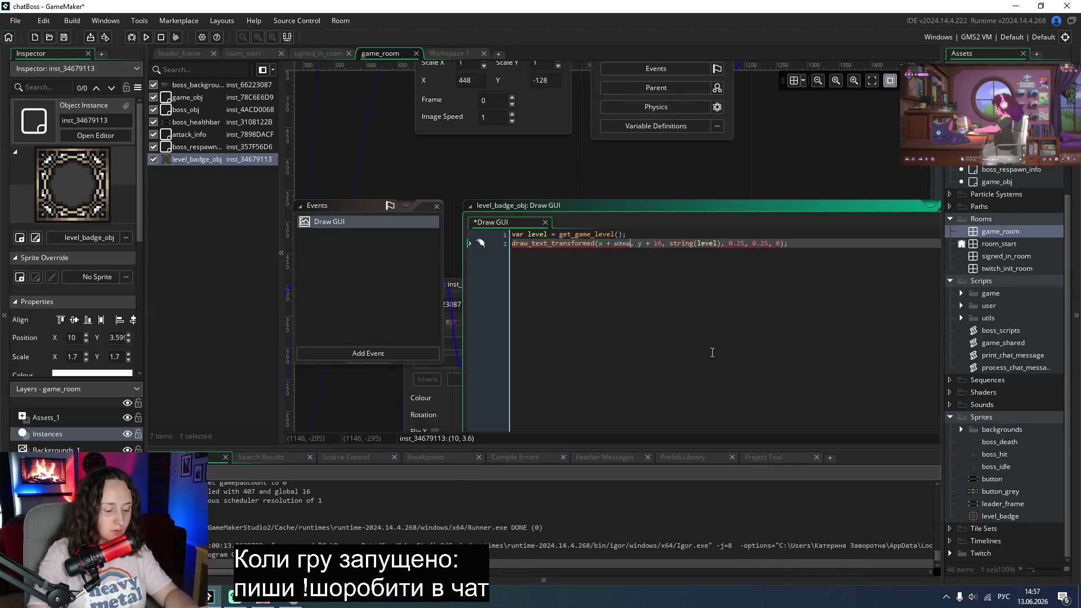
pyautogui.hotkey('alt', 'shift')
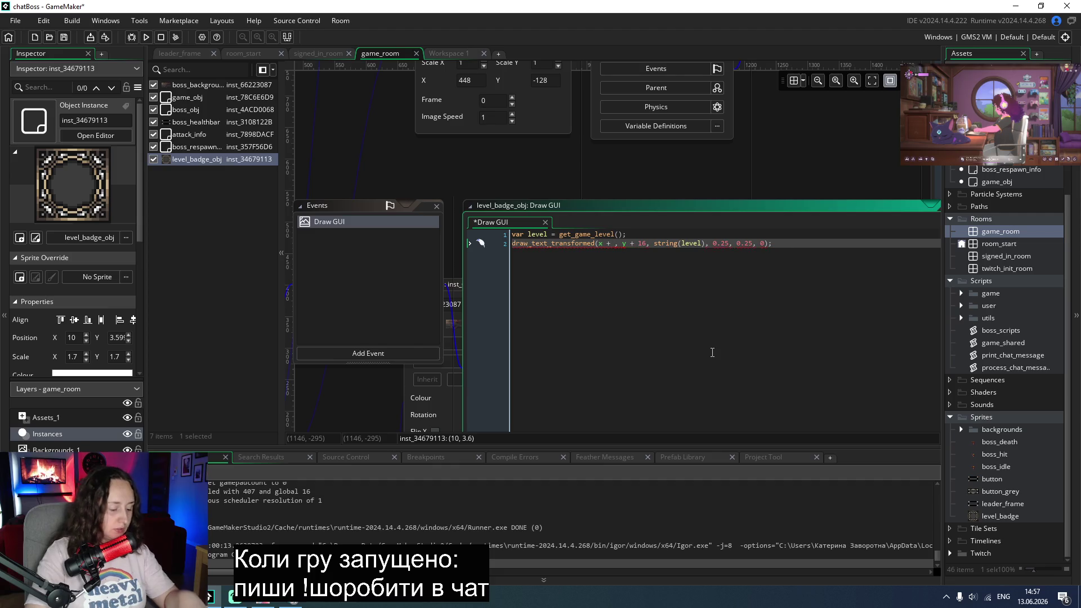
pyautogui.write('sprite')
pyautogui.write('_width')
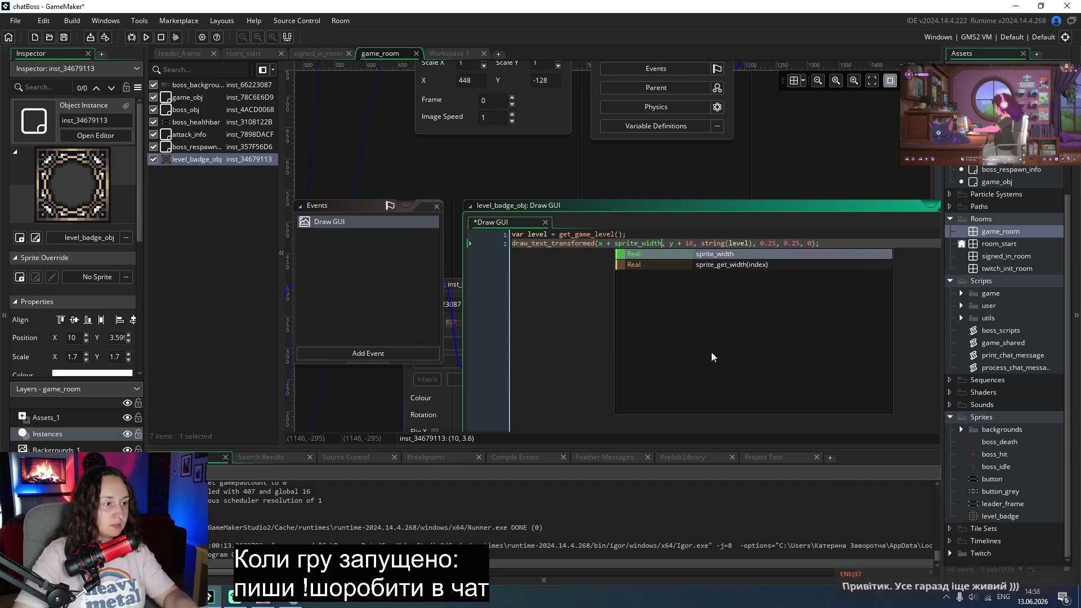
pyautogui.press('Return')
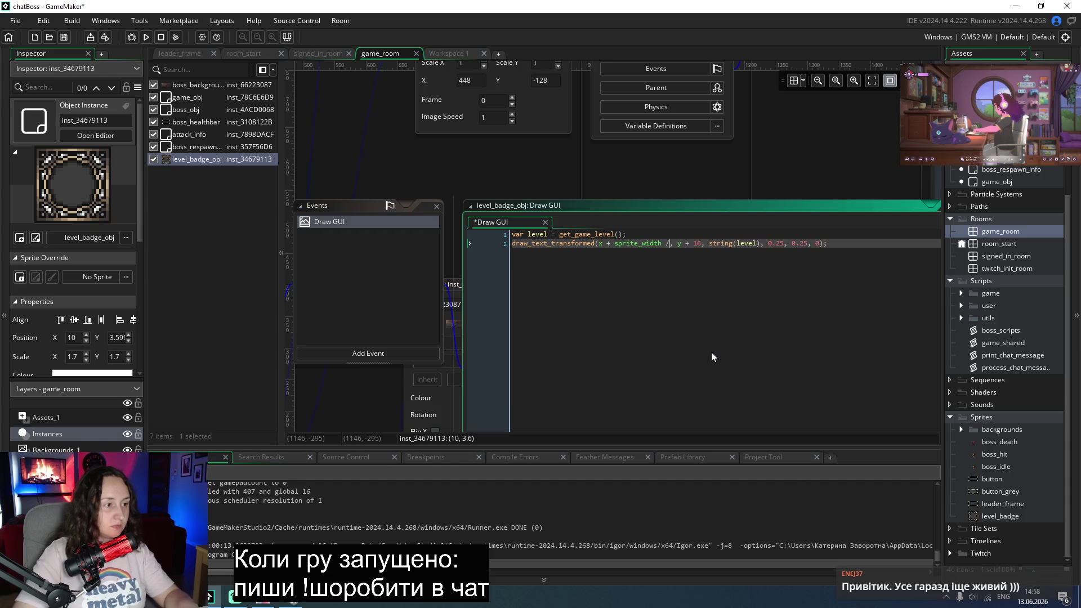
pyautogui.write('/ 2, y + ')
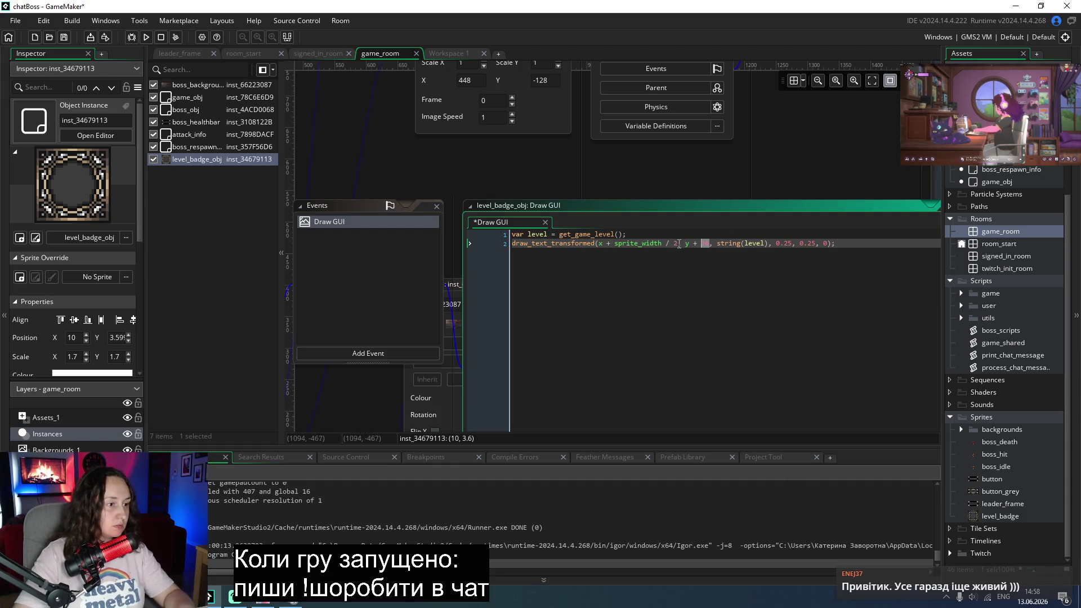
pyautogui.write('sprite')
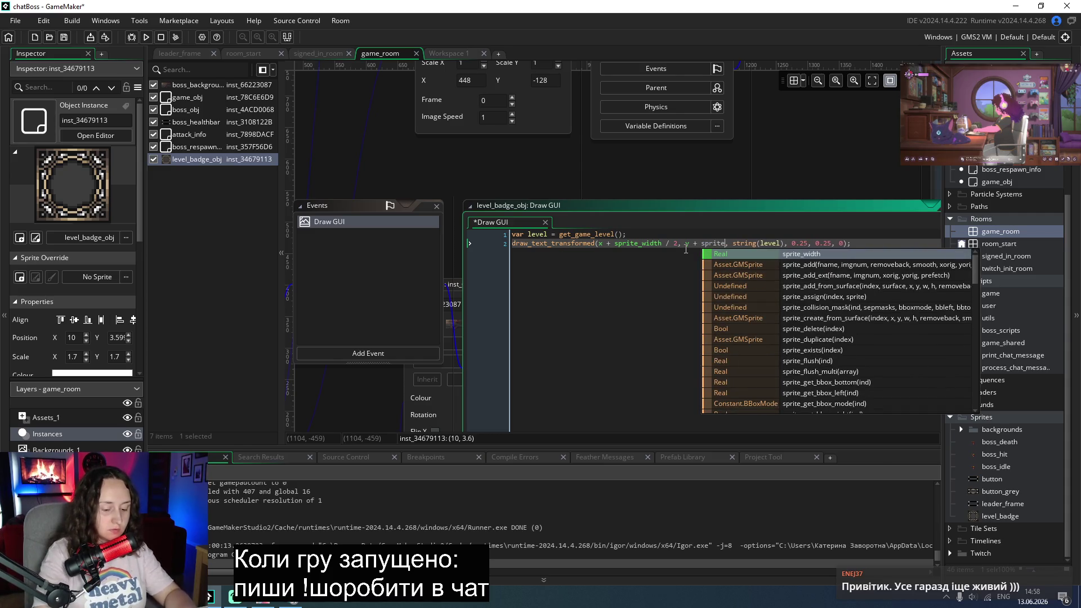
pyautogui.write('_he')
pyautogui.press('Return')
pyautogui.write('/')
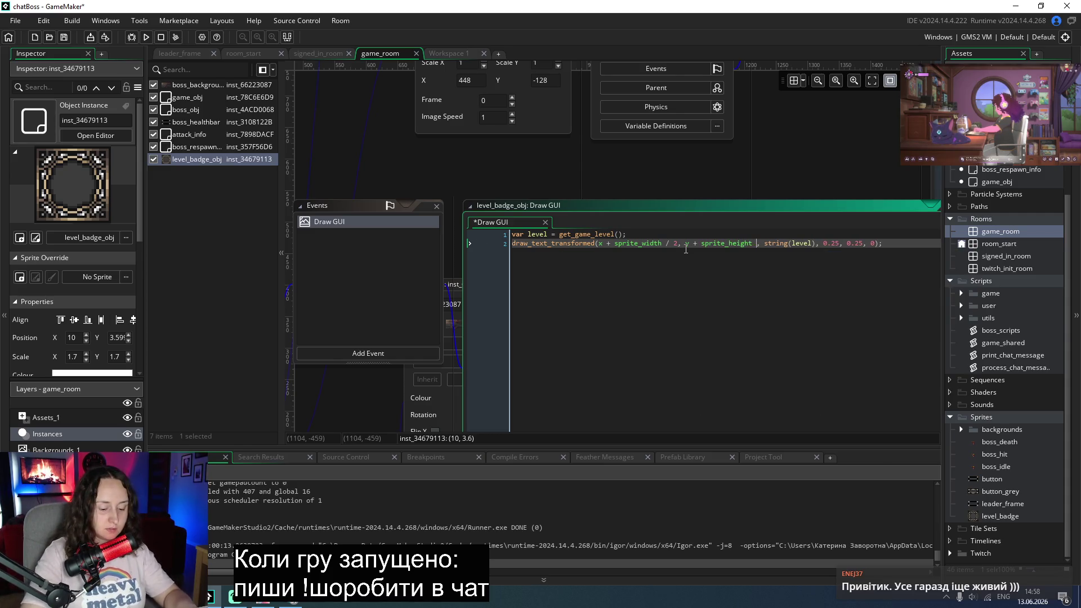
pyautogui.write(' 2')
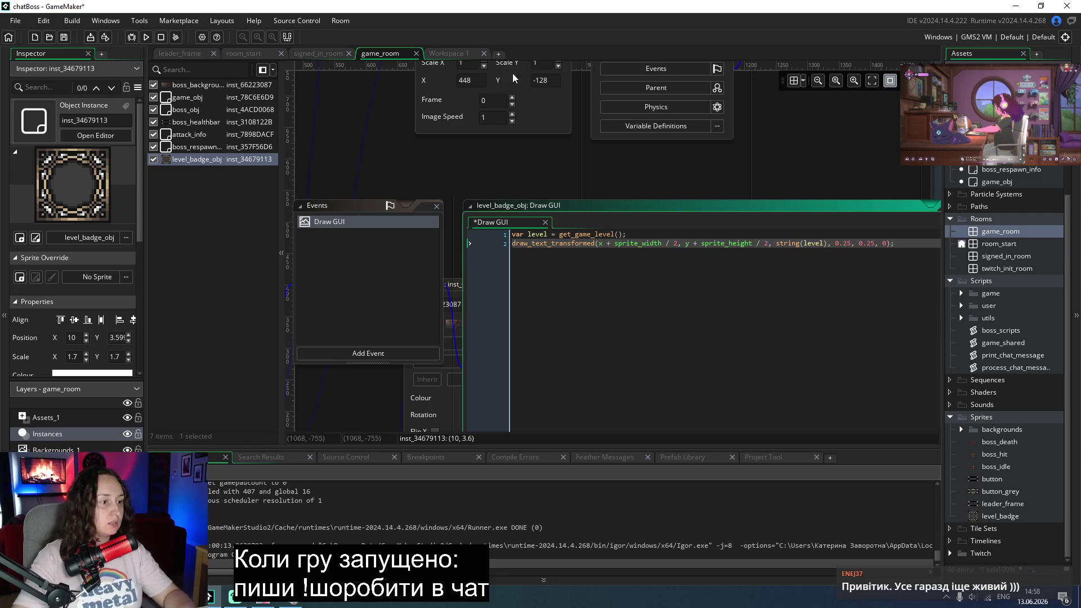
pyautogui.click(146, 38)
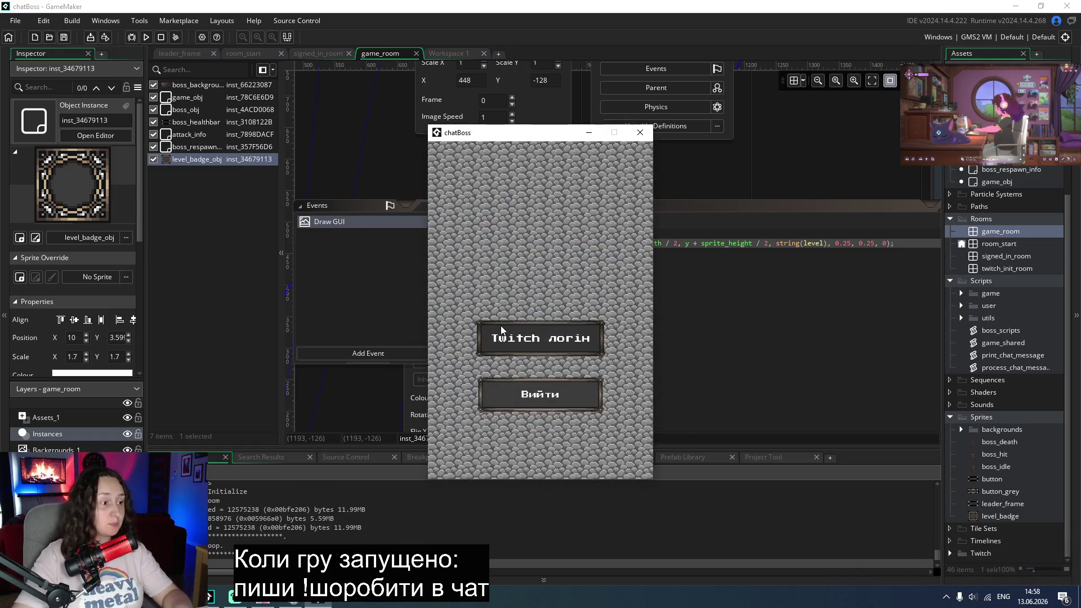
# Enter the boss fight to check the re-centred badge number, then close the game and return to the Draw GUI code.
pyautogui.click(538, 328)
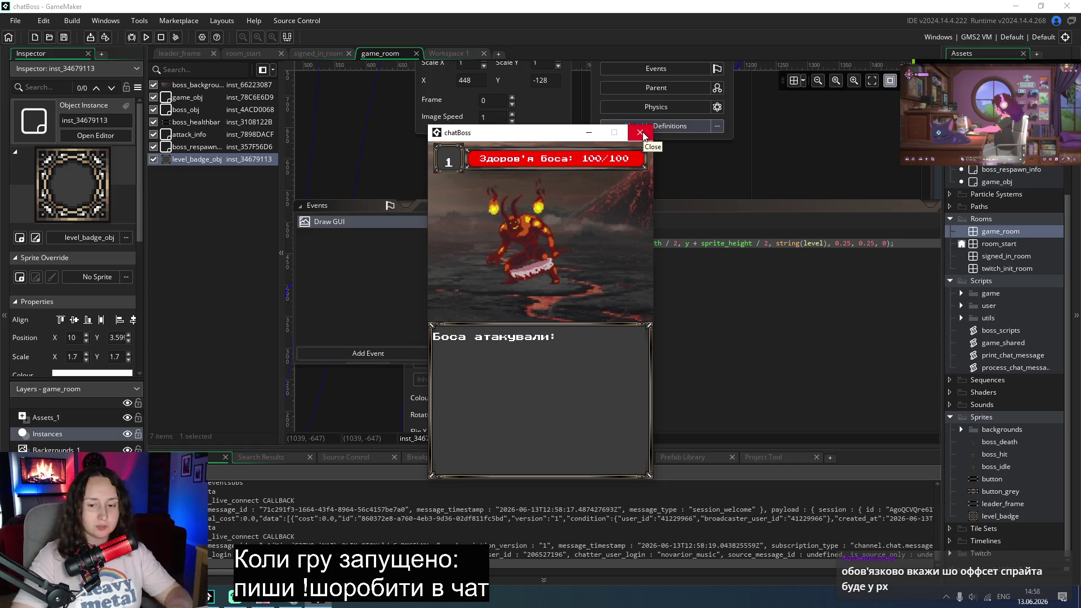
pyautogui.click(640, 133)
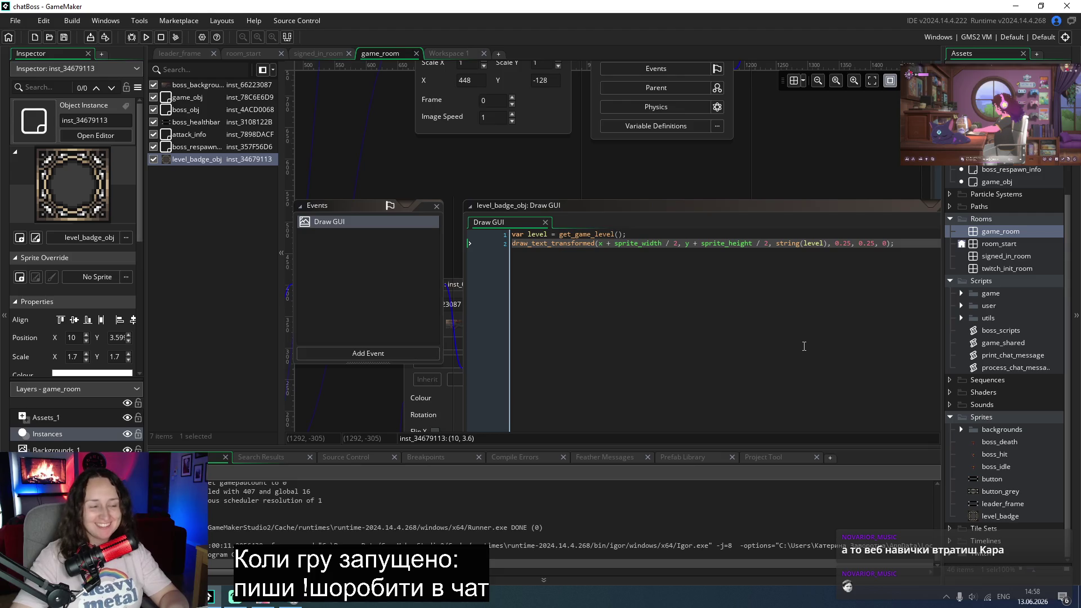
pyautogui.scroll(-2, 803, 345)
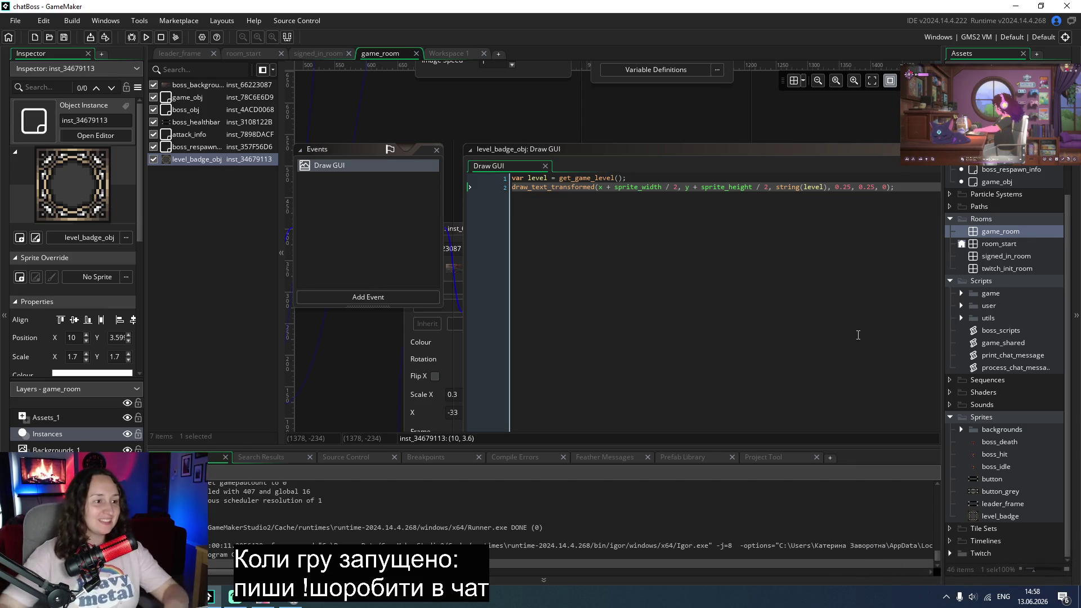
pyautogui.click(842, 309)
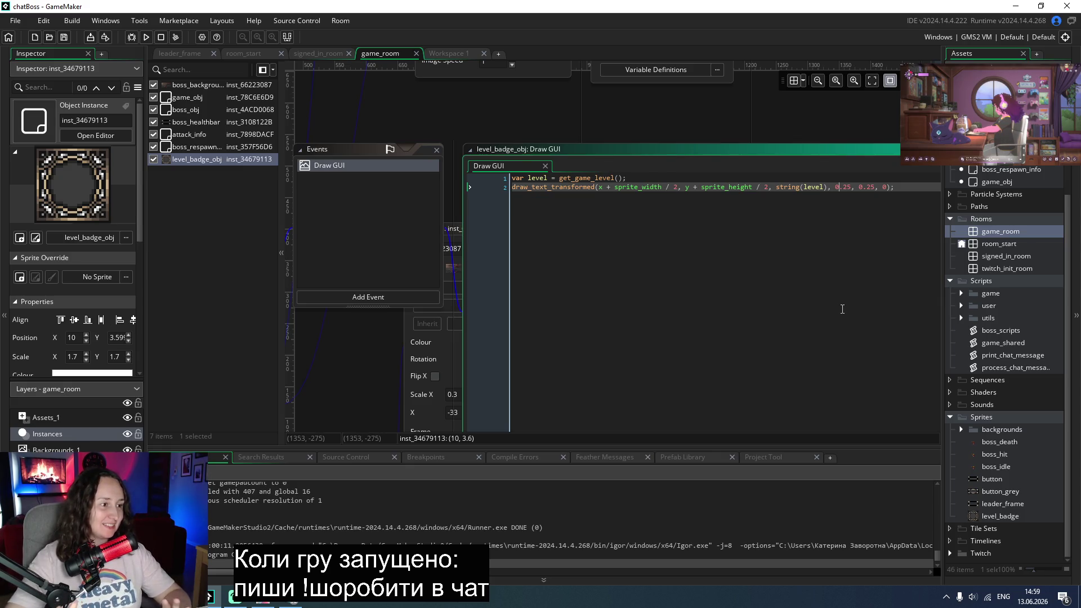
pyautogui.click(639, 177)
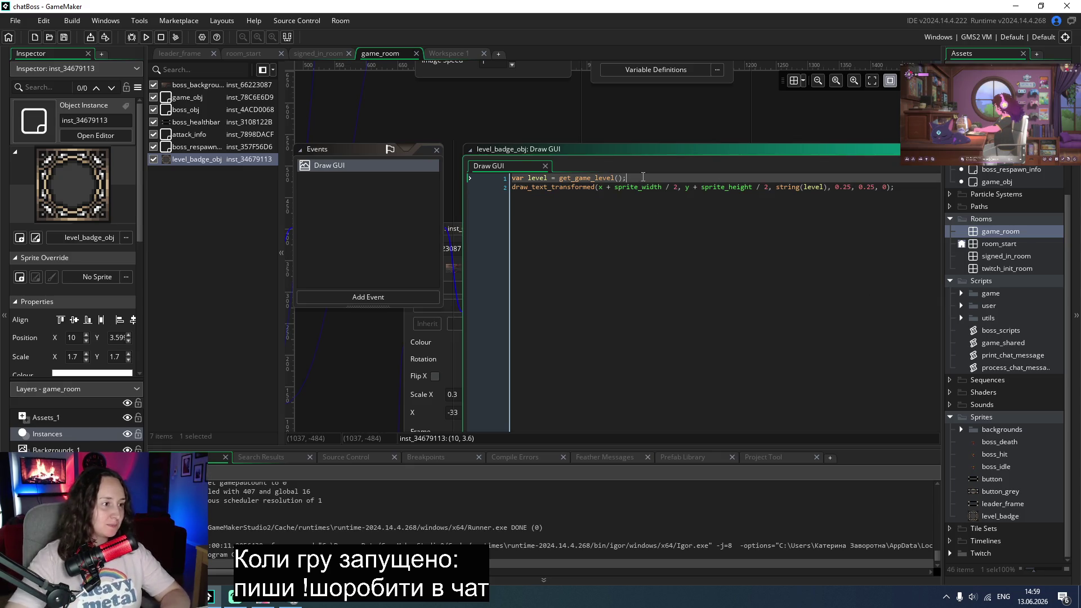
# Insert draw_set_halign() from autocomplete on a new line 2, leaving its argument empty.
pyautogui.press('Return')
pyautogui.write('dra')
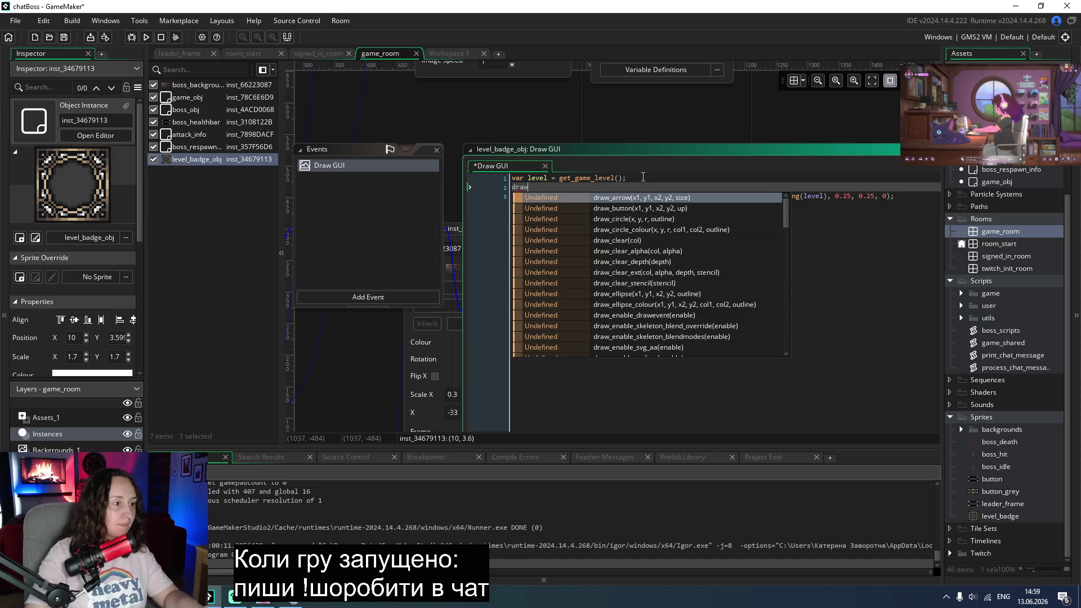
pyautogui.write('w')
pyautogui.press('Down')
pyautogui.press('Down')
pyautogui.press('Down')
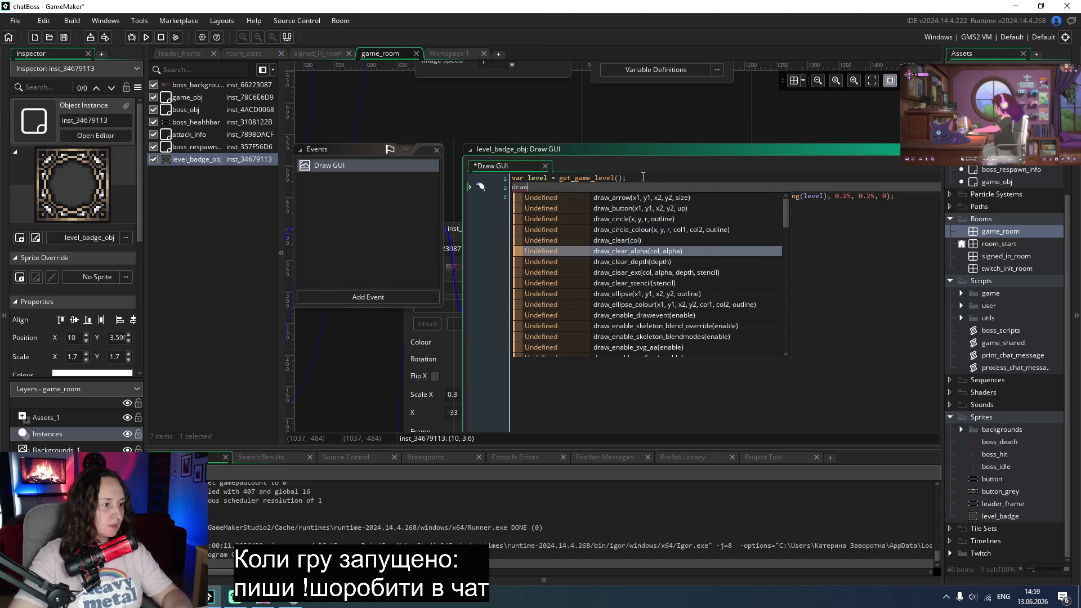
pyautogui.scroll(-5, 675, 221)
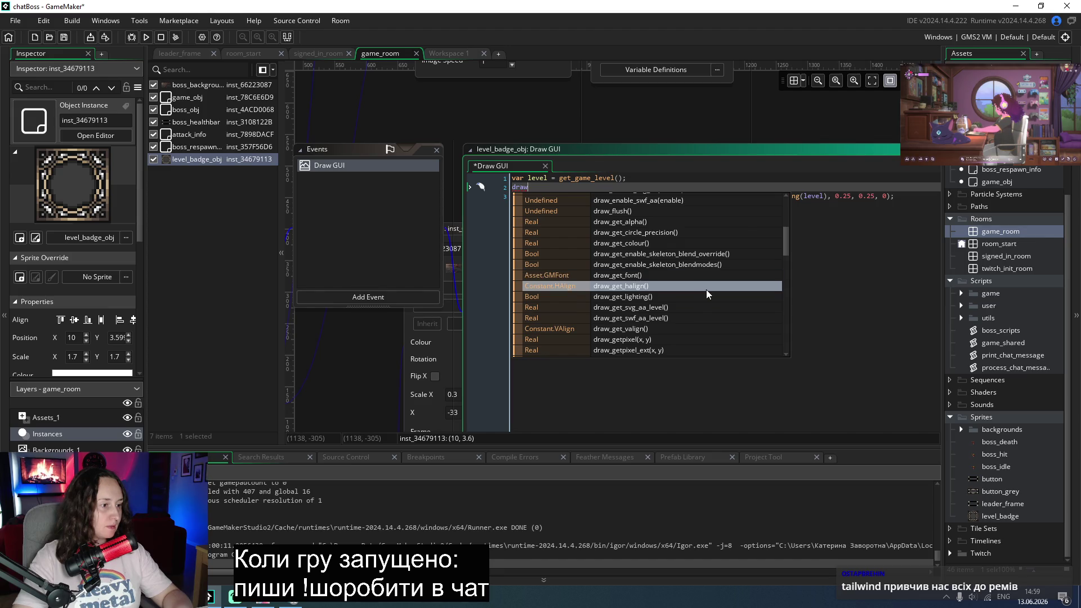
pyautogui.scroll(-9, 706, 289)
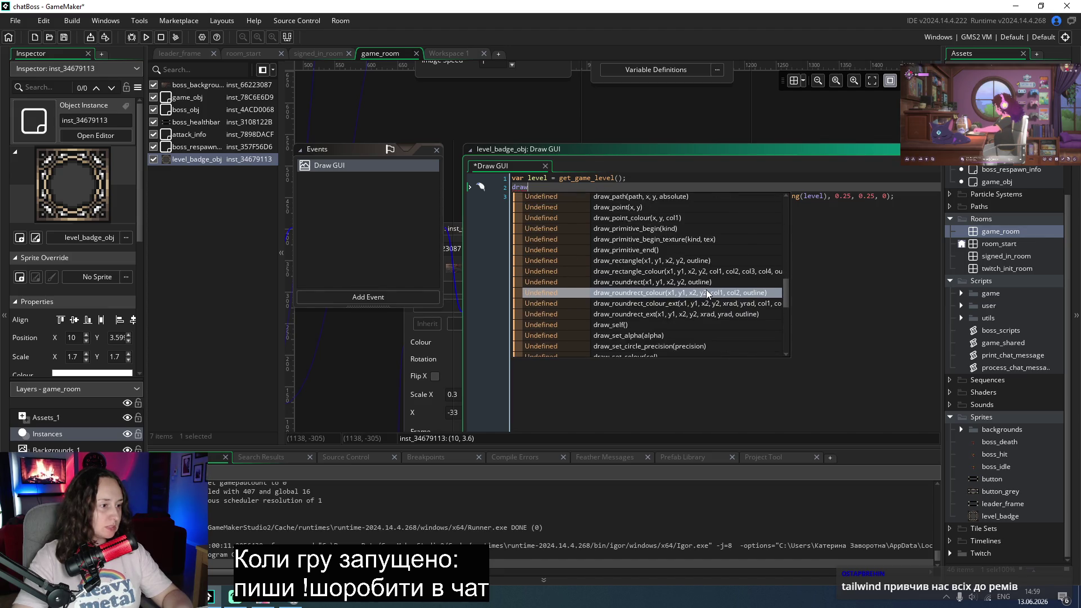
pyautogui.scroll(-2, 706, 289)
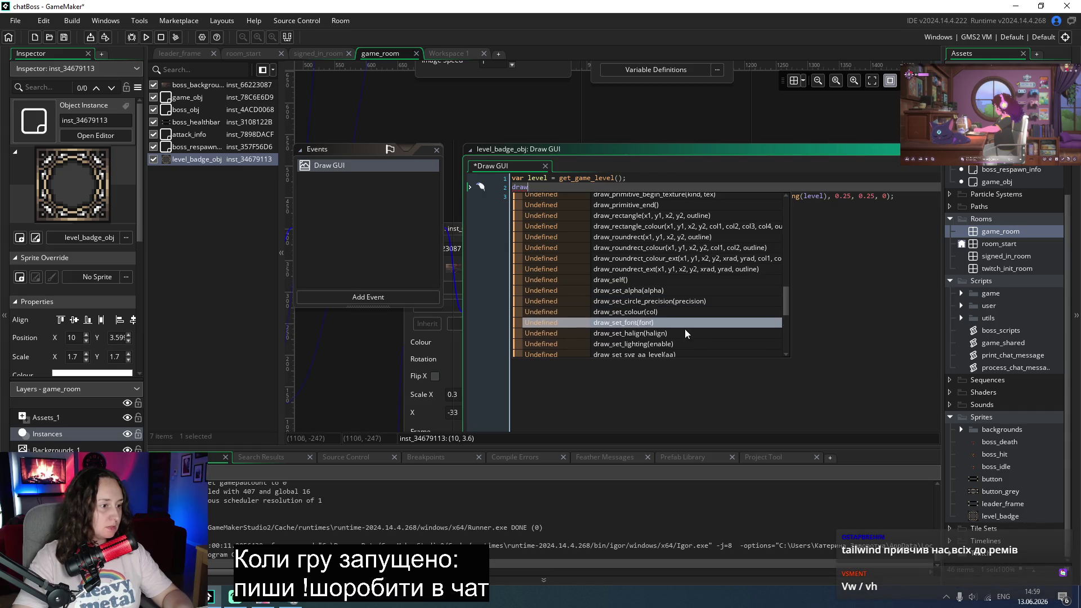
pyautogui.scroll(-2, 683, 332)
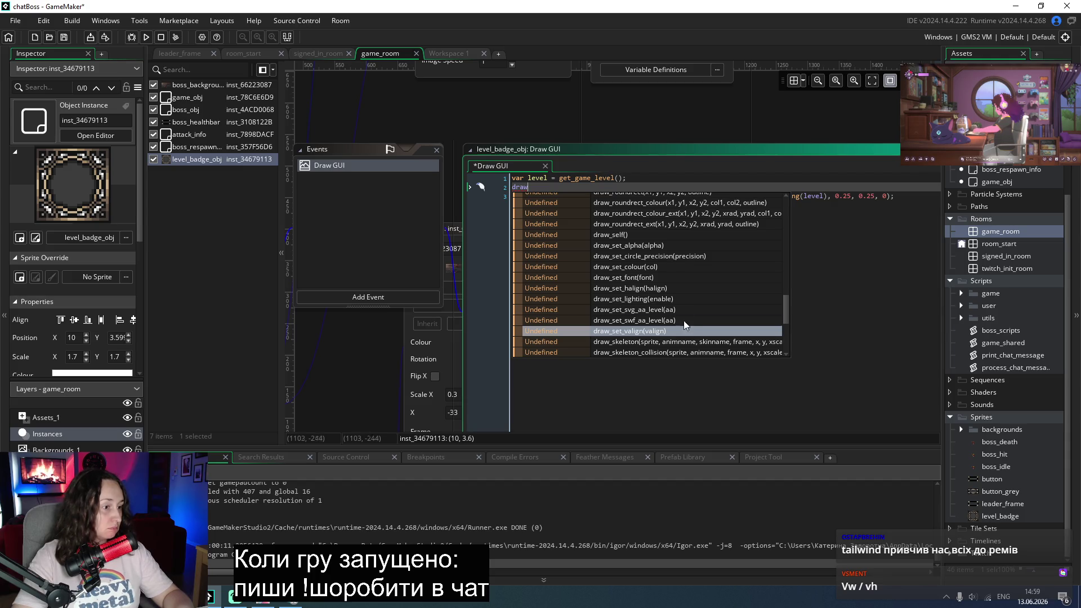
pyautogui.click(678, 287)
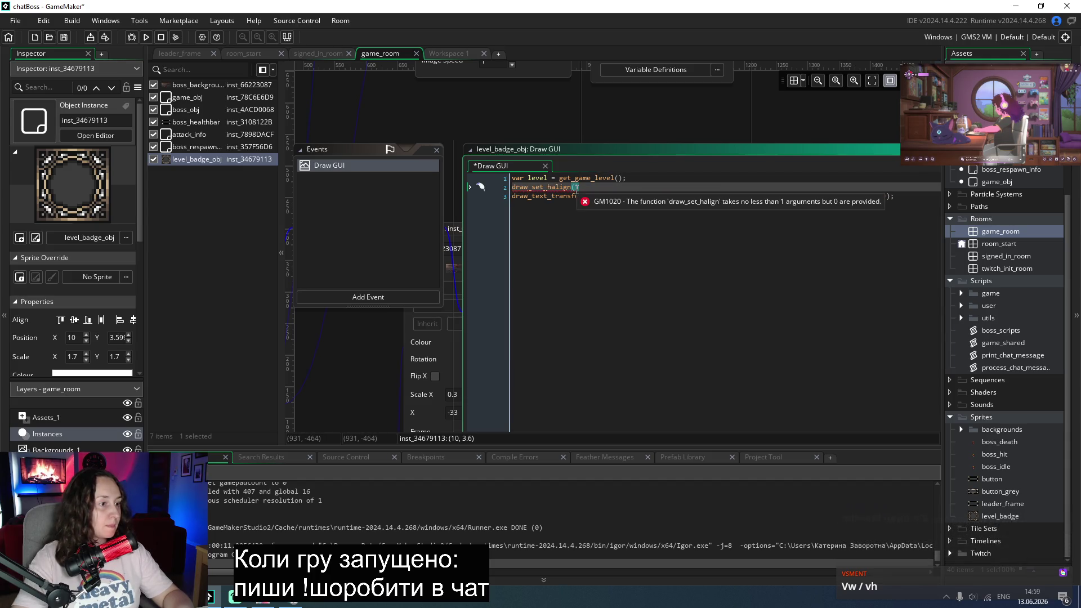
pyautogui.moveTo(547, 192)
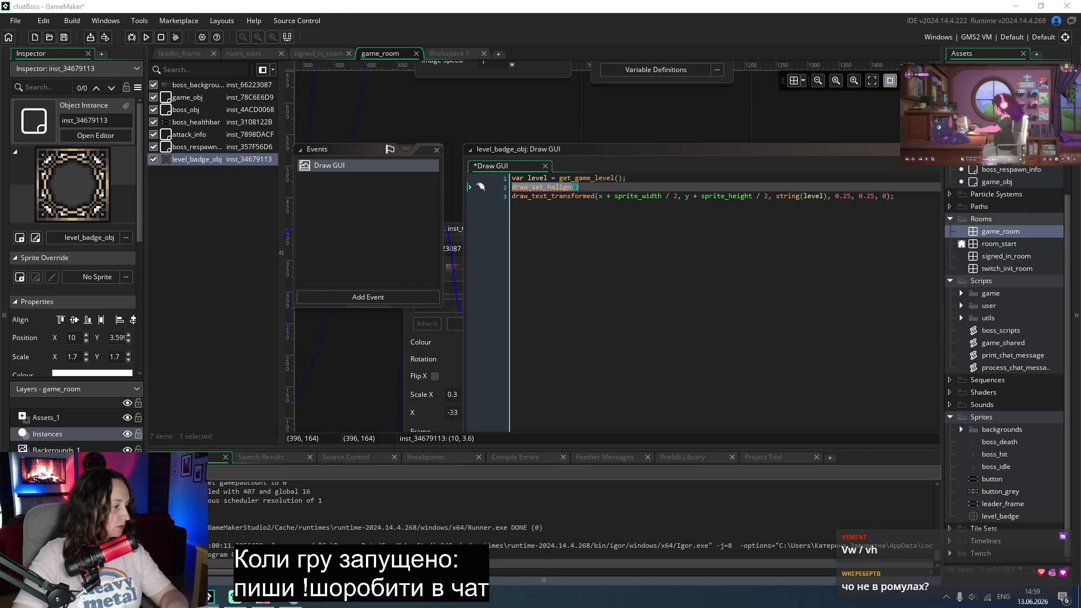
pyautogui.click(551, 187)
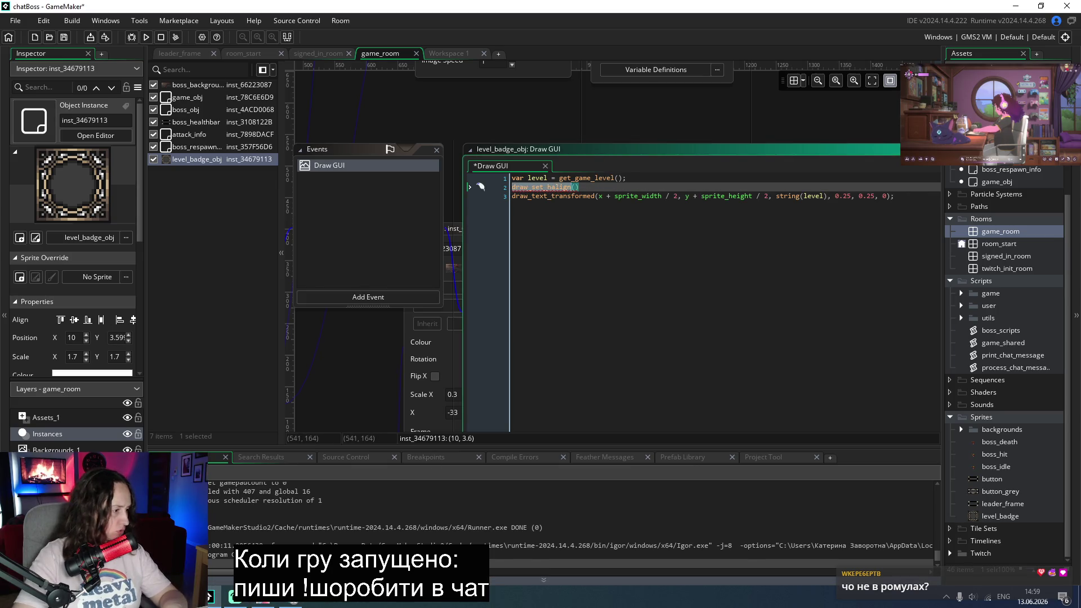
pyautogui.hotkey('alt', 'Tab')
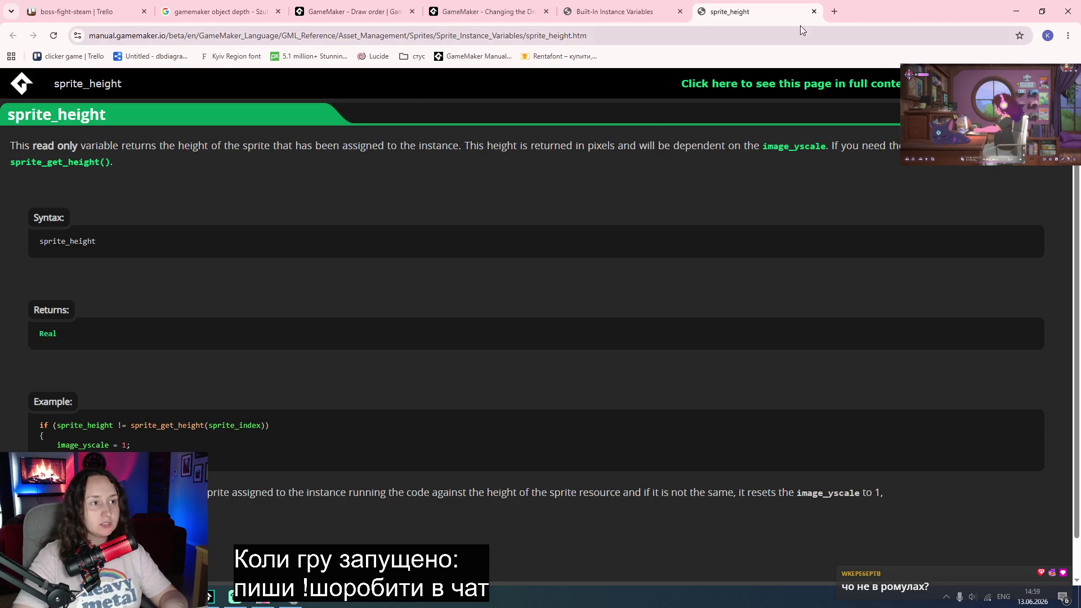
# Search for draw_set_halign, open its manual page and copy the fa_center constant.
pyautogui.click(834, 13)
pyautogui.write('draw_set_halign')
pyautogui.press('Return')
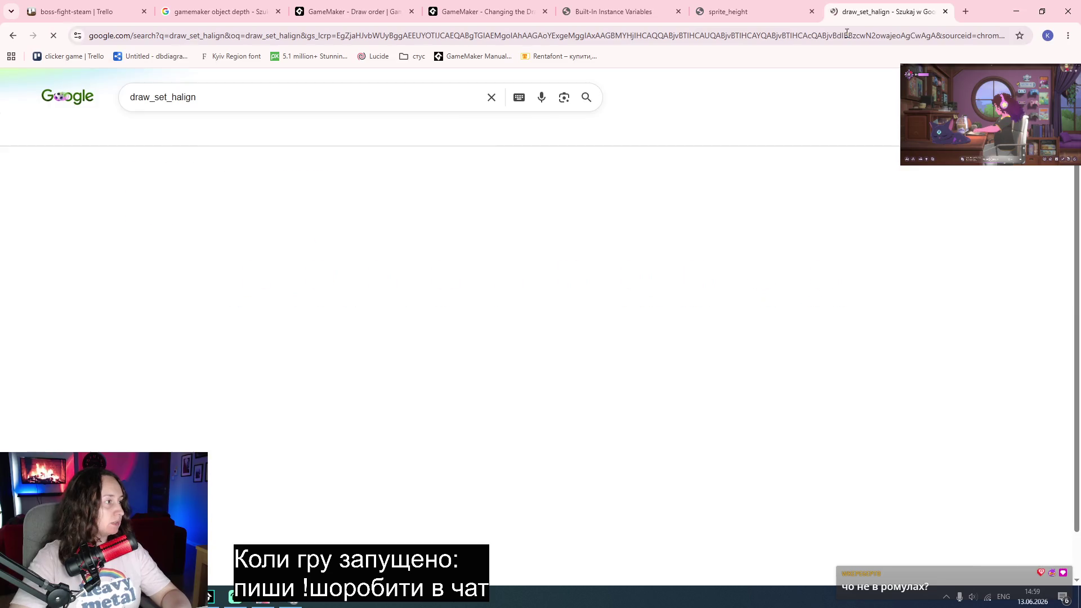
pyautogui.middleClick(170, 190)
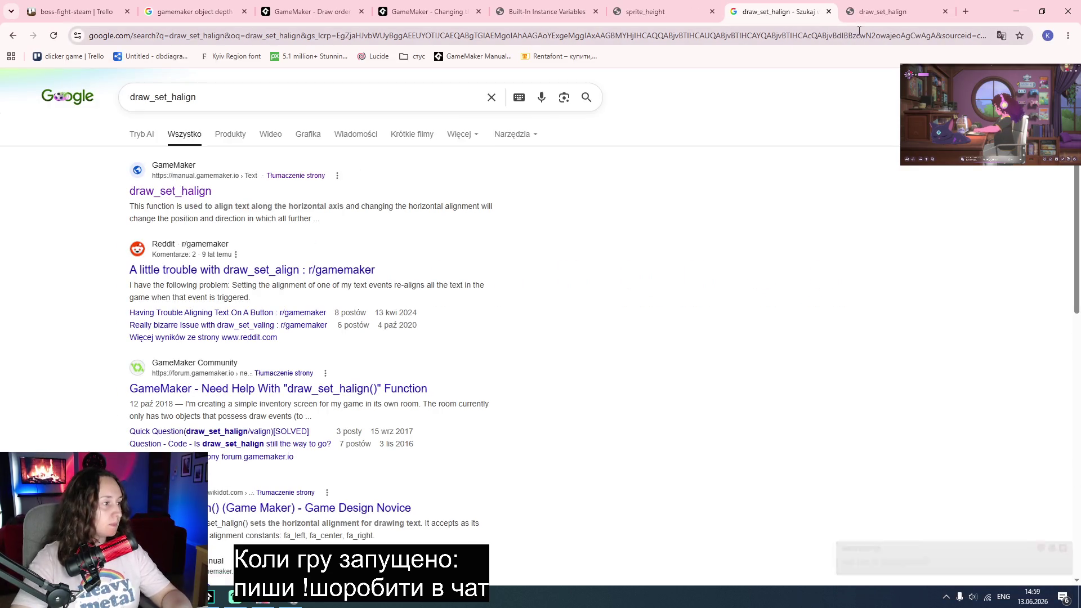
pyautogui.click(882, 16)
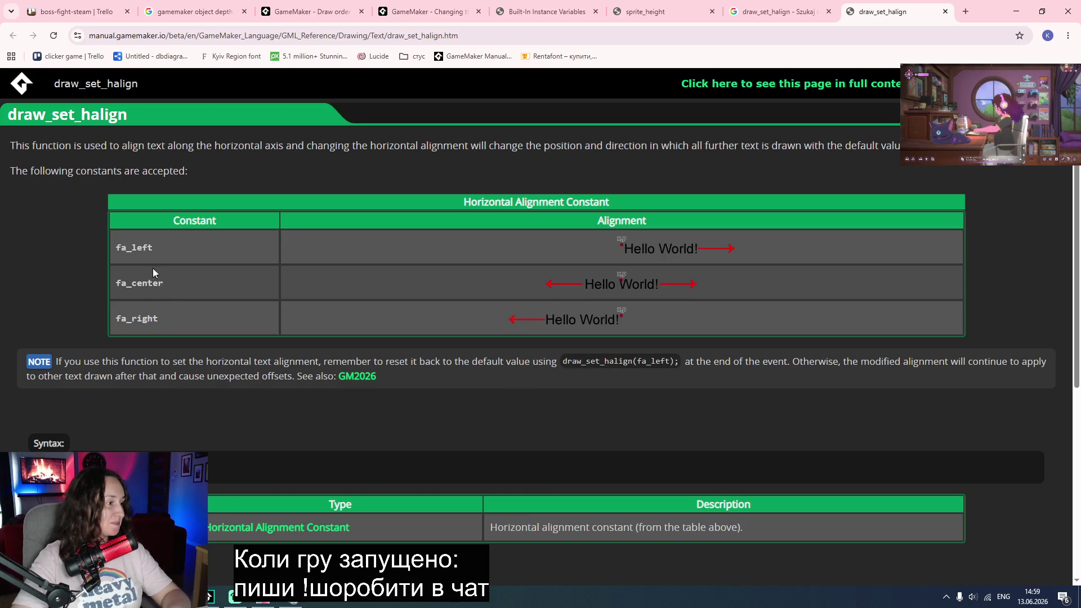
pyautogui.doubleClick(133, 283)
pyautogui.hotkey('ctrl', 'c')
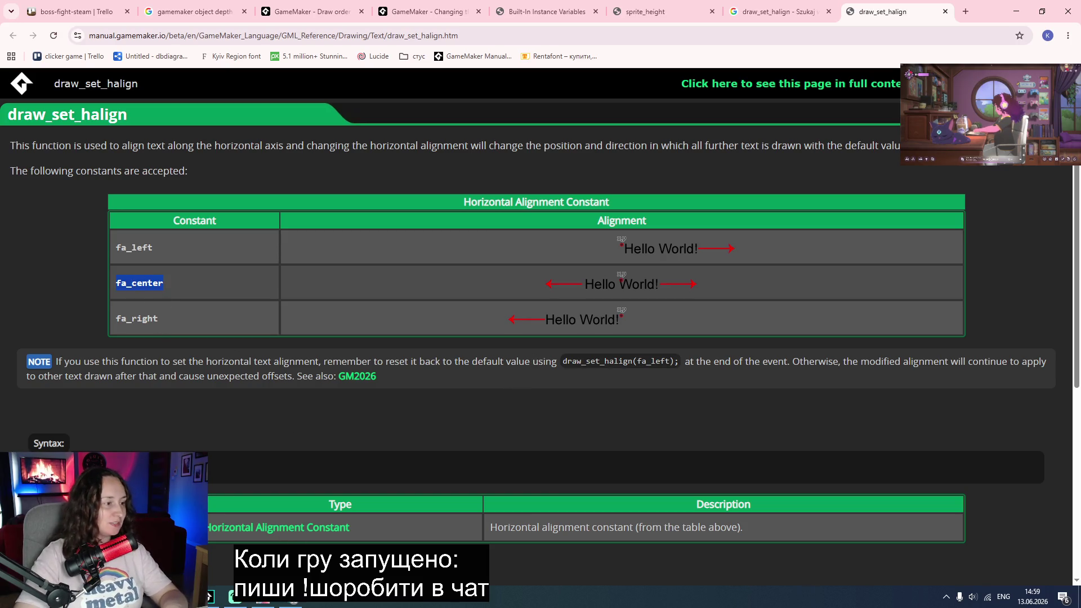
pyautogui.click(214, 598)
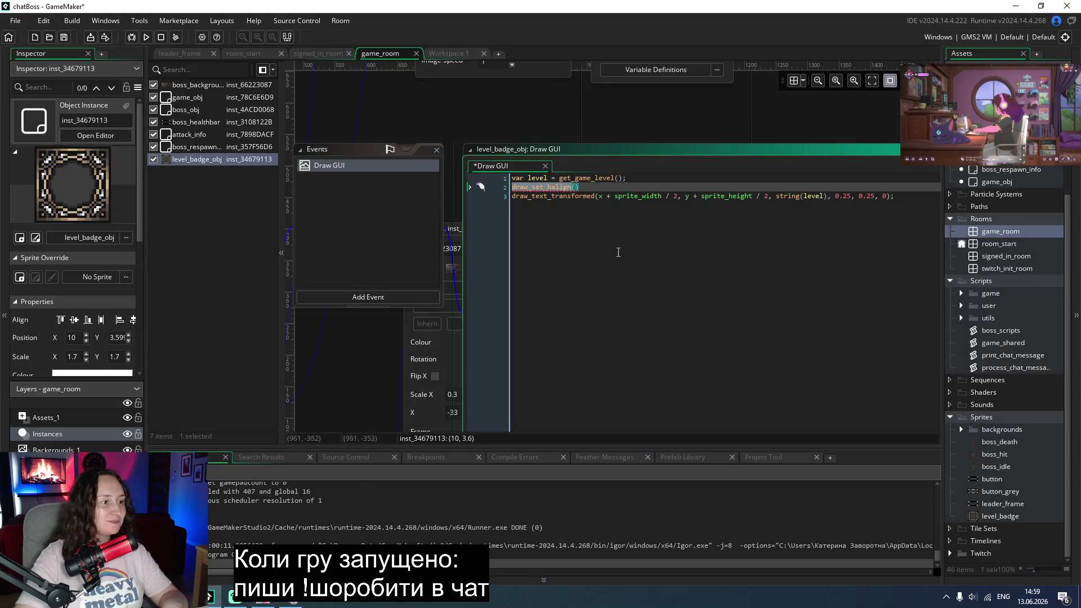
# Complete the line as draw_set_halign(fa_center);.
pyautogui.hotkey('ctrl', 'v')
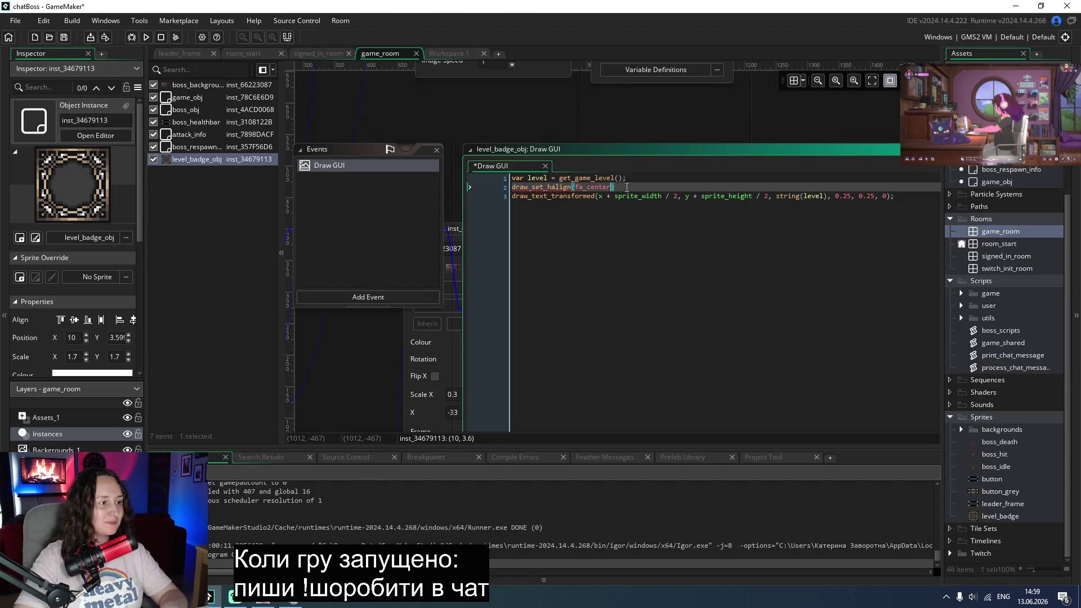
pyautogui.write(';')
pyautogui.press('Return')
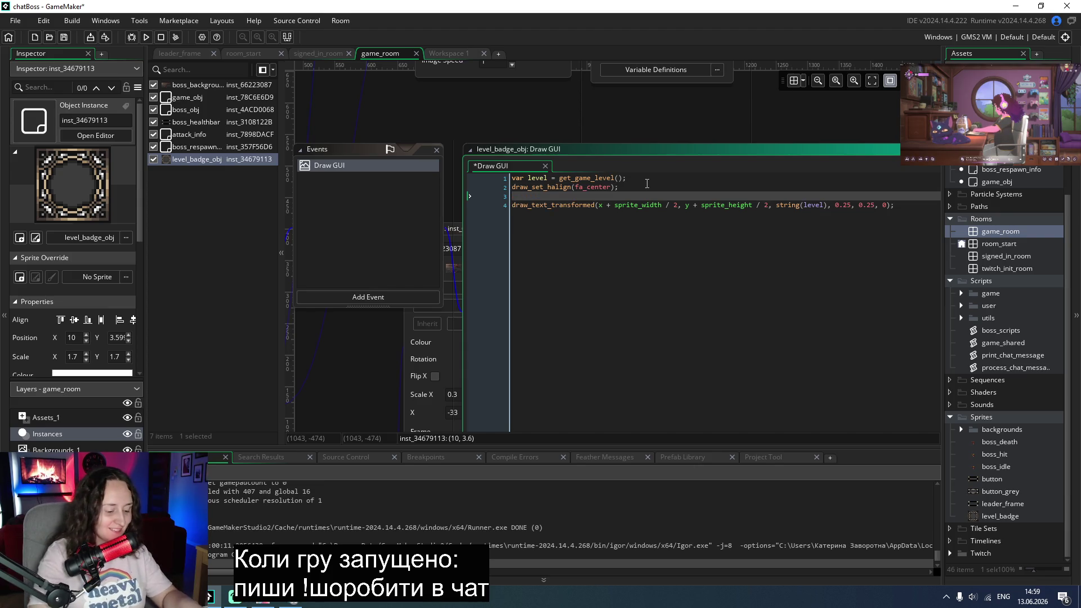
# Add a draw_set_valign(); line below it from the autocomplete list.
pyautogui.write('draw_se')
pyautogui.press('Down')
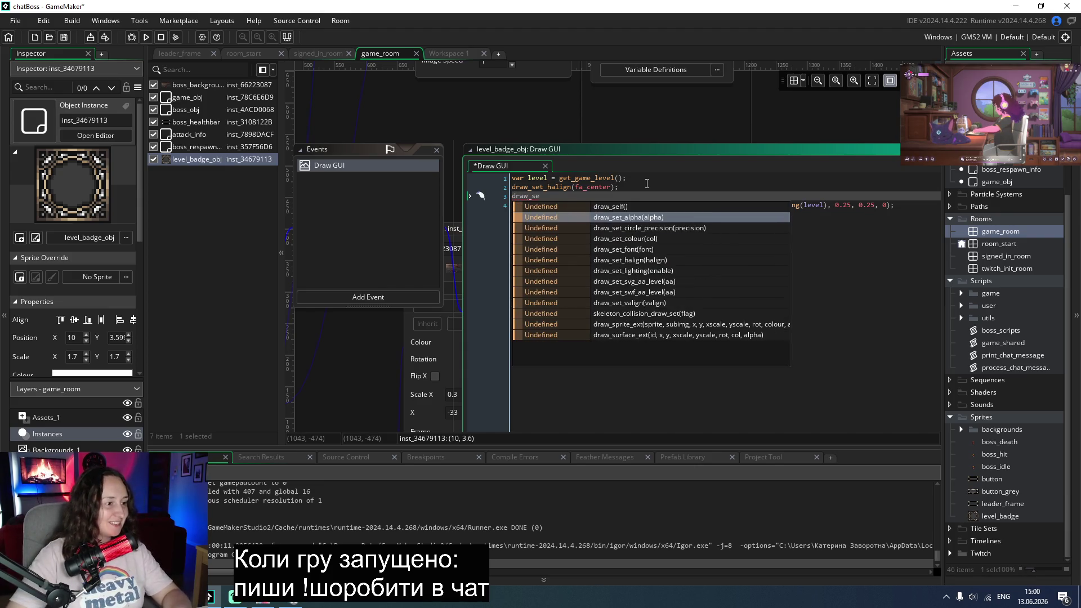
pyautogui.press('Down')
pyautogui.press('Down')
pyautogui.press('Down')
pyautogui.press('Return')
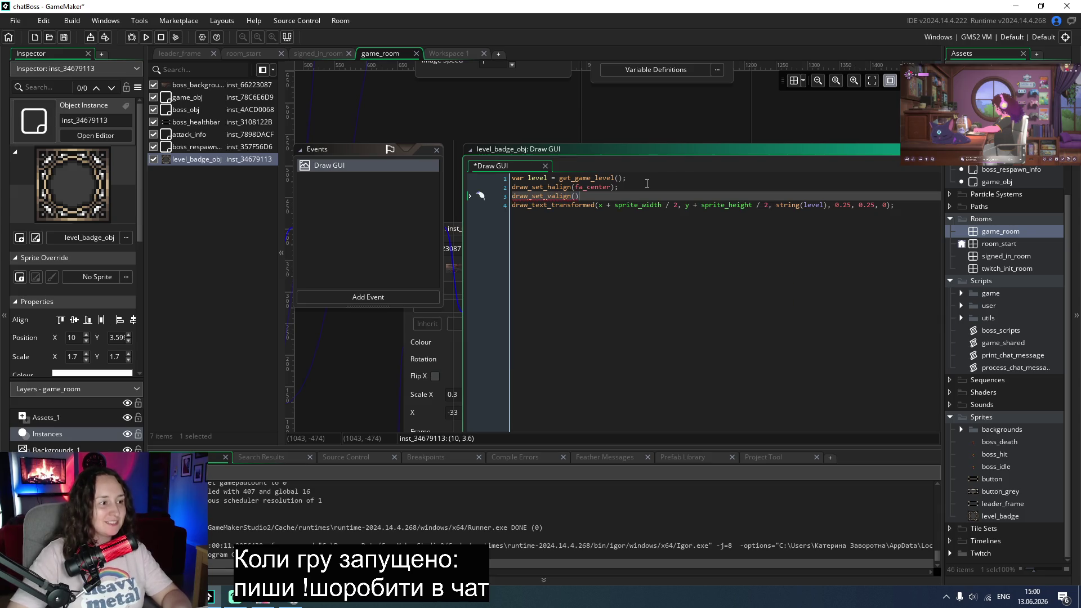
pyautogui.write(';')
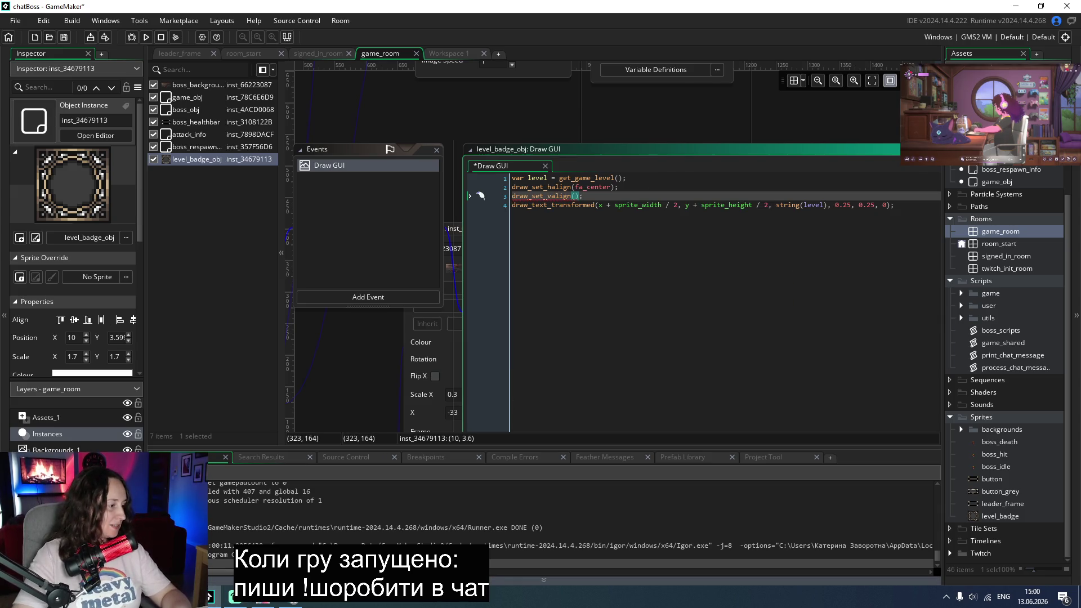
pyautogui.hotkey('alt', 'Tab')
# Search for draw_set_valign, open its manual page and select the fa_middle constant.
pyautogui.click(763, 7)
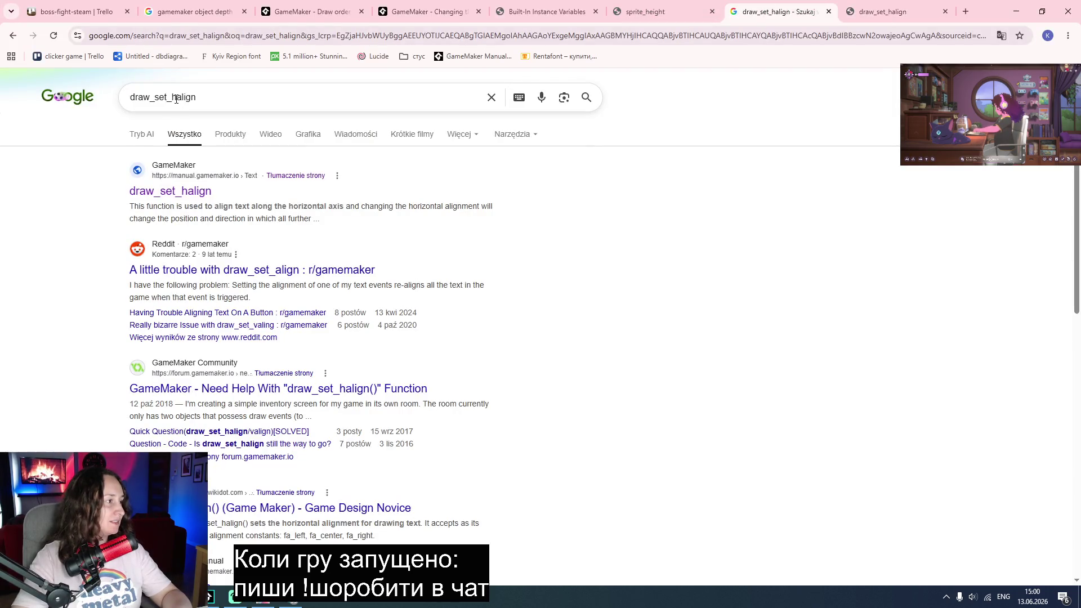
pyautogui.moveTo(176, 99); pyautogui.dragTo(173, 99)
pyautogui.write('v')
pyautogui.press('Return')
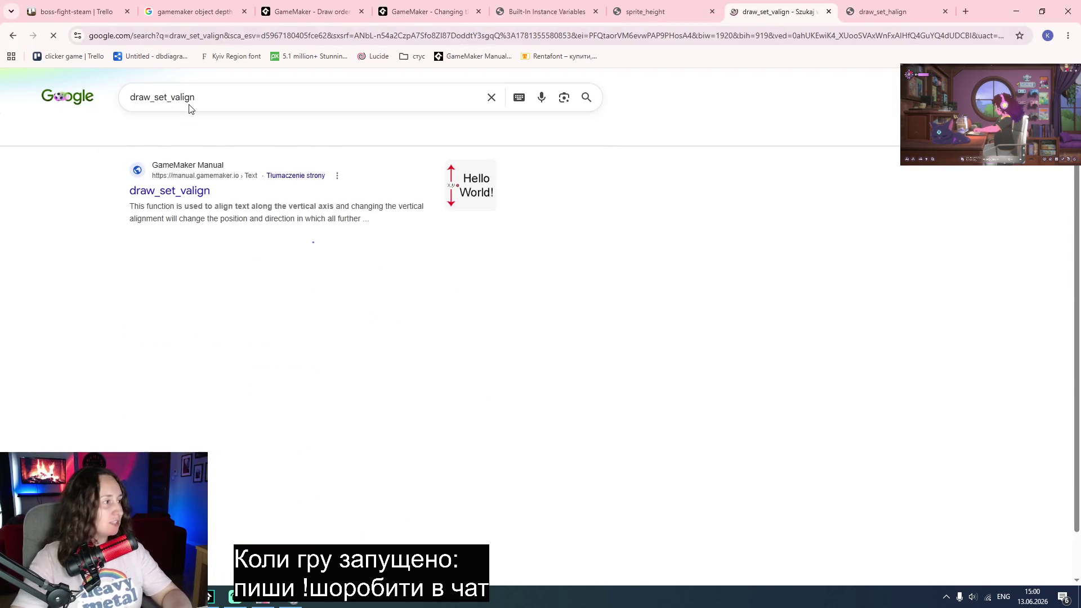
pyautogui.middleClick(169, 191)
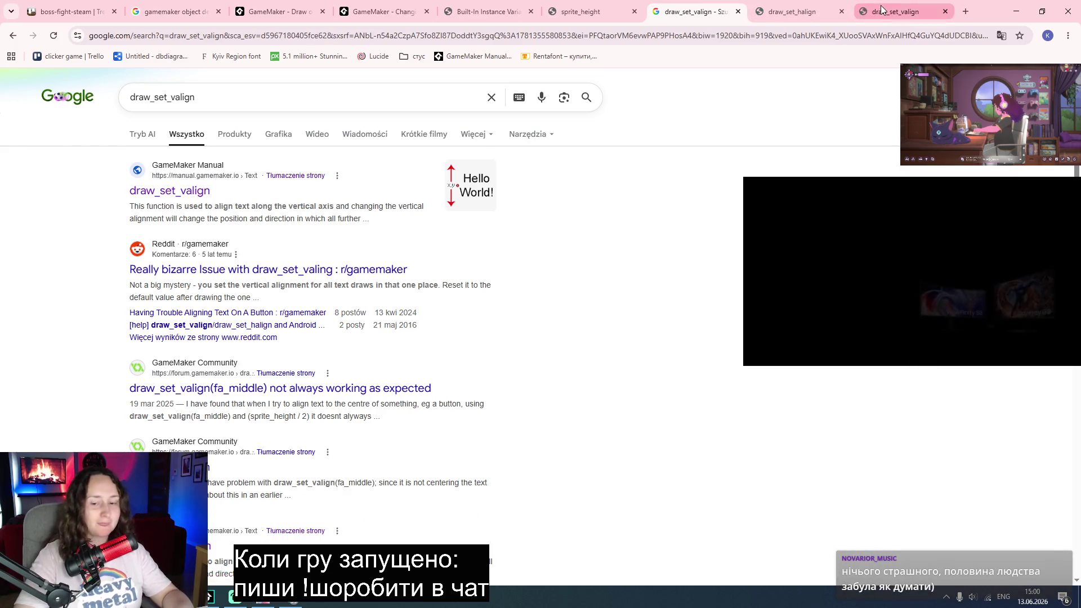
pyautogui.click(895, 11)
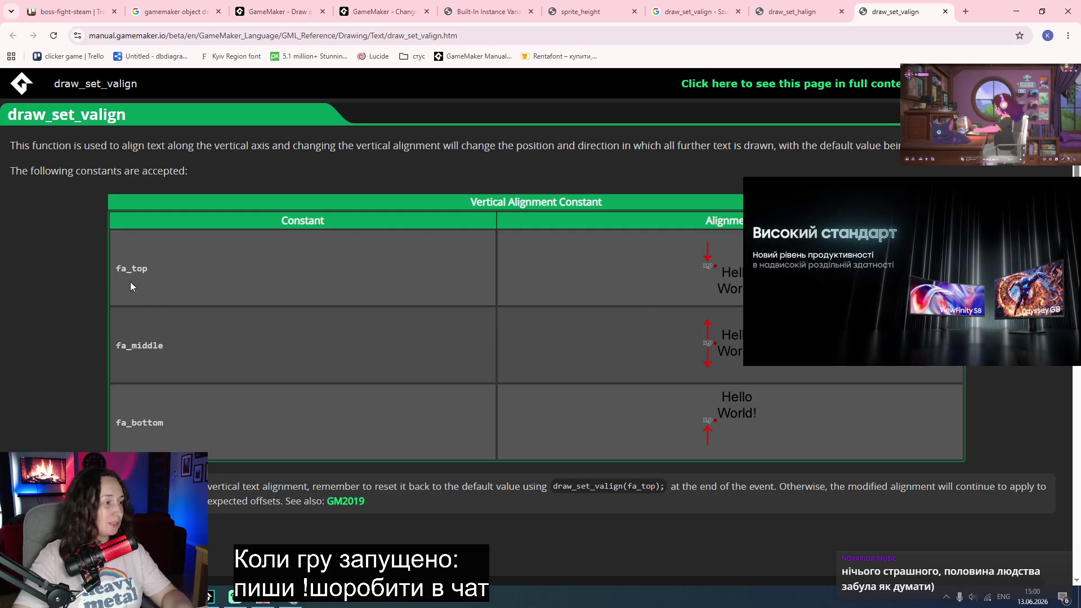
pyautogui.doubleClick(149, 346)
pyautogui.hotkey('ctrl', 'c')
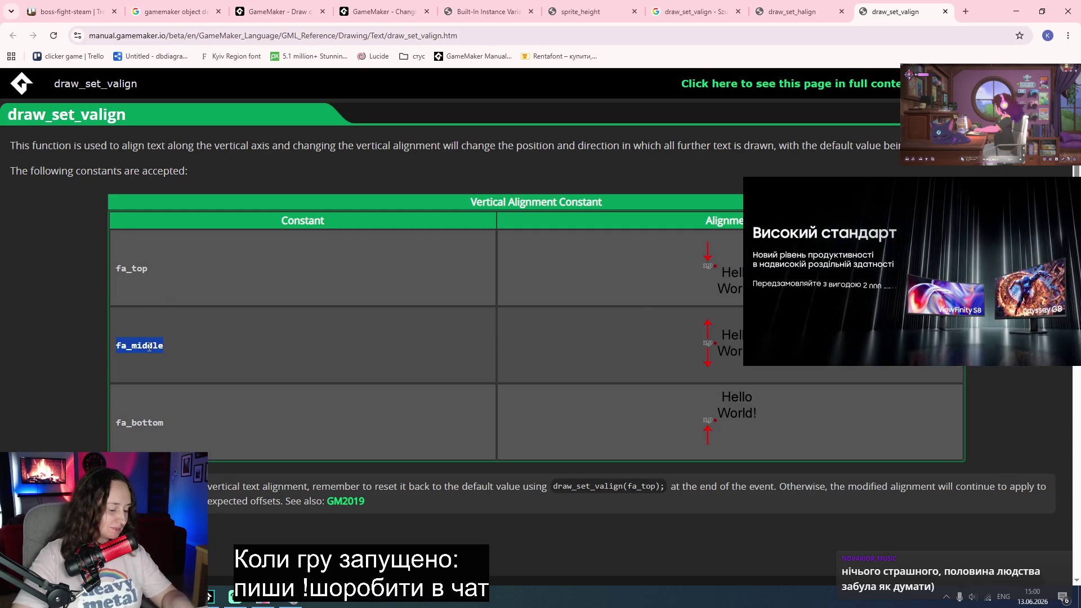
pyautogui.click(213, 602)
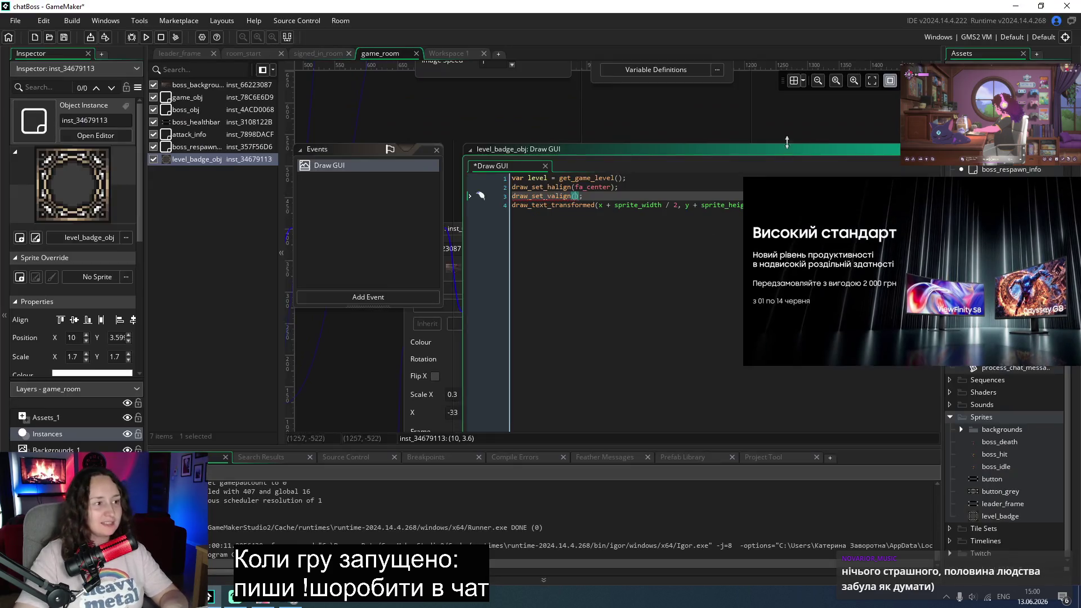
# Pass fa_middle to draw_set_valign, save the code and start a test run.
pyautogui.hotkey('ctrl', 'v')
pyautogui.hotkey('ctrl', 's')
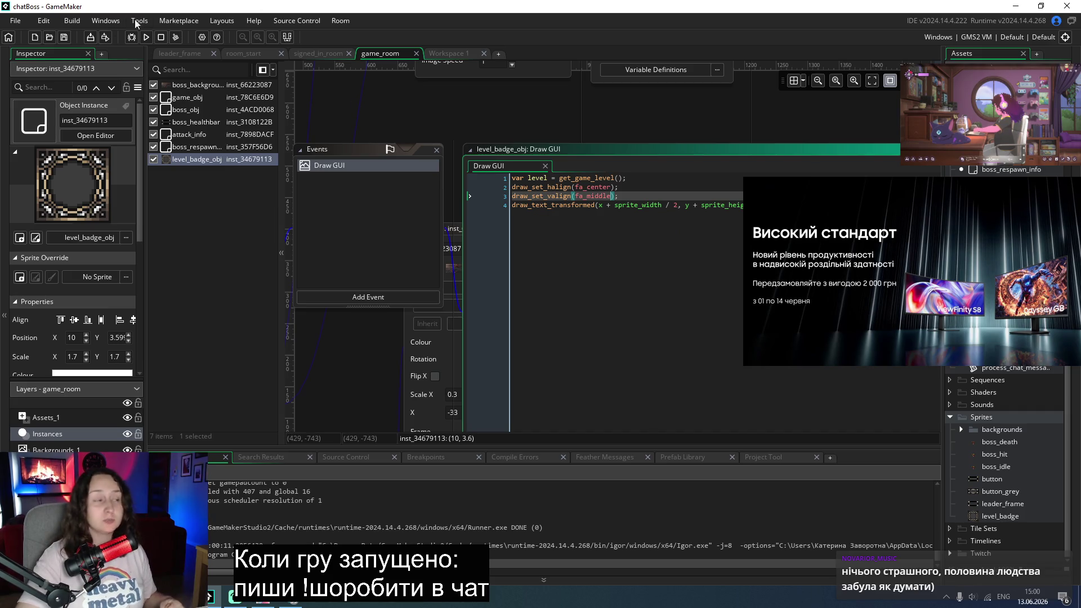
pyautogui.click(146, 37)
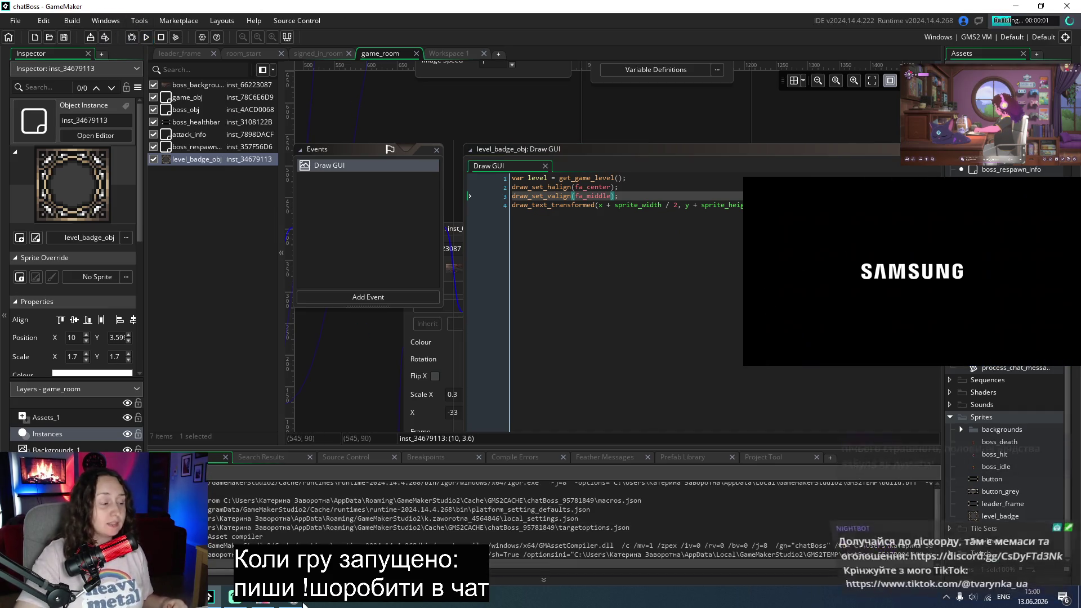
pyautogui.hotkey('alt', 'Tab')
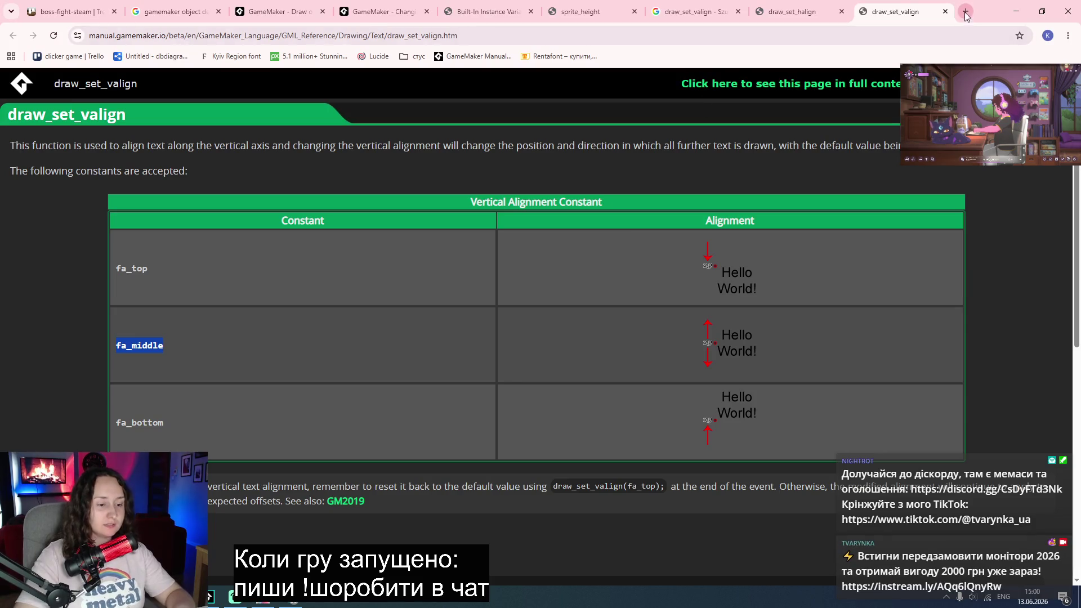
# Search Google for 'chat gpt' in a new tab and open the ChatGPT site.
pyautogui.click(964, 12)
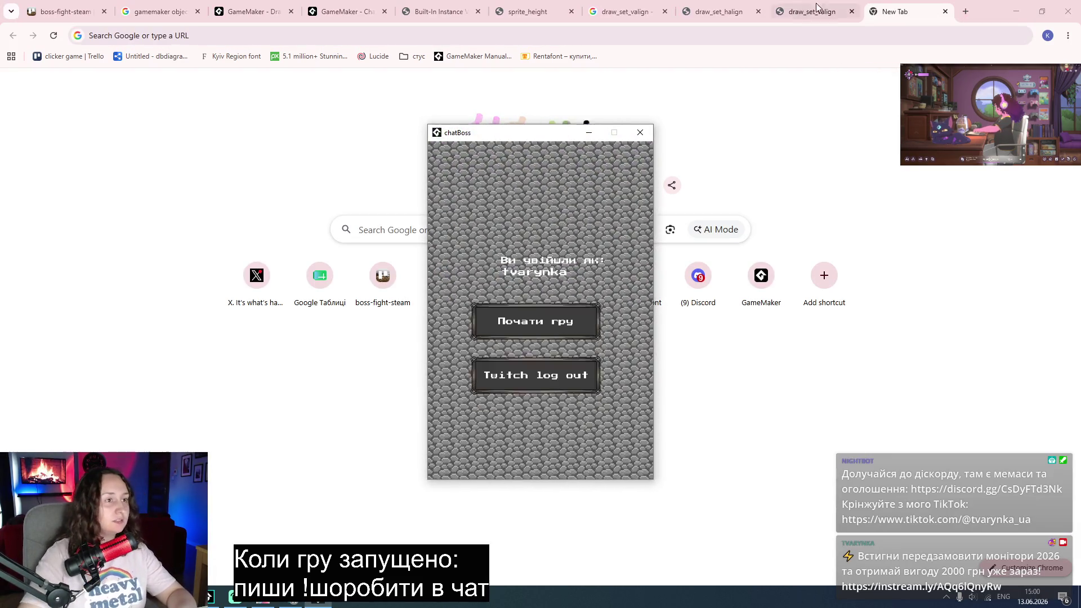
pyautogui.click(786, 31)
pyautogui.write('chat')
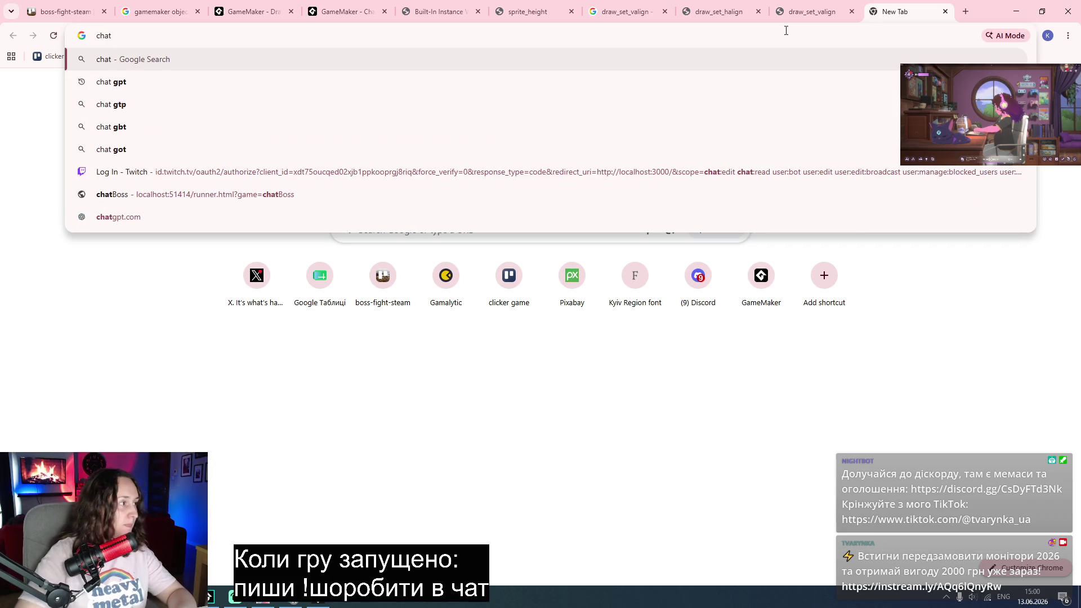
pyautogui.press('Down')
pyautogui.press('Return')
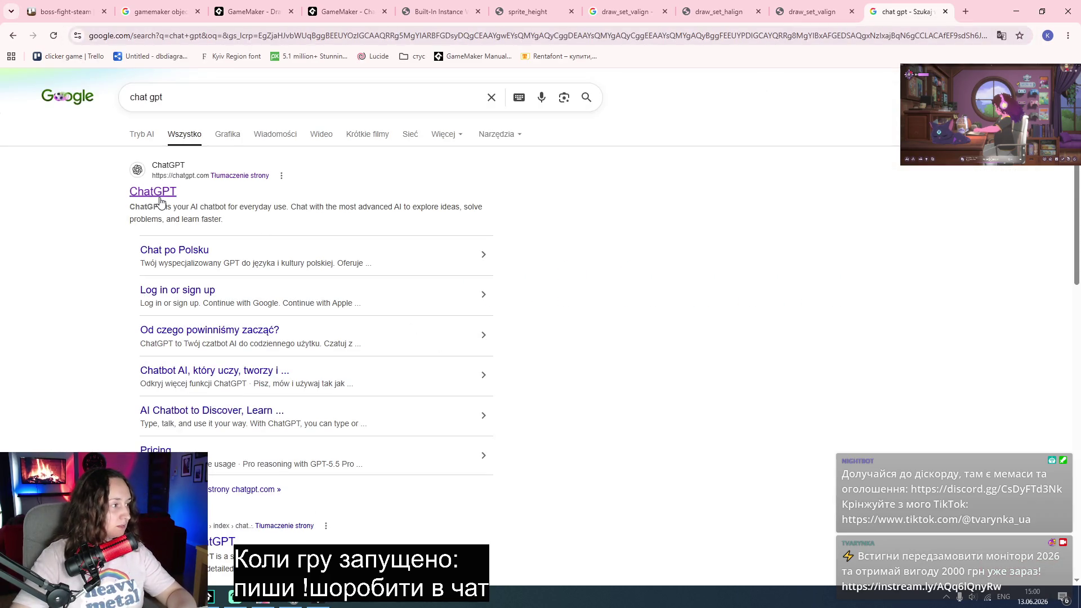
pyautogui.click(160, 200)
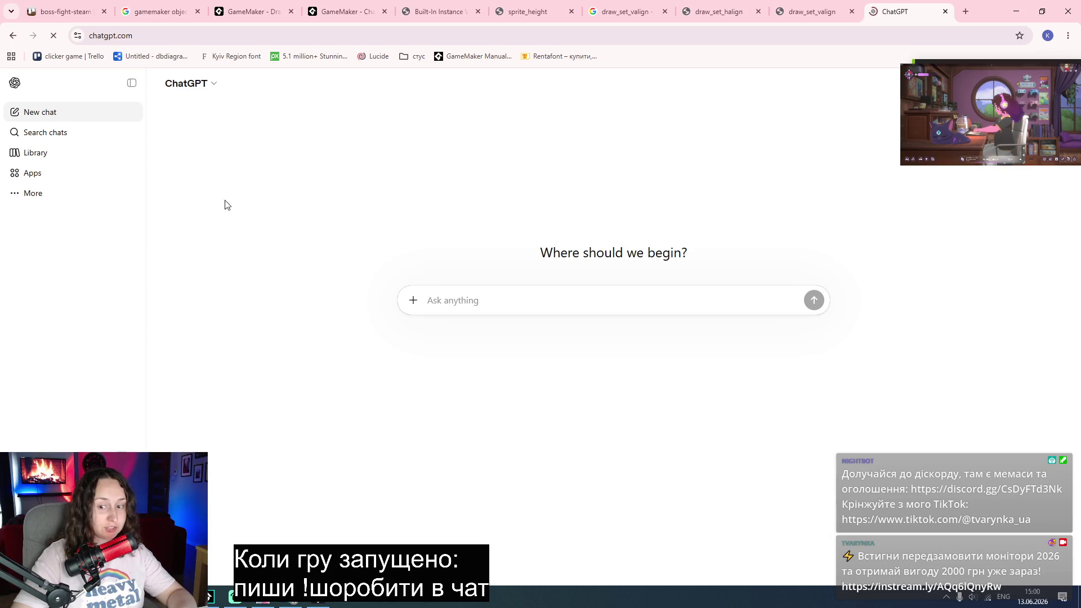
# Ask ChatGPT for funny replies to a viewer's remark about sizes in pixels, then close that tab.
pyautogui.write('глядачі напи')
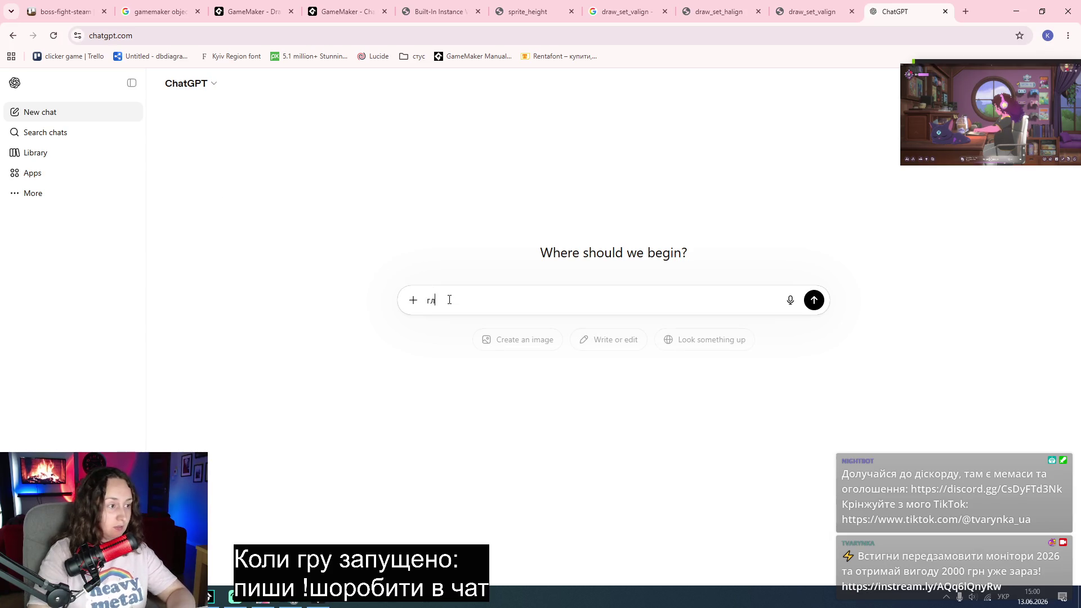
pyautogui.write('сав,')
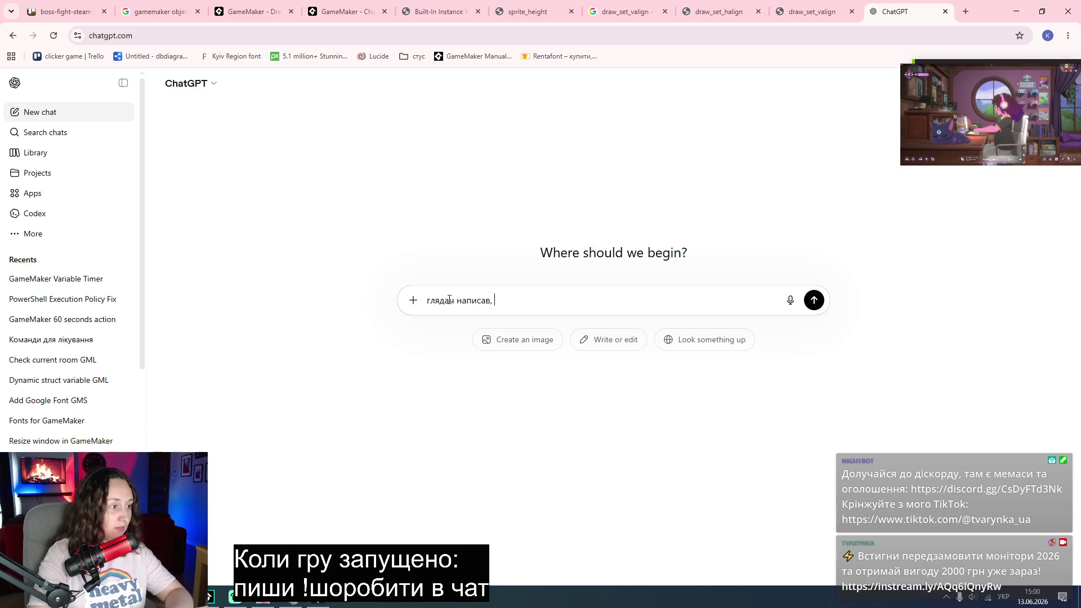
pyautogui.write('що мені треба в г')
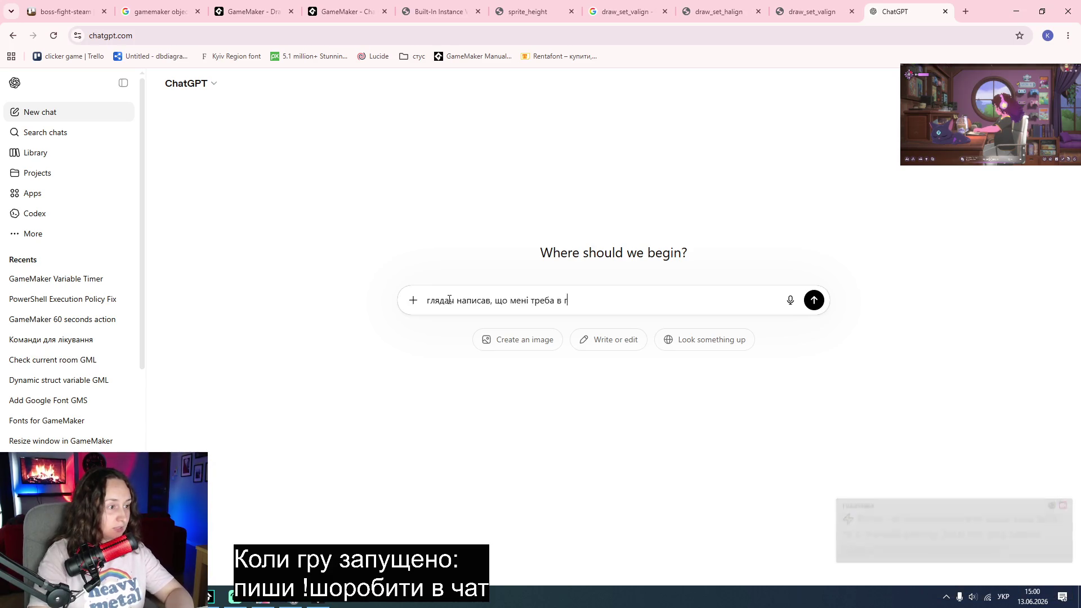
pyautogui.write('ейммe')
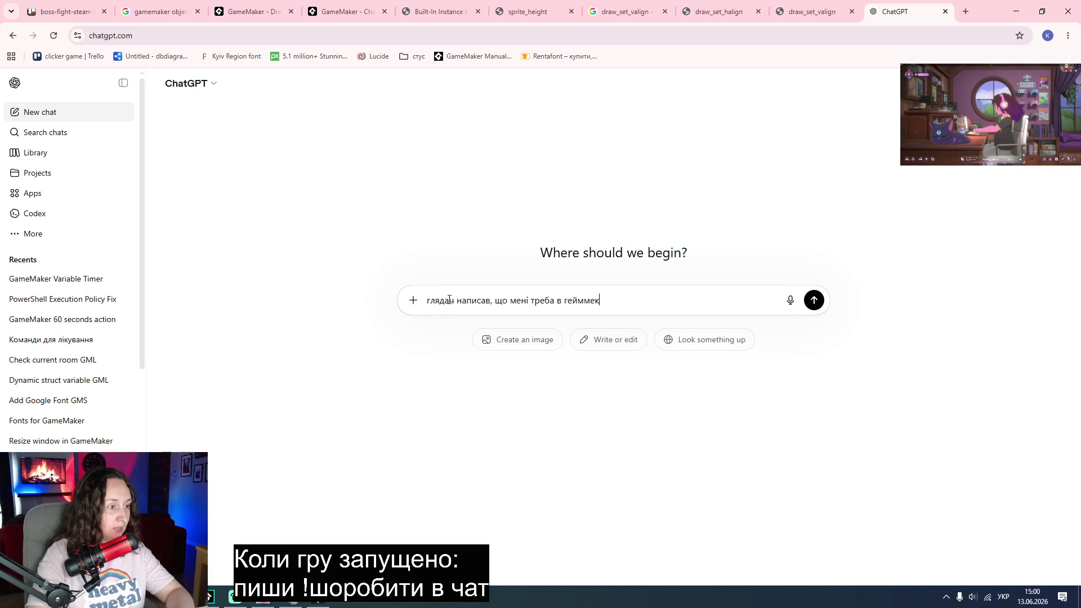
pyautogui.write('ері пис')
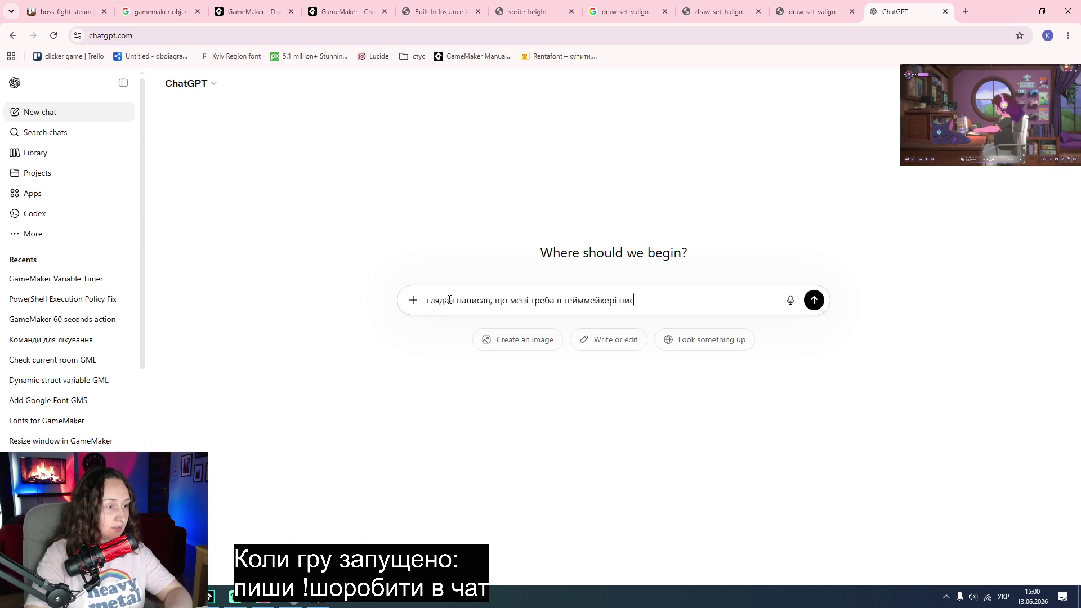
pyautogui.write('розміри')
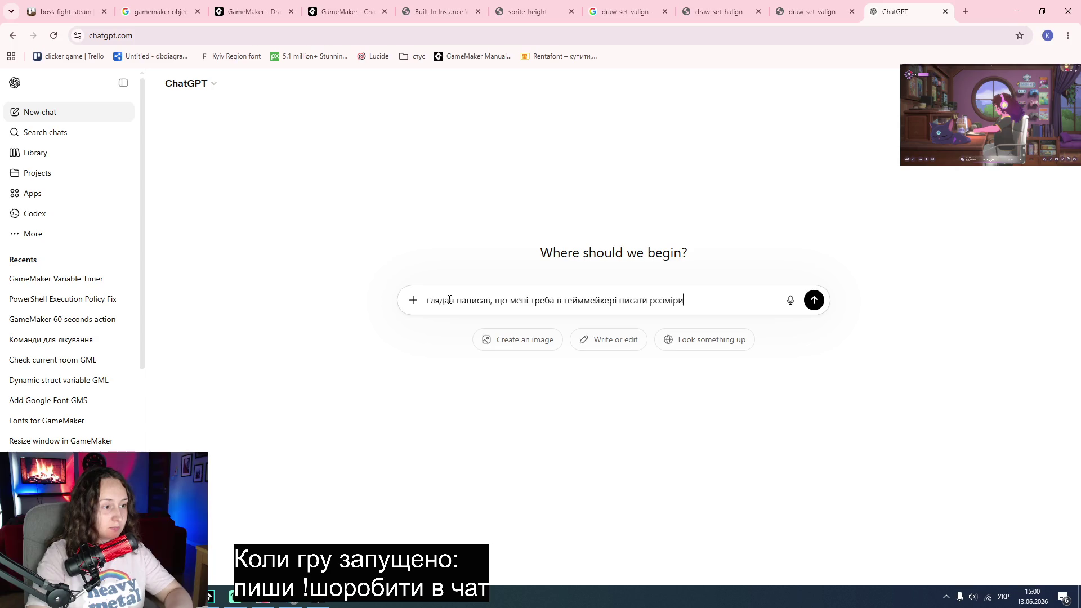
pyautogui.write('еля')
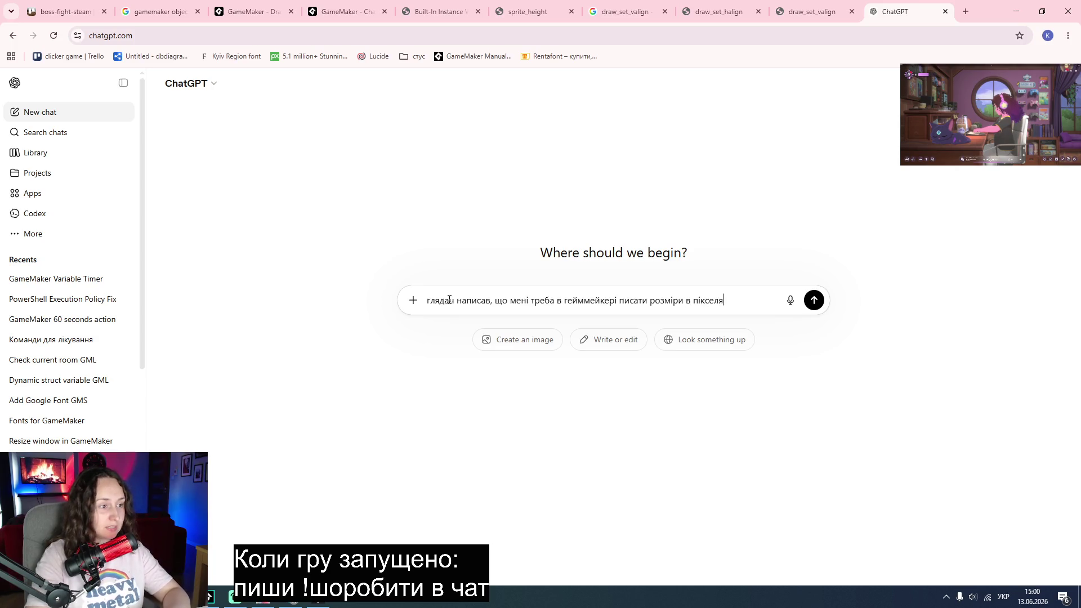
pyautogui.write(' щоб')
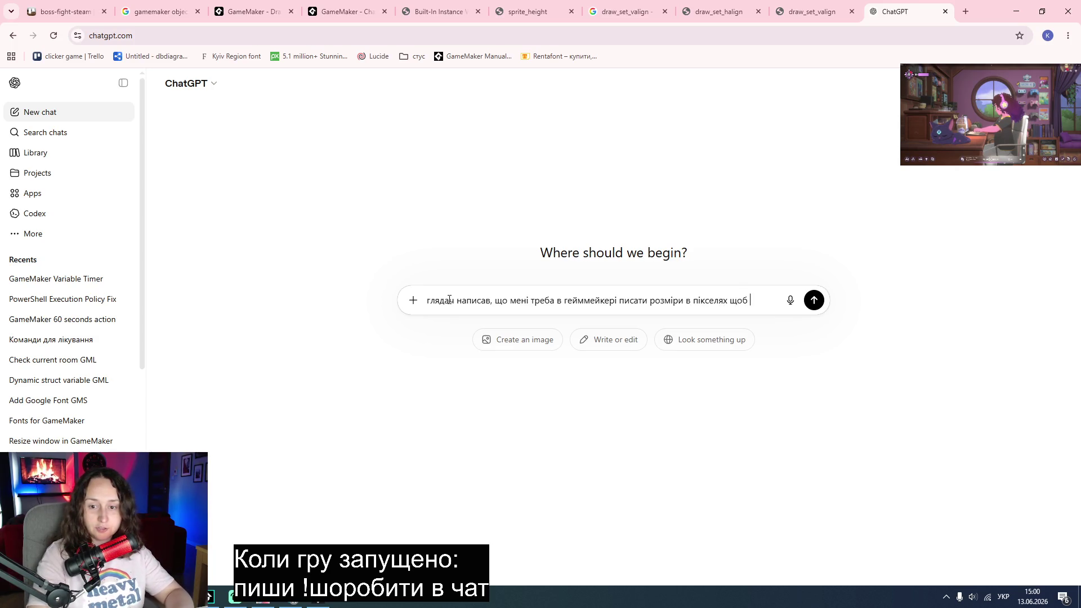
pyautogui.write('тратити веб навич')
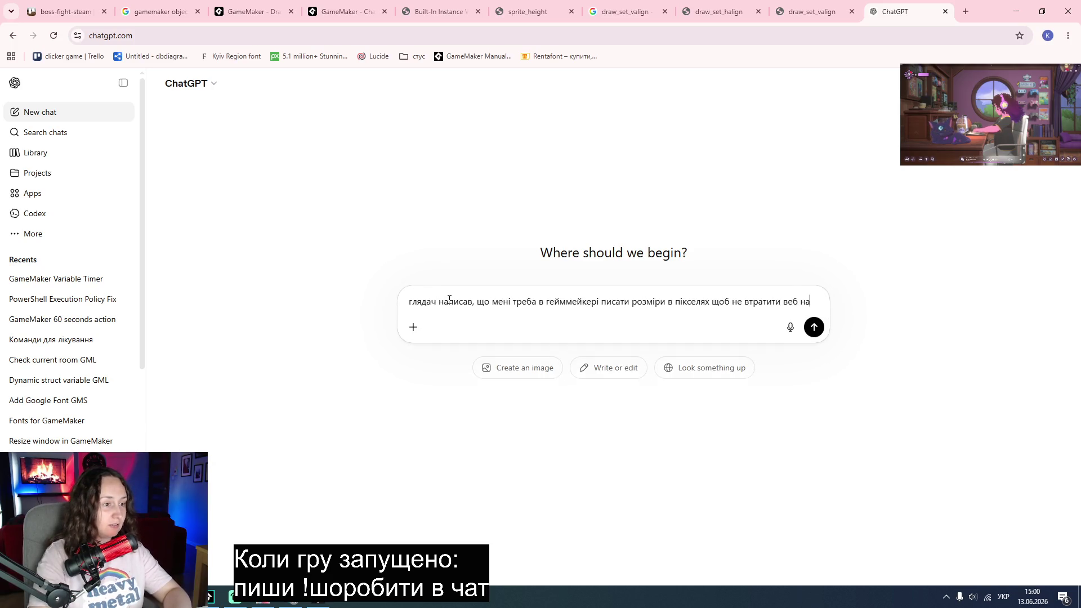
pyautogui.write('Придумай смі')
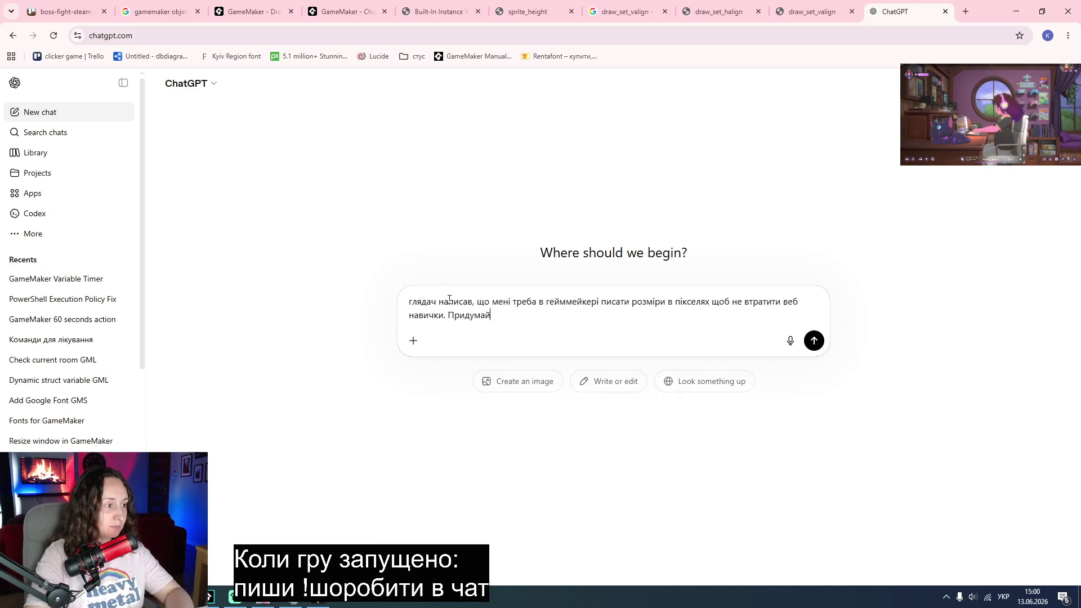
pyautogui.write('шну відпо')
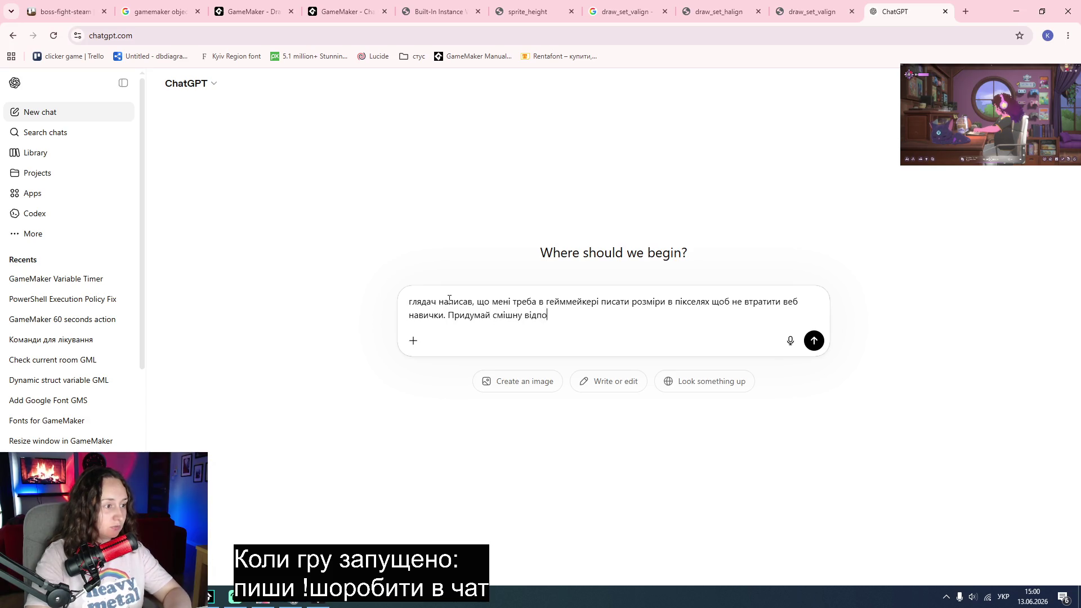
pyautogui.write('дь')
pyautogui.press('Return')
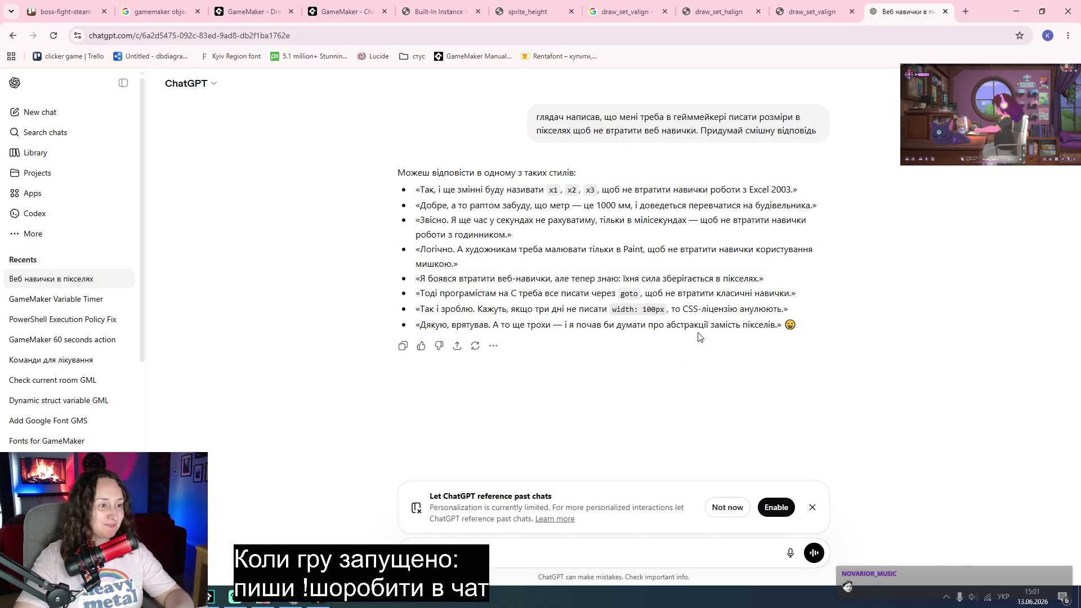
pyautogui.middleClick(904, 16)
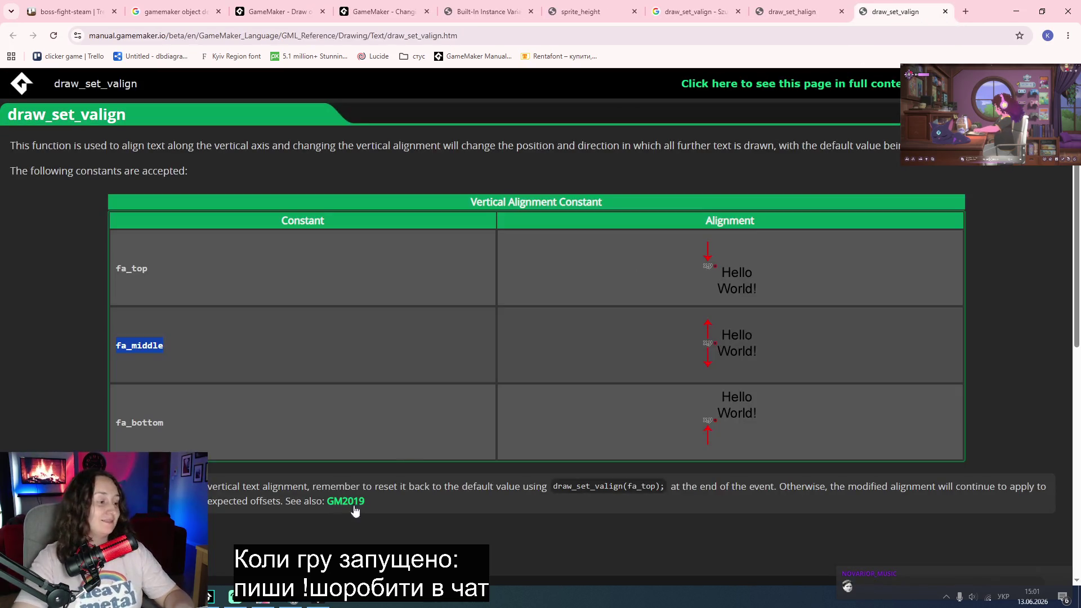
# Run chatBoss and enter the boss fight to confirm the centred badge shows level 1.
pyautogui.click(310, 603)
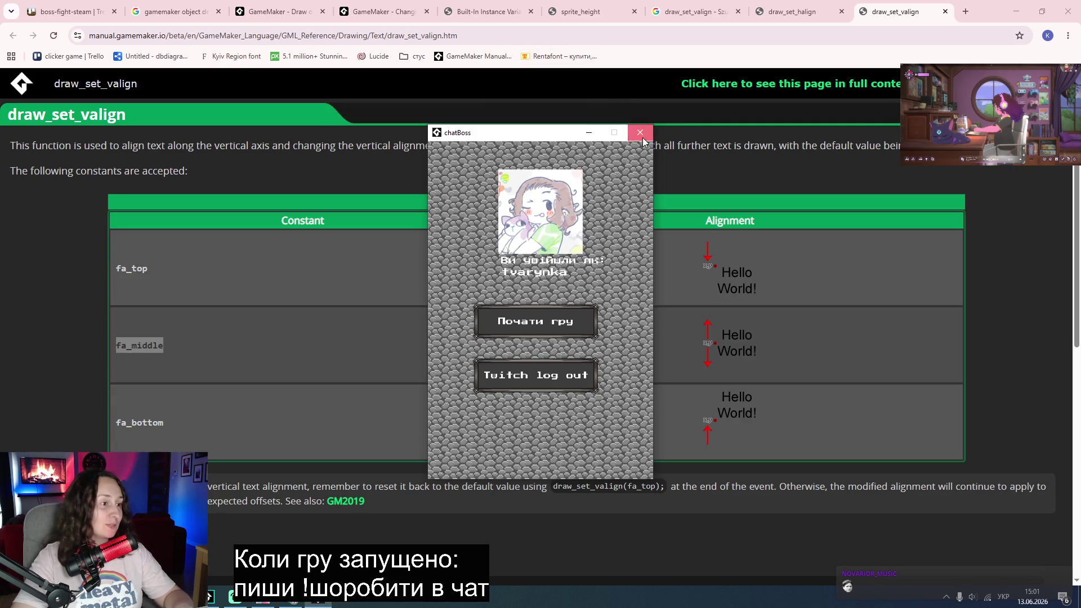
pyautogui.click(310, 604)
pyautogui.click(262, 603)
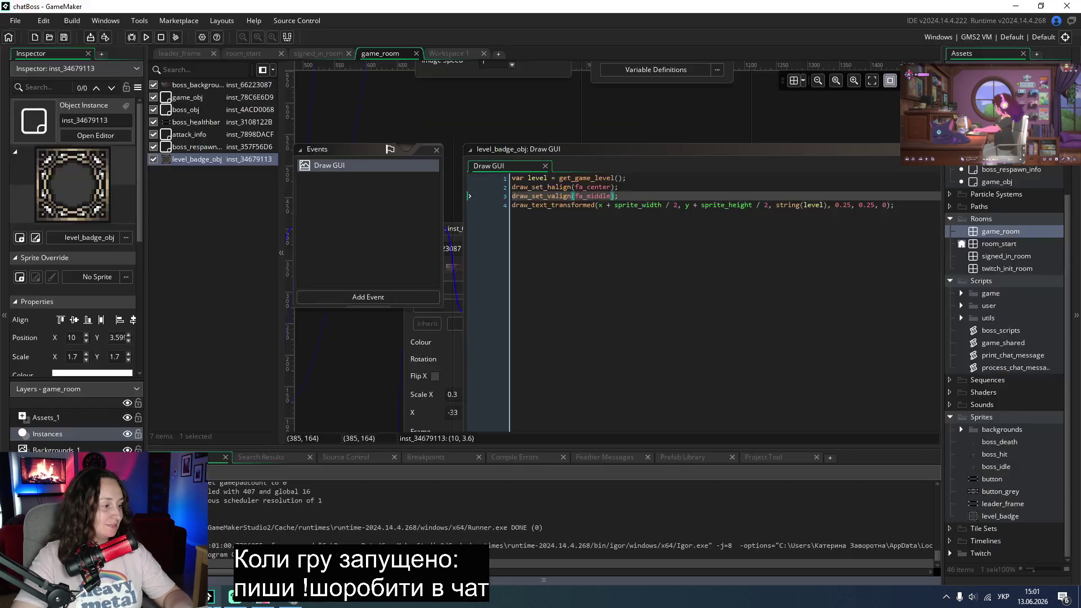
pyautogui.click(146, 36)
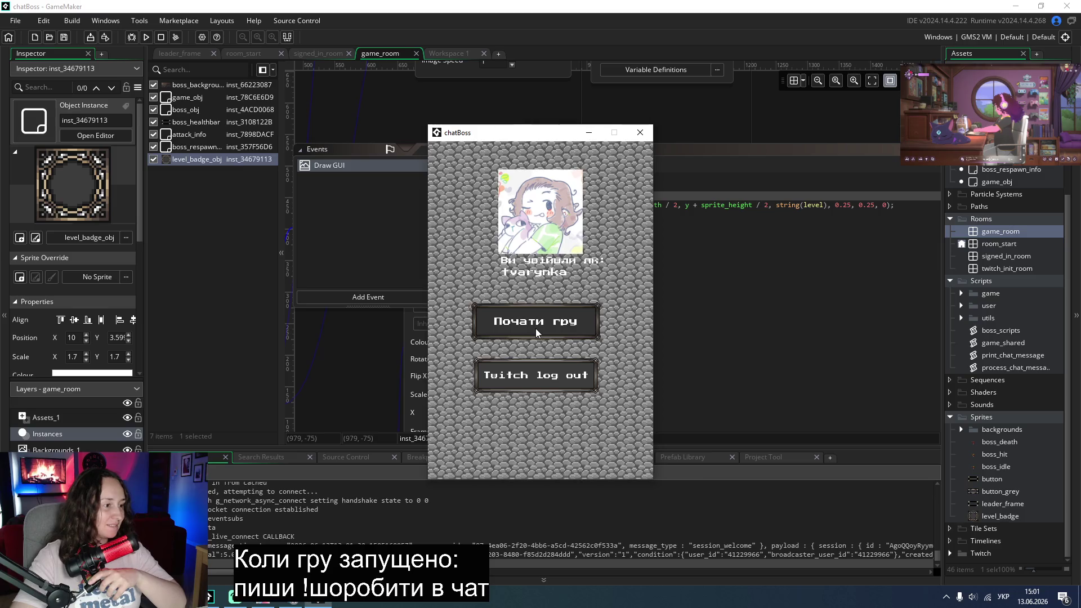
pyautogui.click(536, 331)
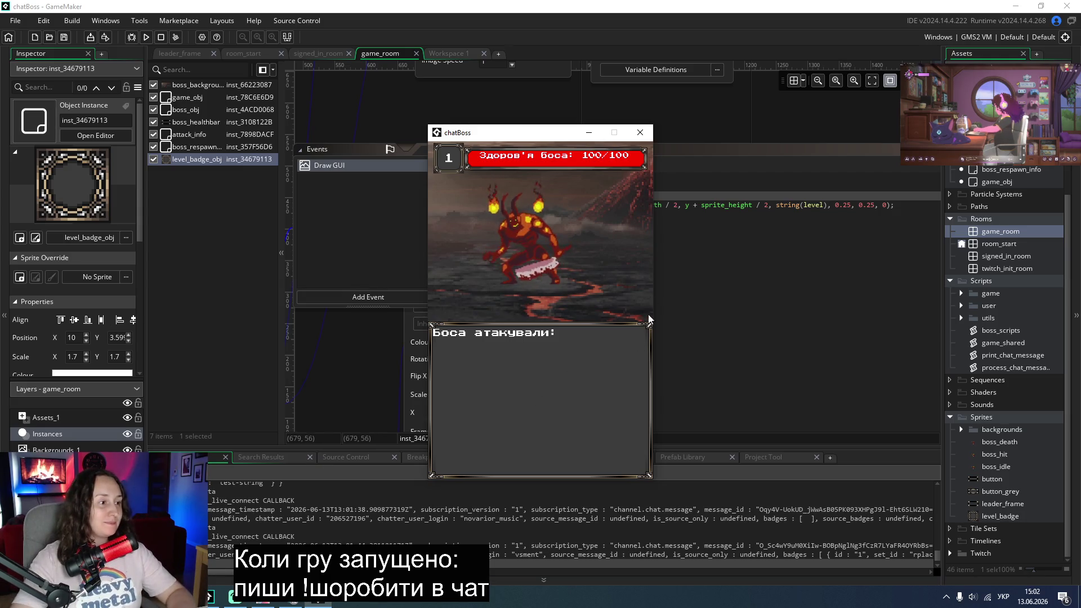
pyautogui.click(640, 133)
# Copy draw_set_halign(fa_center) and draw_set_valign(fa_middle) from level_badge_obj into boss_healthbar's Draw GUI after line 3.
pyautogui.moveTo(630, 197); pyautogui.dragTo(482, 184)
pyautogui.hotkey('ctrl', 'c')
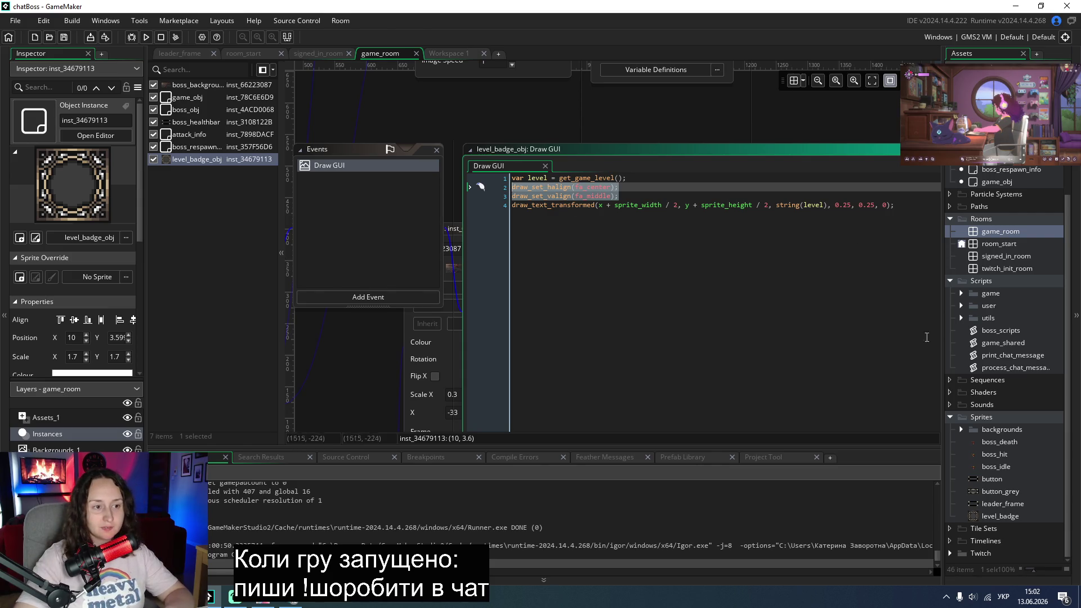
pyautogui.click(821, 316)
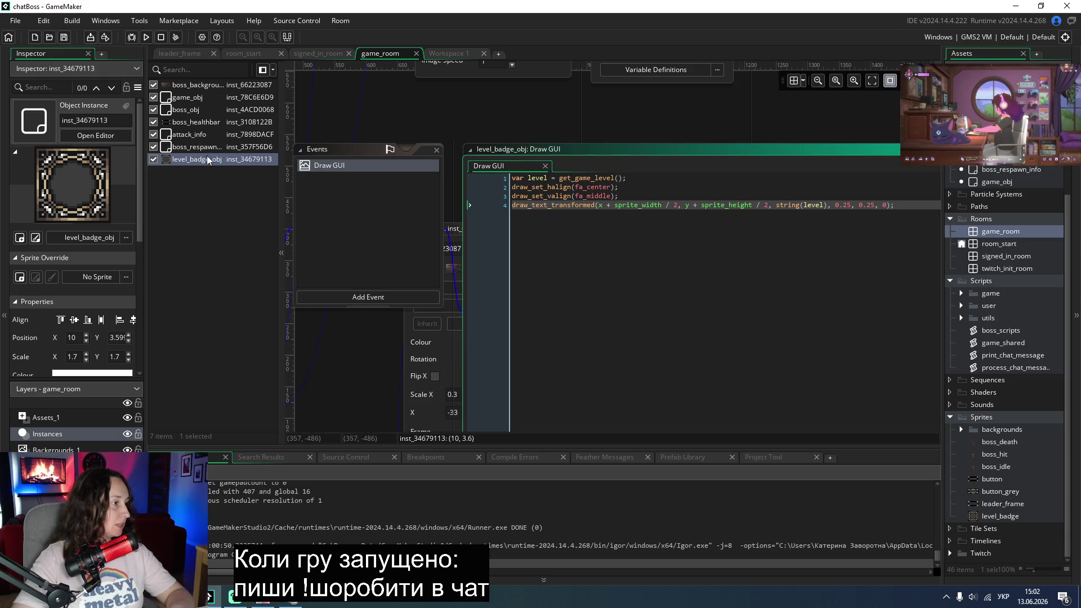
pyautogui.doubleClick(188, 122)
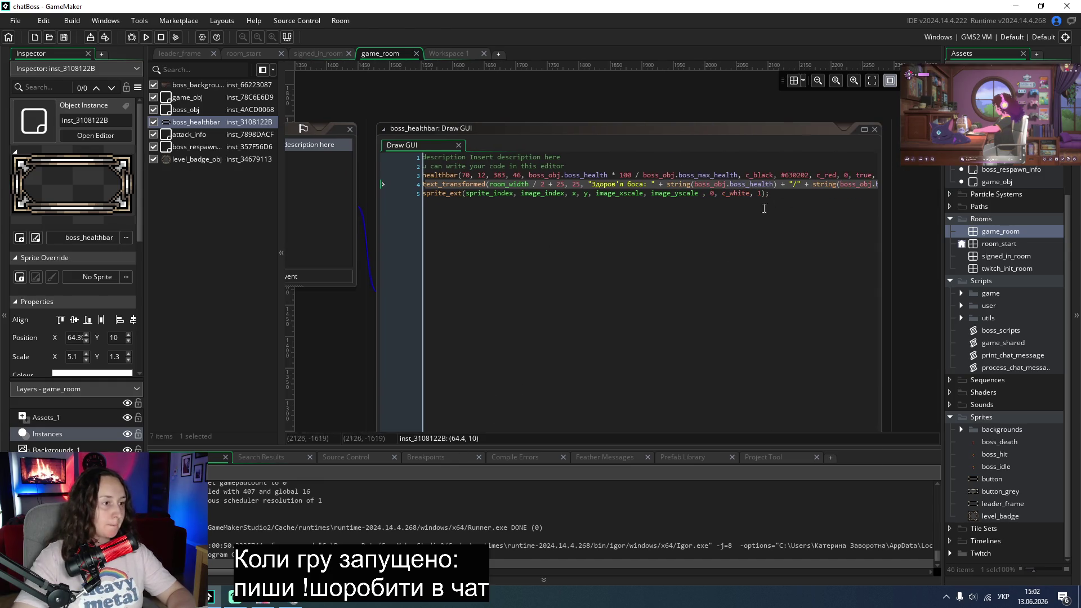
pyautogui.click(643, 235)
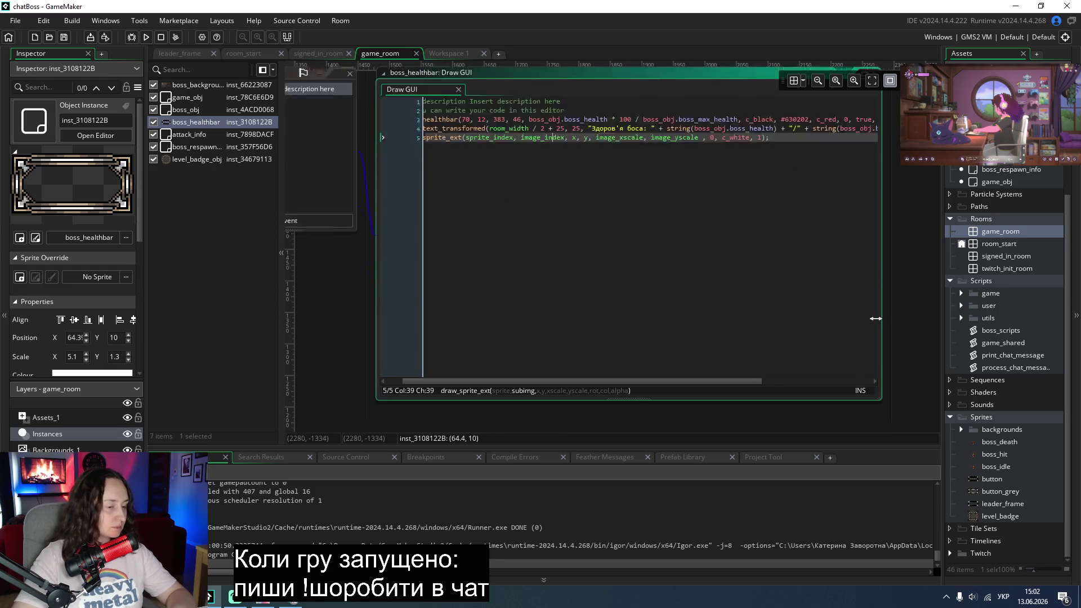
pyautogui.hscroll(3, 675, 325)
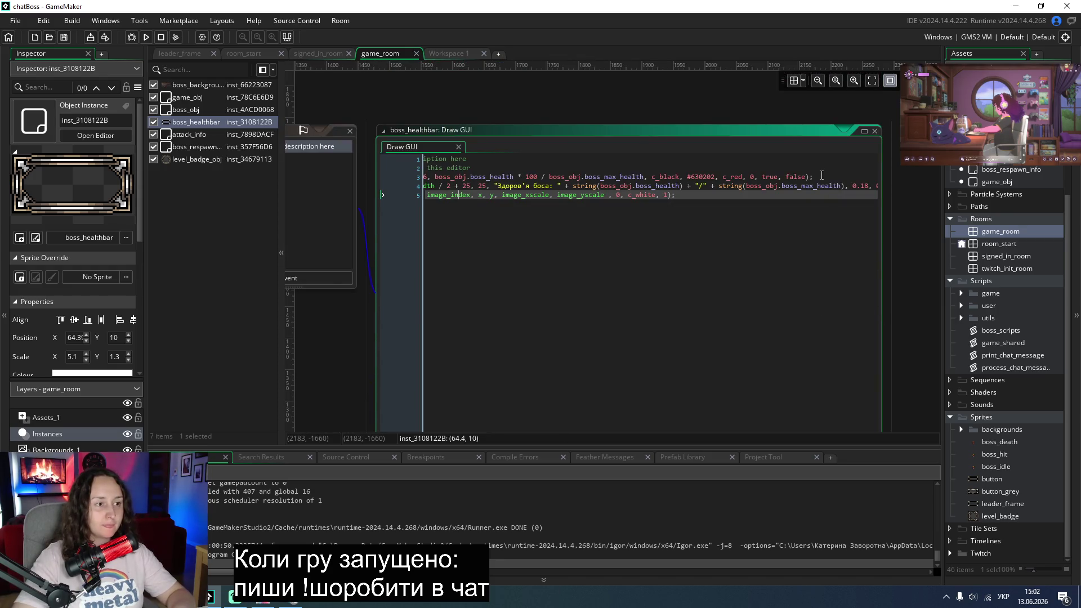
pyautogui.click(821, 176)
pyautogui.press('Return')
pyautogui.hotkey('ctrl', 'v')
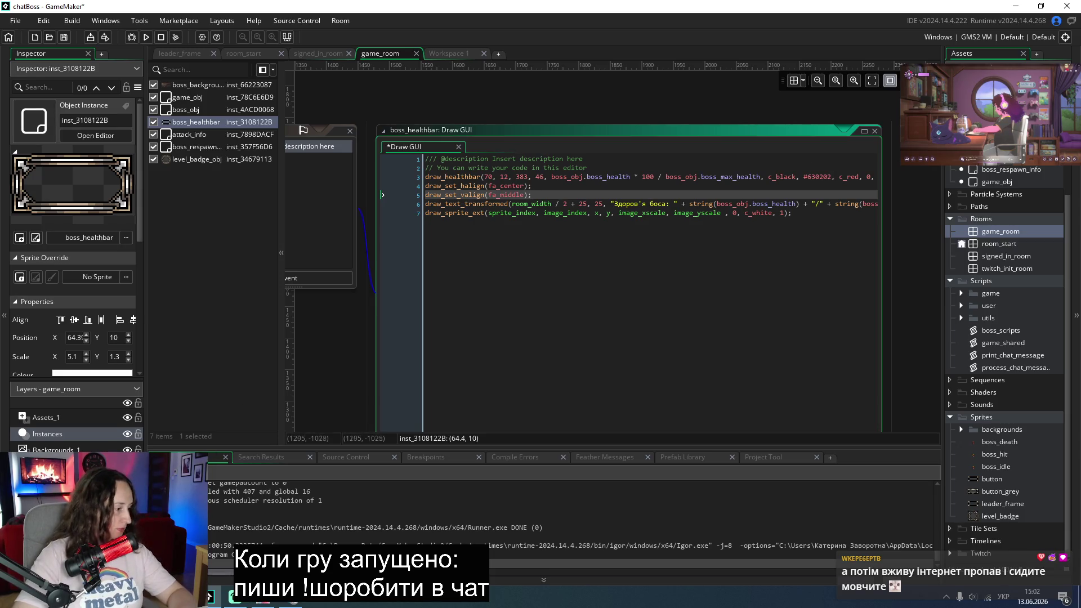
pyautogui.hotkey('alt', 'Tab')
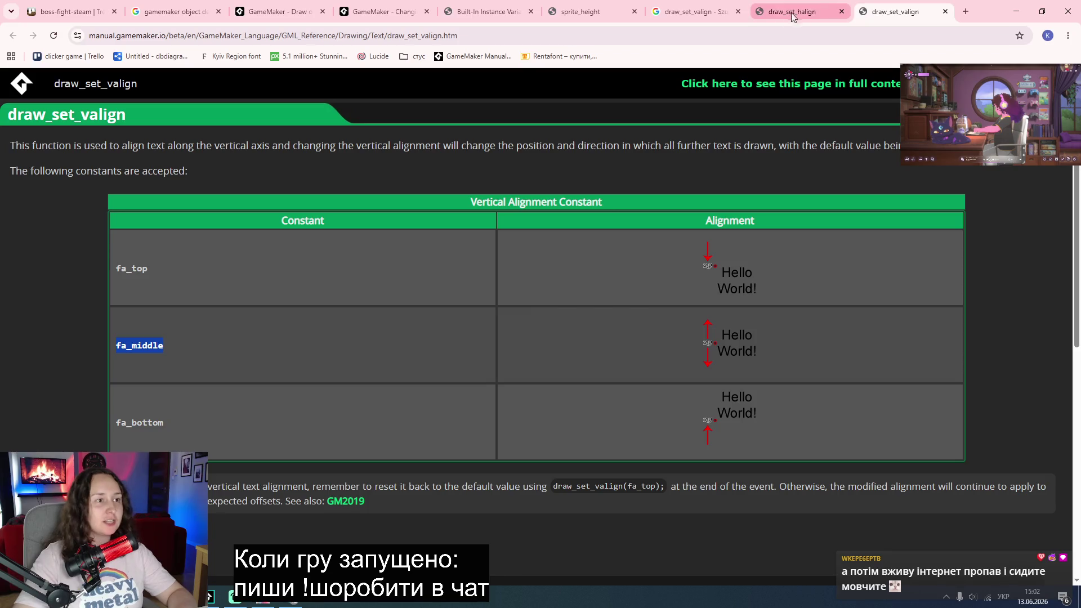
# Search 'chat gpt' in a new tab and reopen the chat 'Веб навички в пікселях'.
pyautogui.click(965, 12)
pyautogui.write('chat')
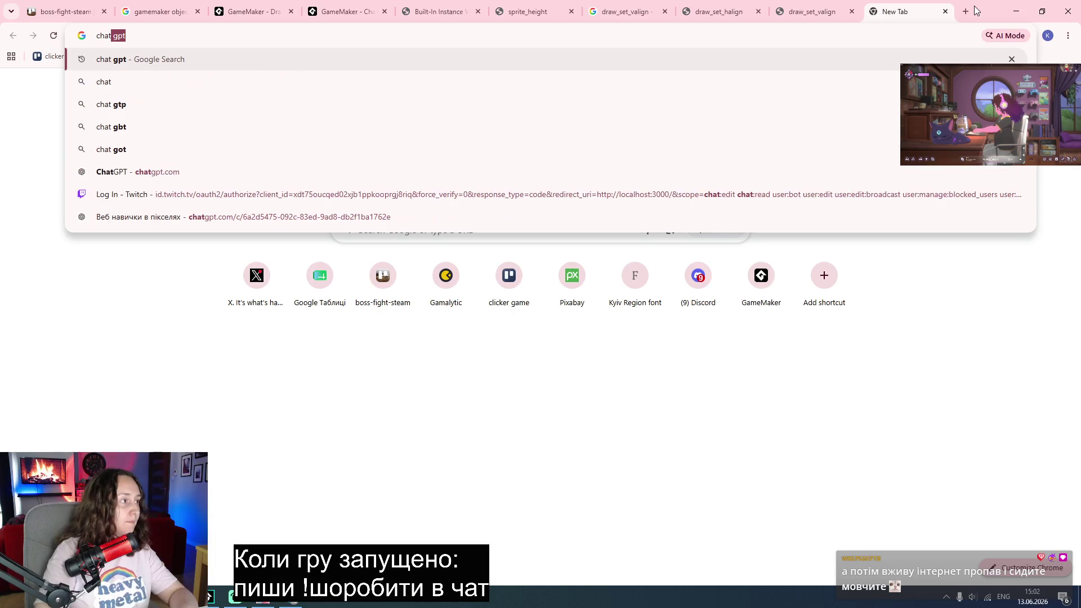
pyautogui.press('Return')
pyautogui.click(160, 198)
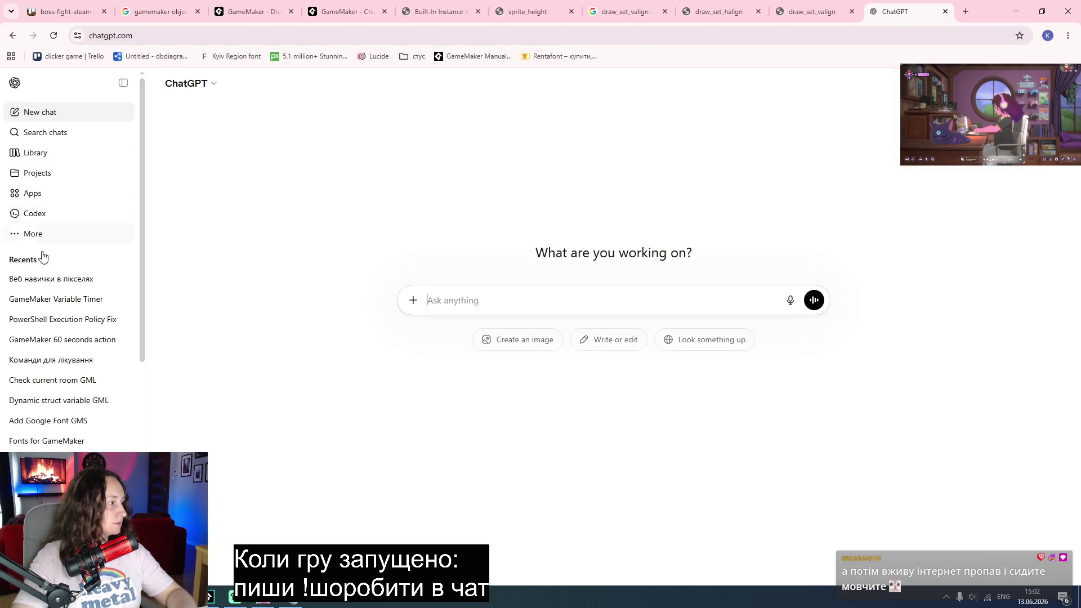
pyautogui.click(45, 280)
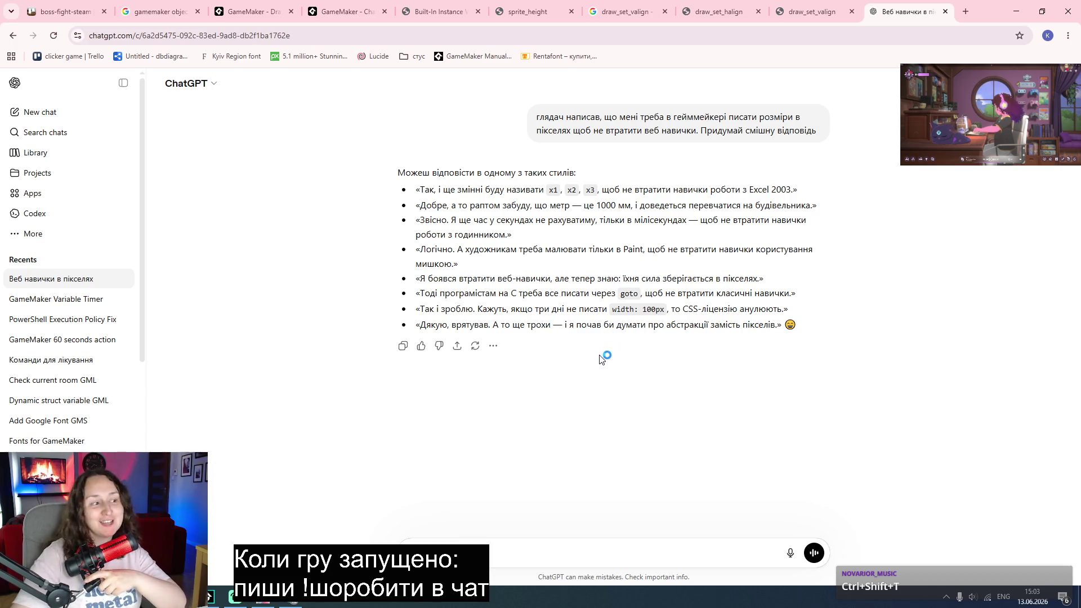
# Move the ChatGPT tab to the first position and return to the draw_set_valign manual page.
pyautogui.moveTo(906, 11); pyautogui.dragTo(62, 11)
pyautogui.click(906, 12)
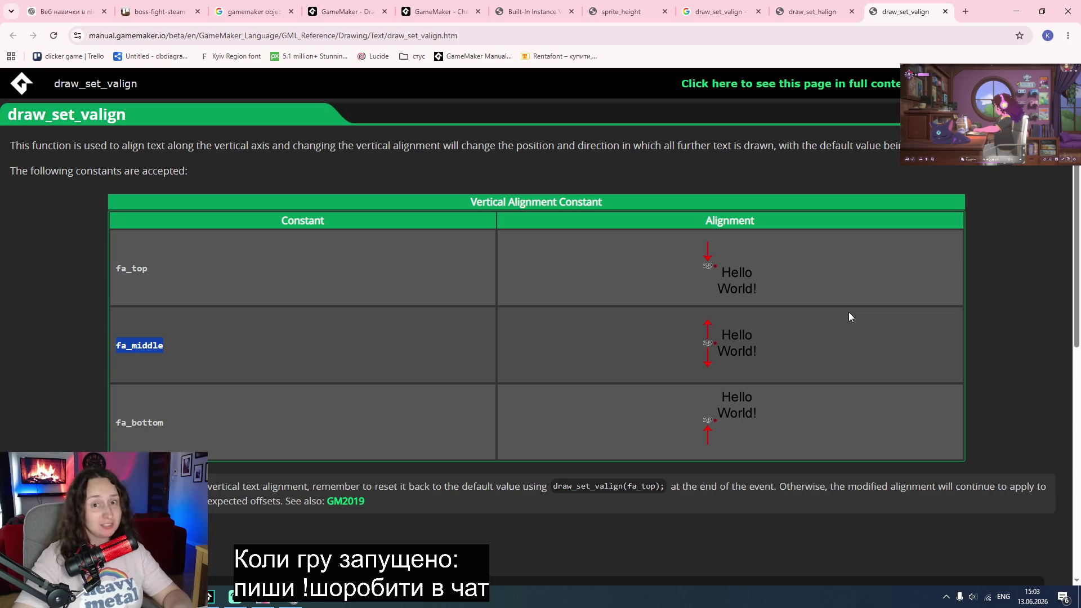
pyautogui.click(210, 596)
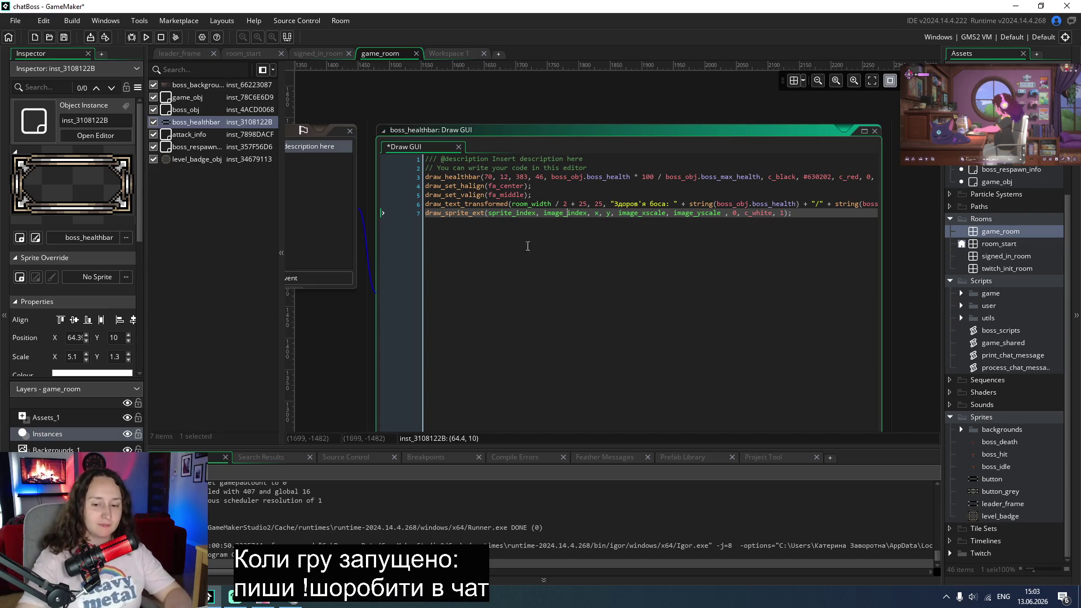
# On line 6, replace 'room_width / 2 + 25' with x and '25' with y, then run the game.
pyautogui.click(602, 212)
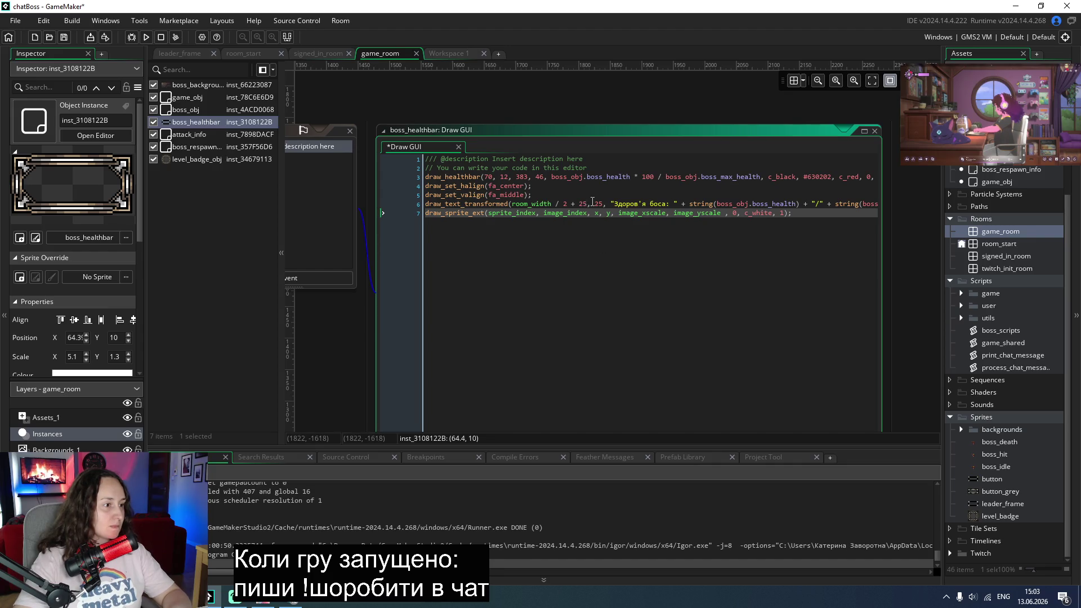
pyautogui.moveTo(587, 203); pyautogui.dragTo(513, 203)
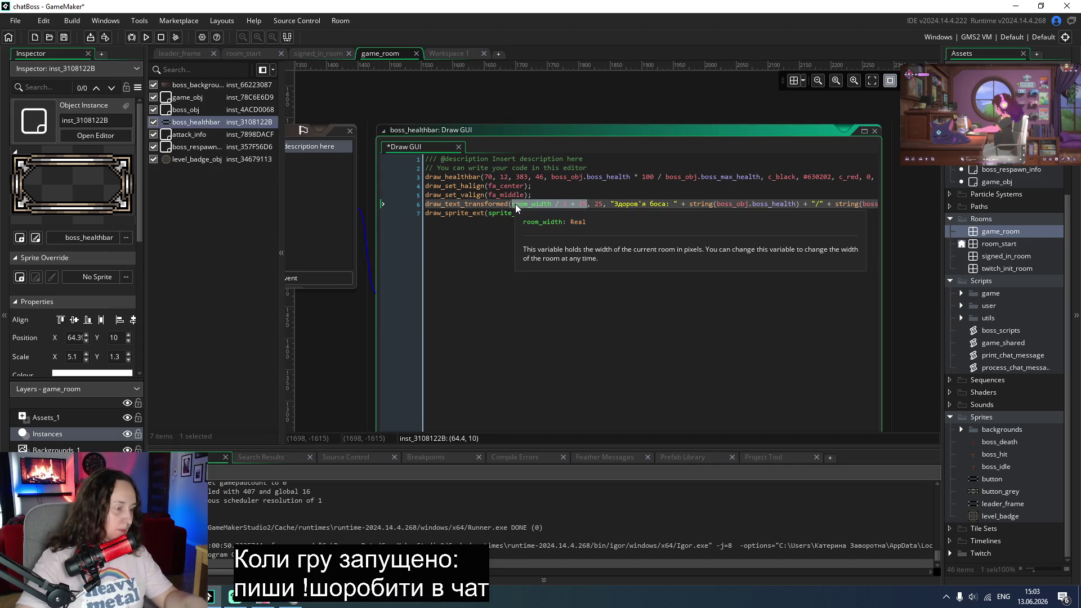
pyautogui.write('x')
pyautogui.doubleClick(528, 204)
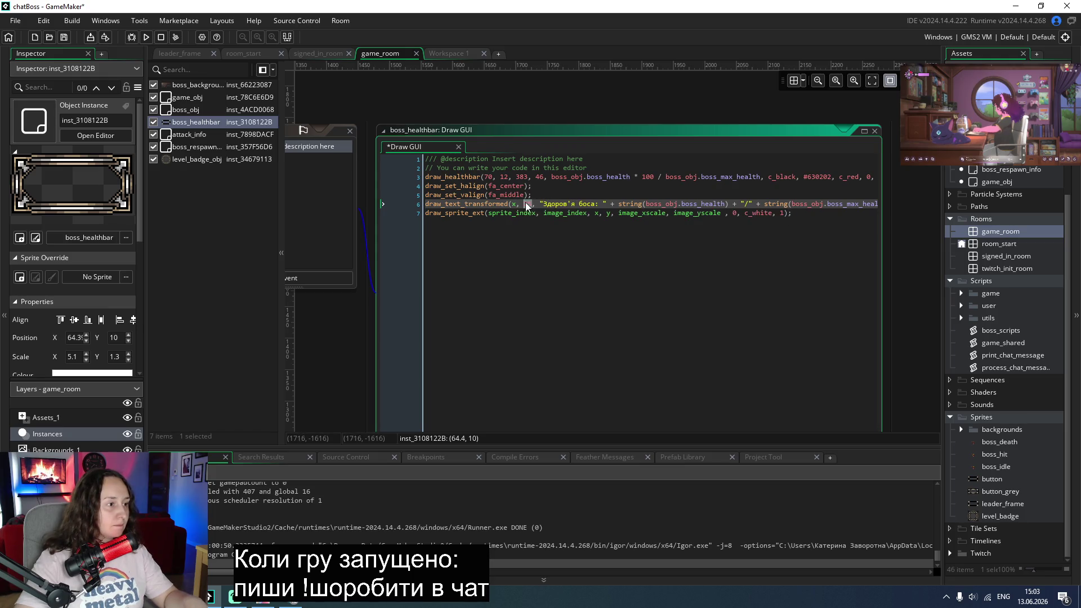
pyautogui.write('y')
pyautogui.click(462, 213)
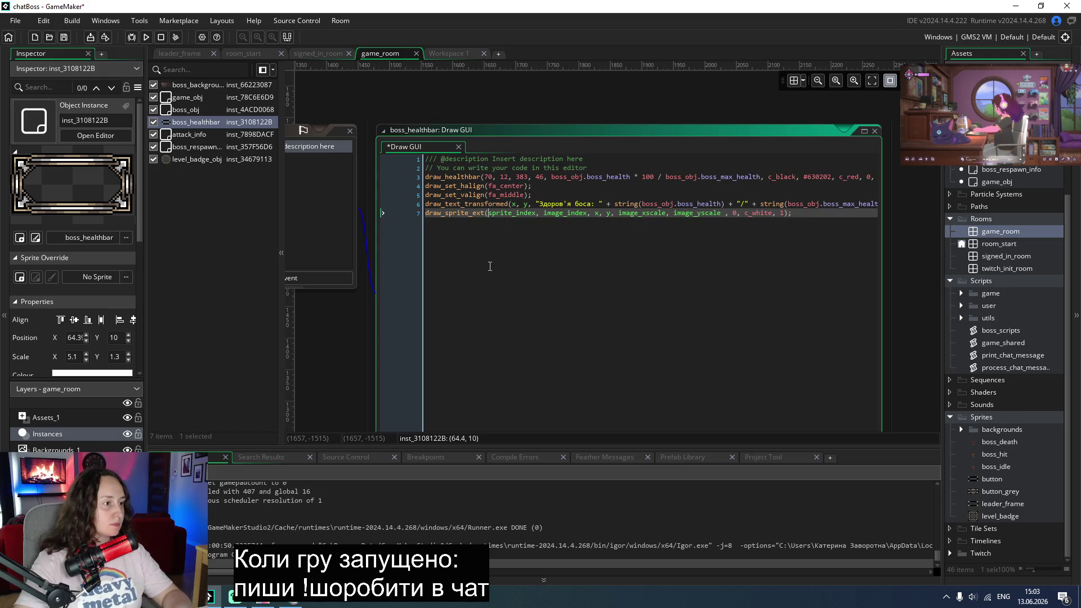
pyautogui.press('F5')
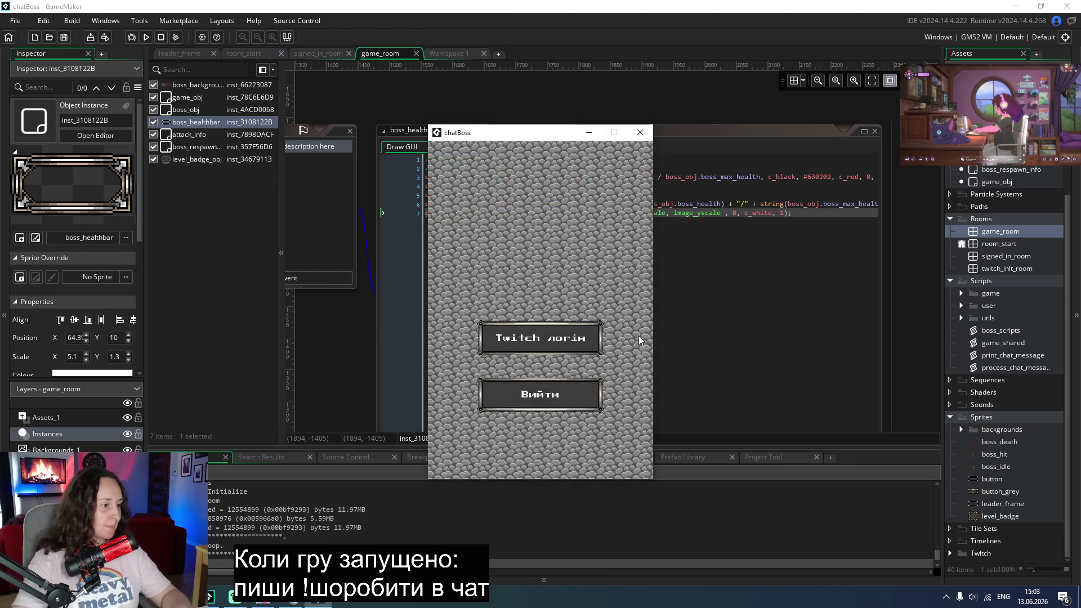
# Start the boss fight to check the shifted health label, then close the game.
pyautogui.click(575, 325)
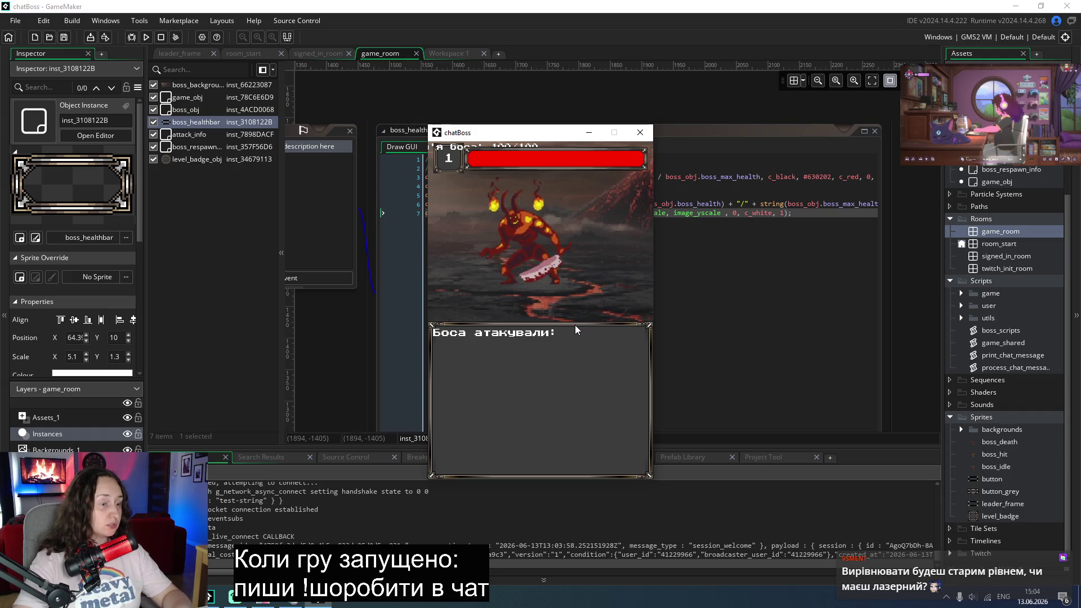
pyautogui.click(639, 134)
pyautogui.click(629, 264)
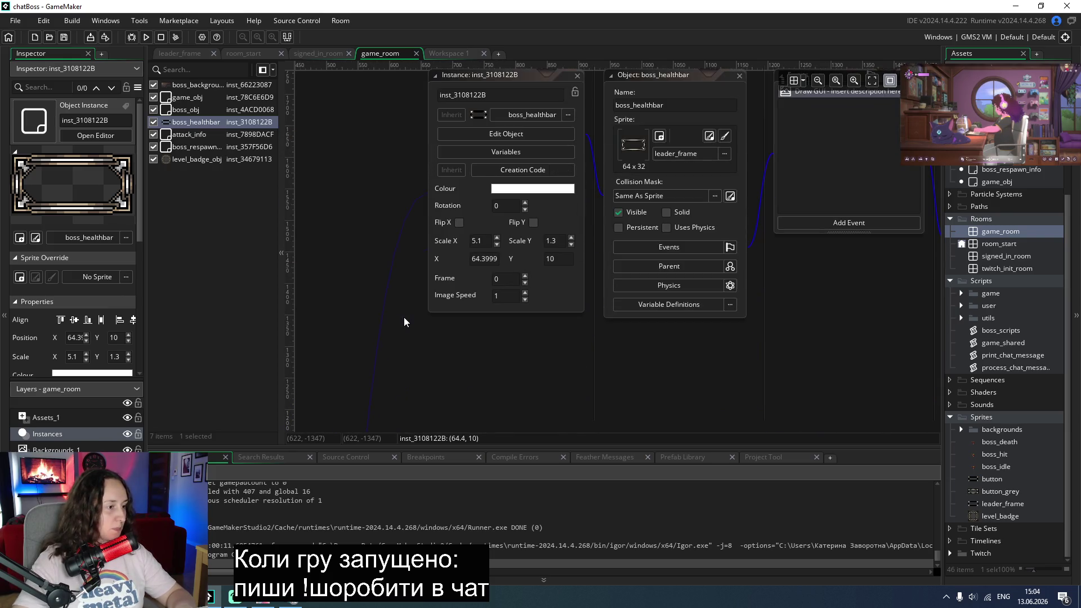
# Copy 'x + sprite_width / 2, y + sprite_height / 2' from level_badge_obj's line 4, then reopen game_room.
pyautogui.scroll(-1, 404, 318)
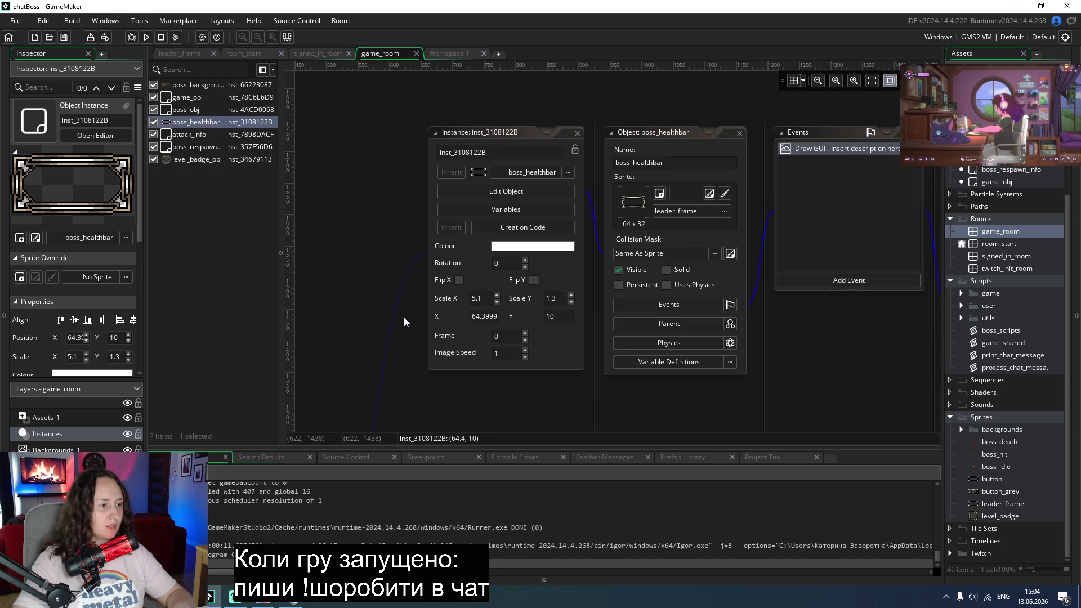
pyautogui.hscroll(2, 403, 317)
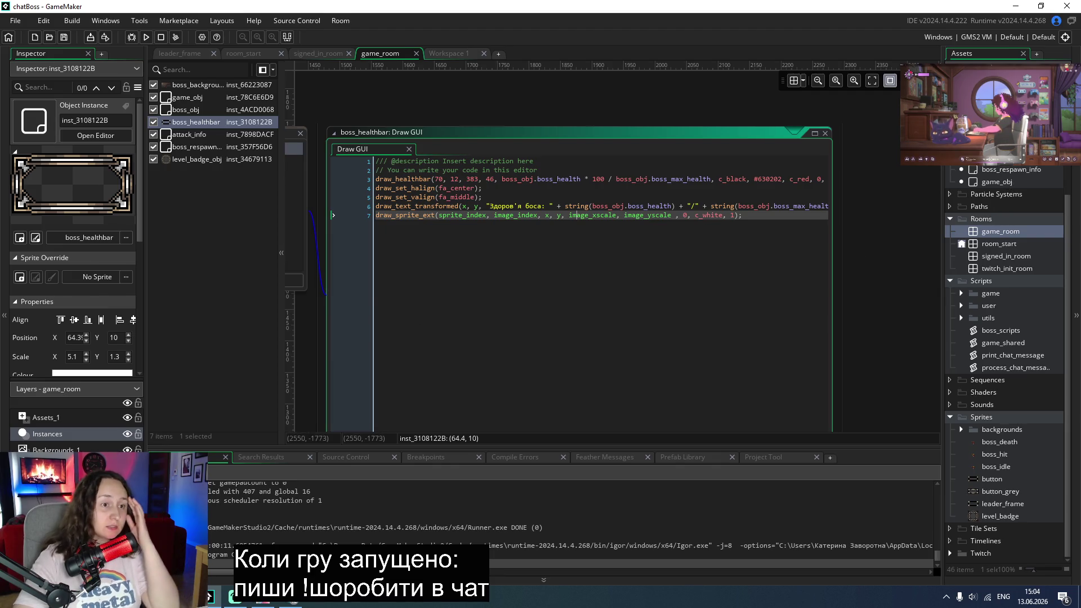
pyautogui.hotkey('ctrl', 'Tab')
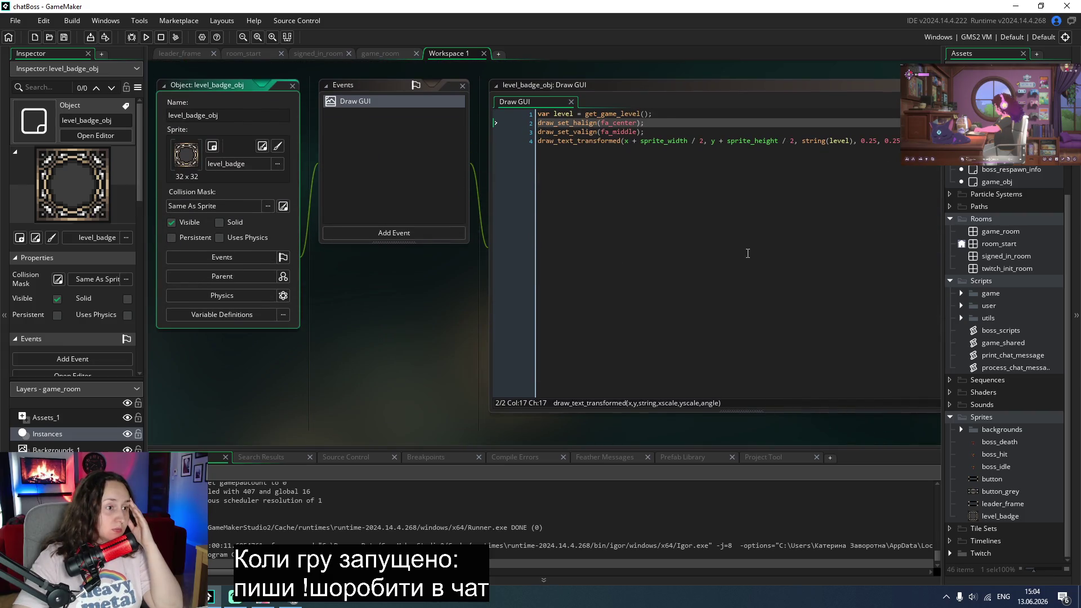
pyautogui.click(785, 141)
pyautogui.moveTo(797, 141)
pyautogui.mouseDown()
pyautogui.moveTo(632, 132)
pyautogui.moveTo(626, 144)
pyautogui.mouseUp()
pyautogui.hotkey('ctrl', 'c')
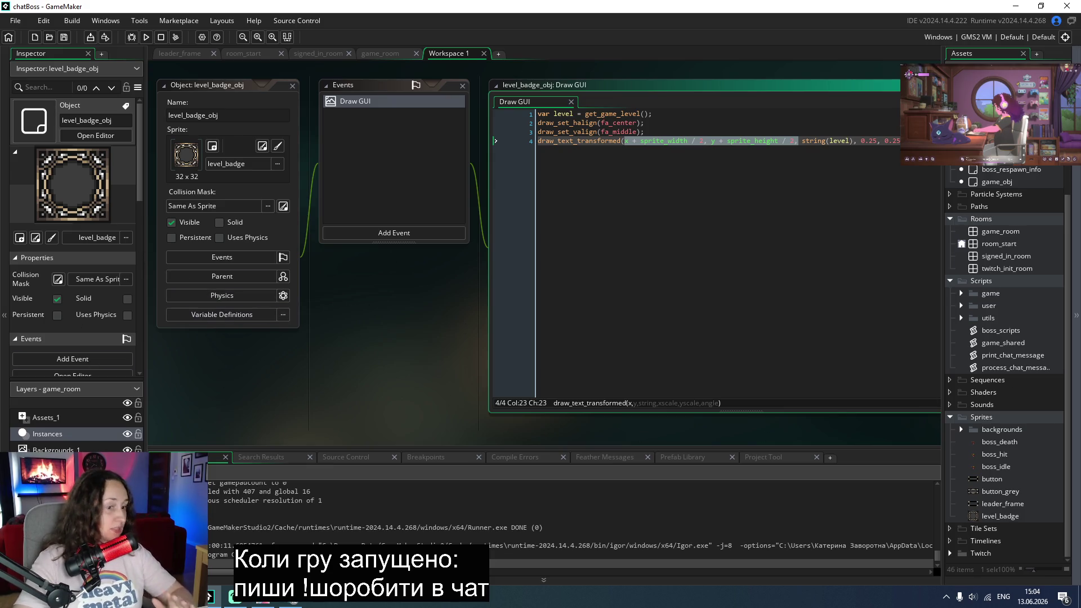
pyautogui.doubleClick(1001, 232)
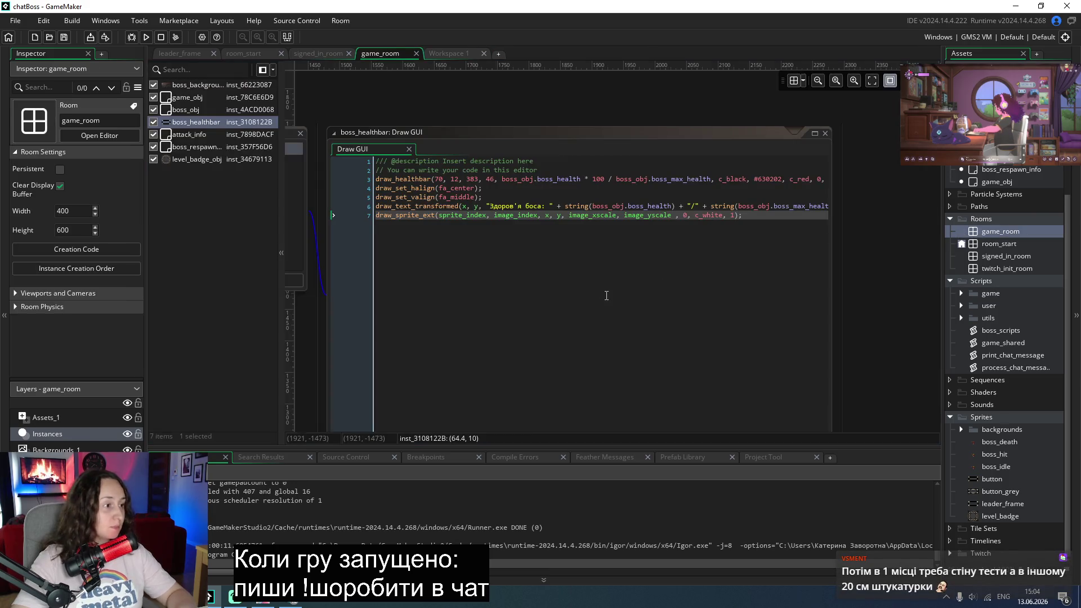
# Replace x, y on line 6 with the sprite-centred offsets and test-run the boss fight.
pyautogui.click(479, 206)
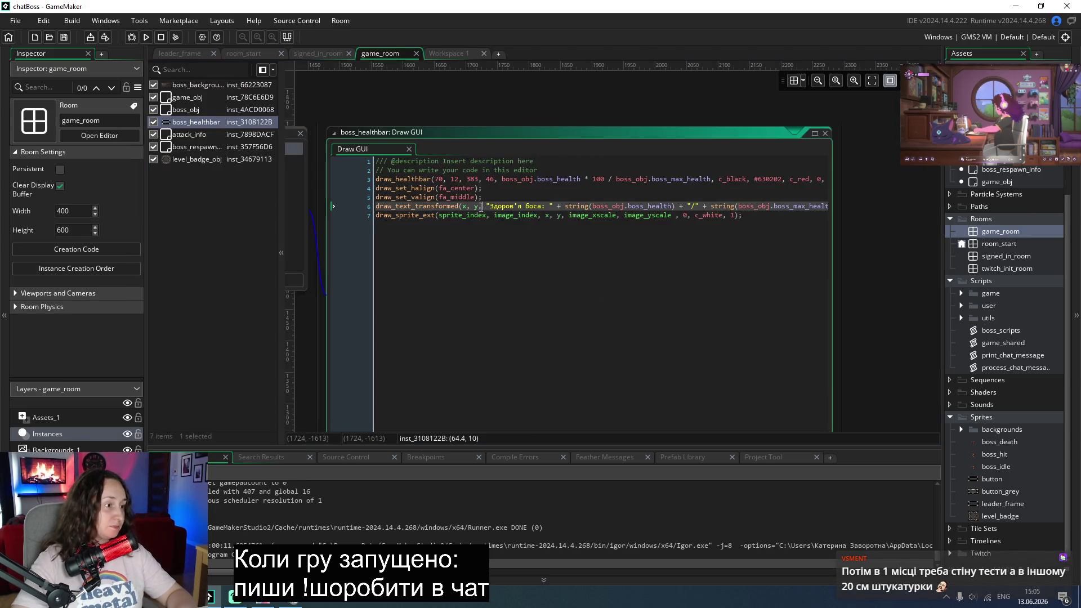
pyautogui.hotkey('ctrl', 'v')
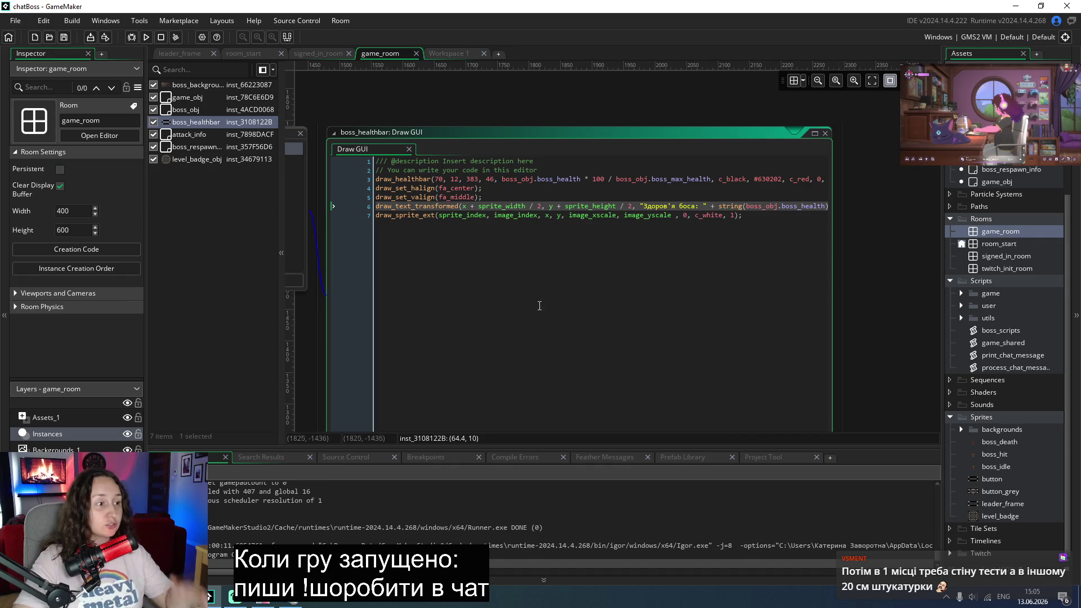
pyautogui.click(145, 37)
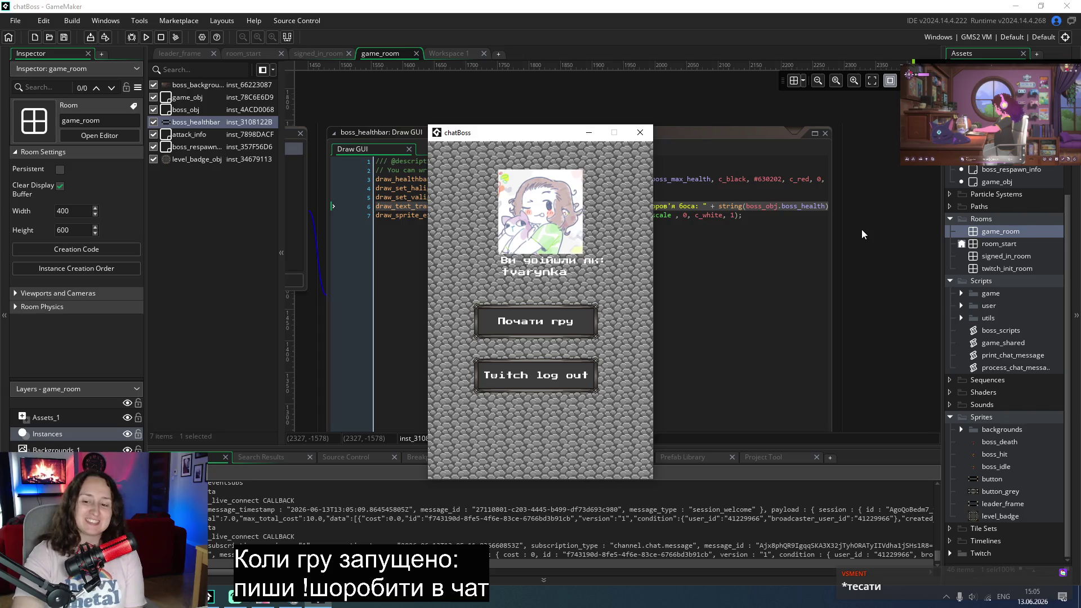
pyautogui.click(501, 330)
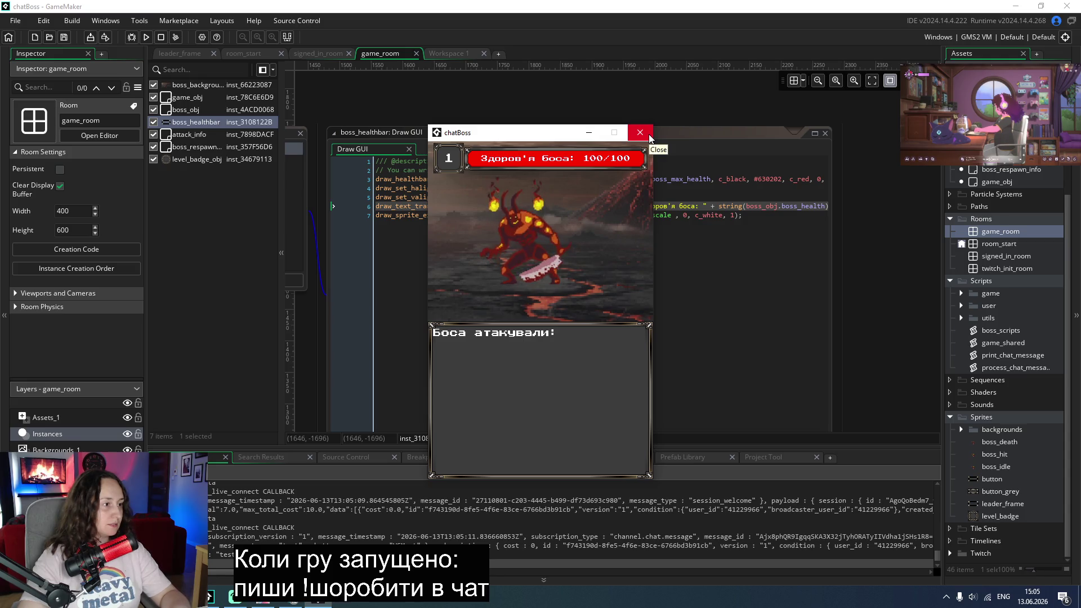
pyautogui.click(640, 133)
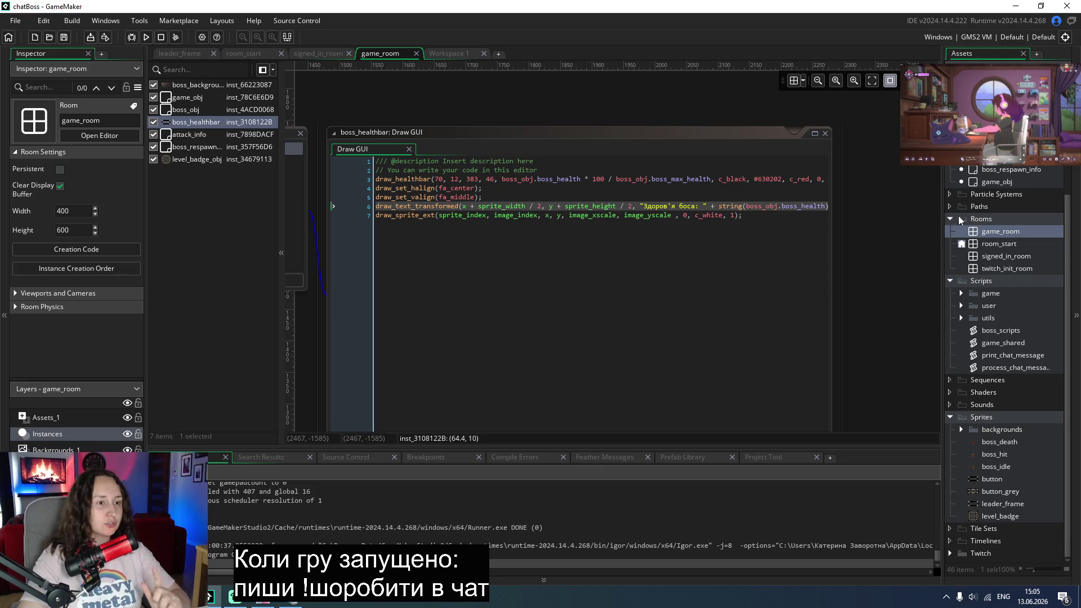
pyautogui.hotkey('ctrl', 'Tab')
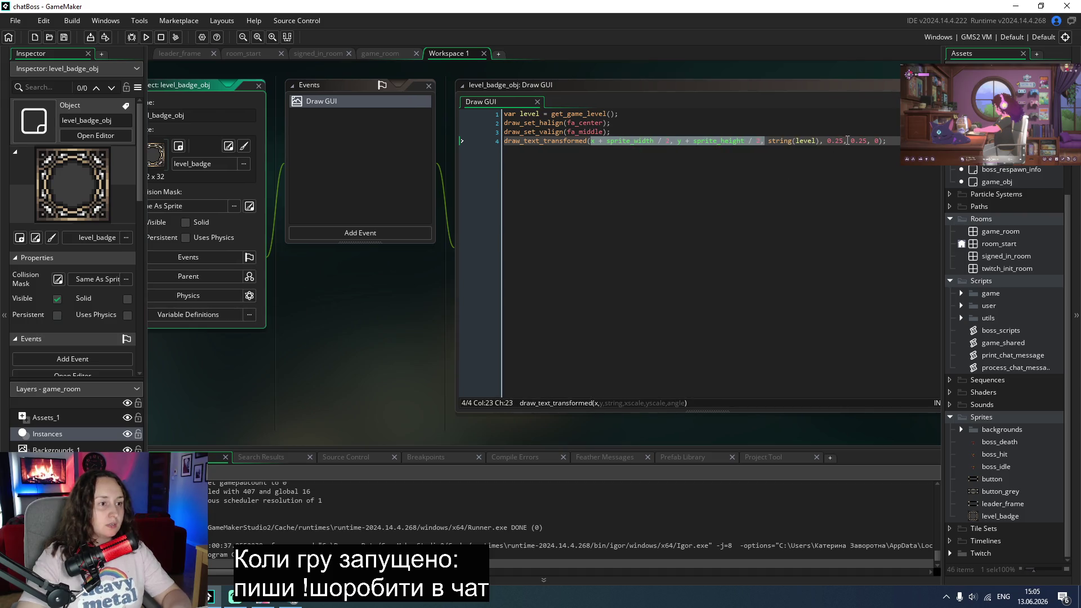
# Change the level badge's text scale from 0.25 to 0.3 and run the game into the boss fight.
pyautogui.doubleClick(838, 141)
pyautogui.write('3')
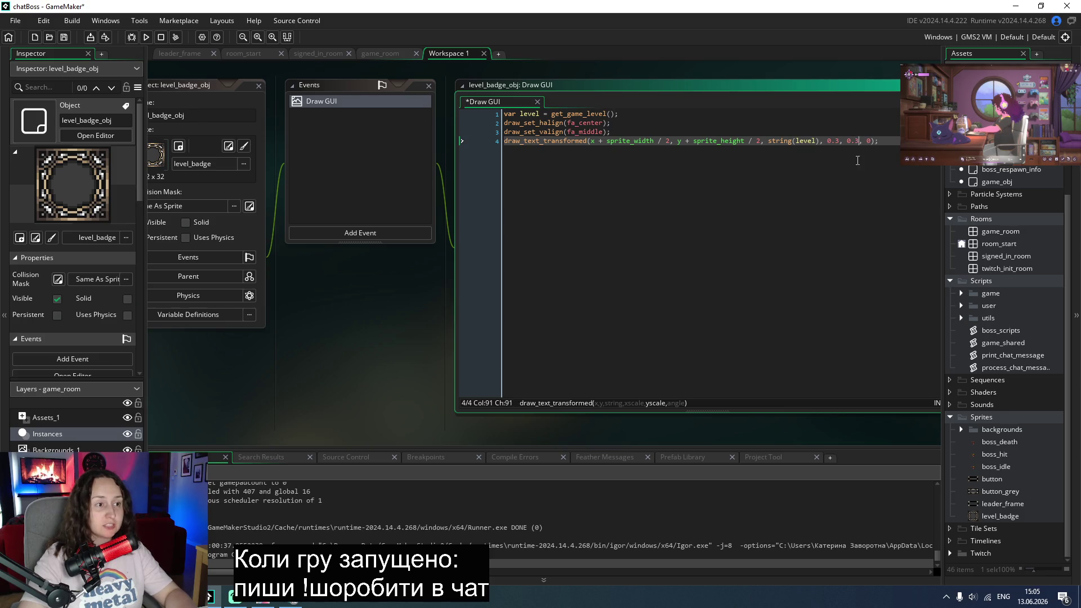
pyautogui.click(146, 37)
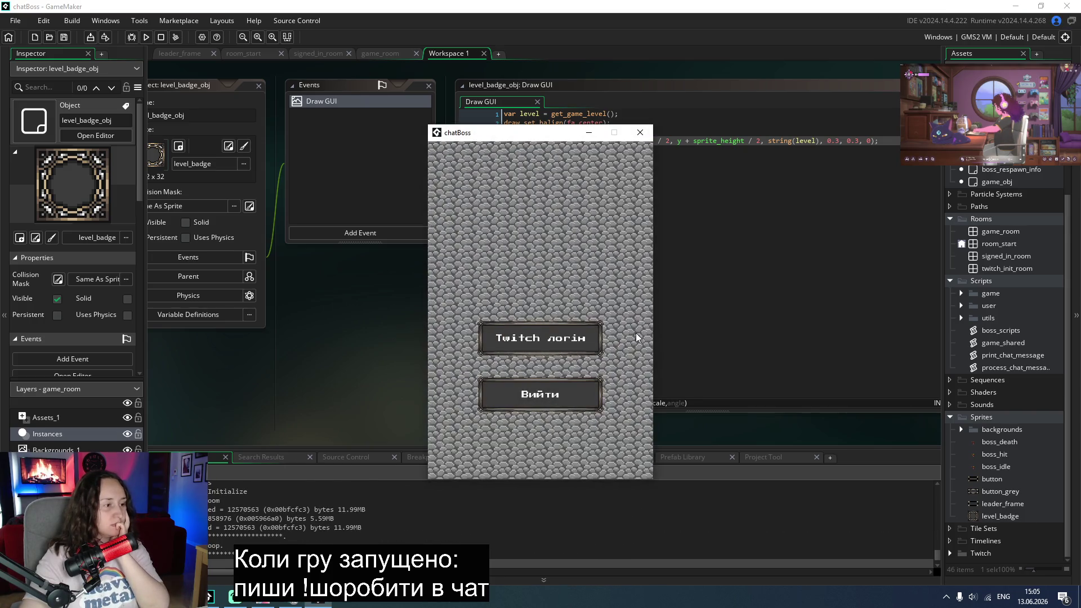
pyautogui.click(575, 316)
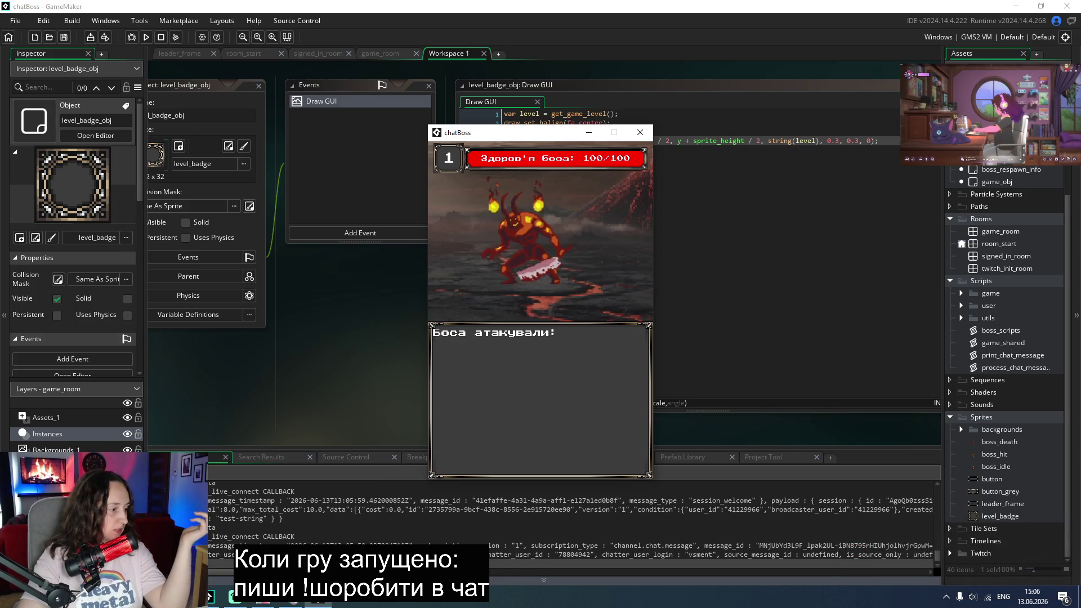
pyautogui.hotkey('alt', 'Tab')
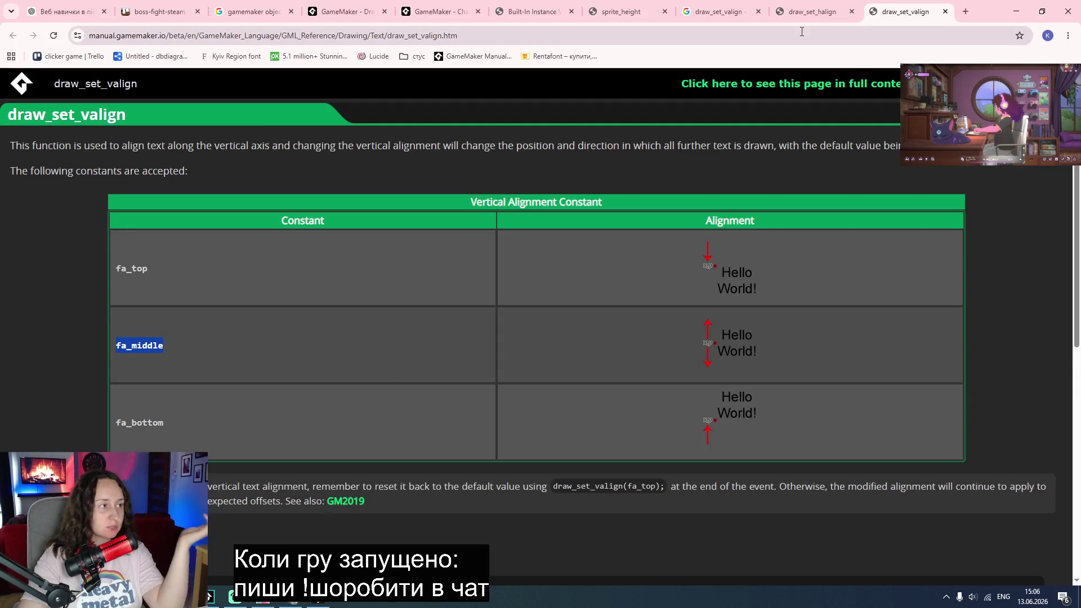
# Add a Ukrainian-titled To do card about choosing a better boss-level icon and move it to the top.
pyautogui.click(167, 20)
pyautogui.moveTo(448, 206)
pyautogui.mouseDown()
pyautogui.moveTo(785, 234)
pyautogui.moveTo(705, 185)
pyautogui.moveTo(890, 177)
pyautogui.moveTo(873, 180)
pyautogui.mouseUp()
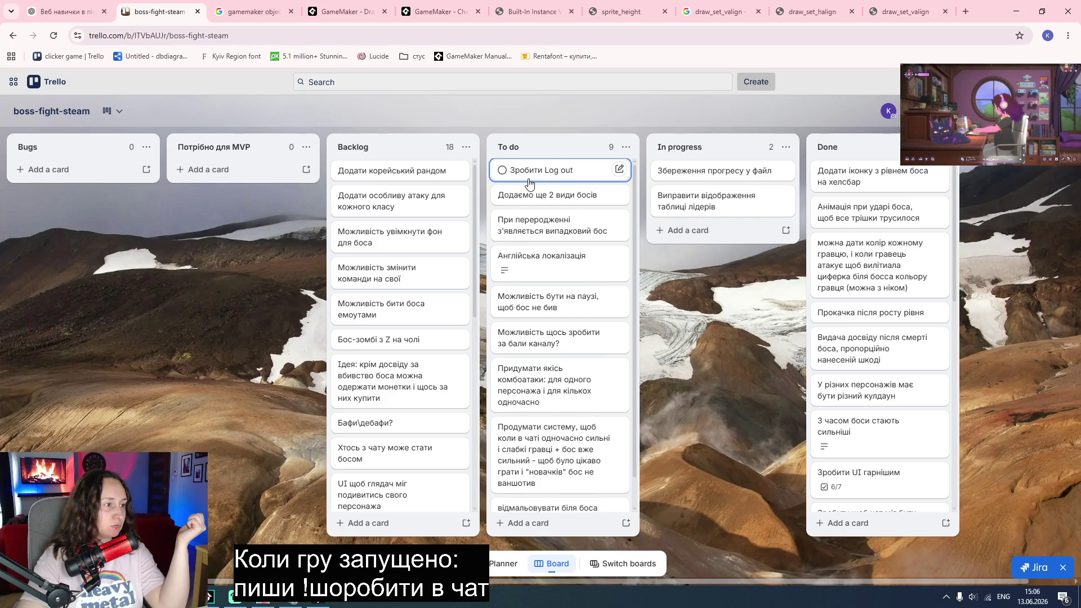
pyautogui.click(525, 523)
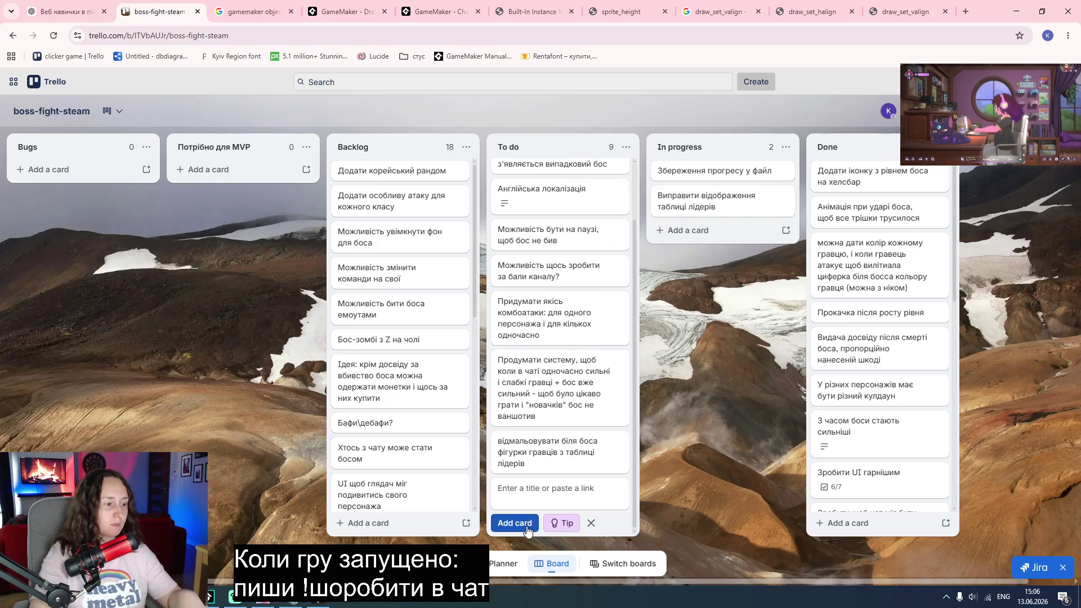
pyautogui.write('Підібрати кращу к')
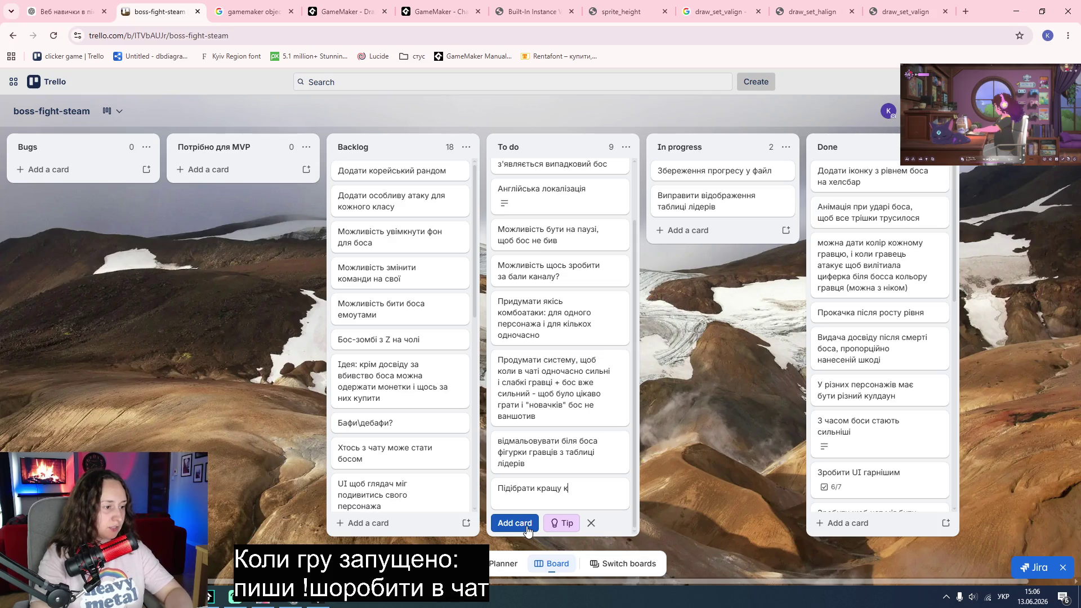
pyautogui.press('BackSpace')
pyautogui.write('іконкуд')
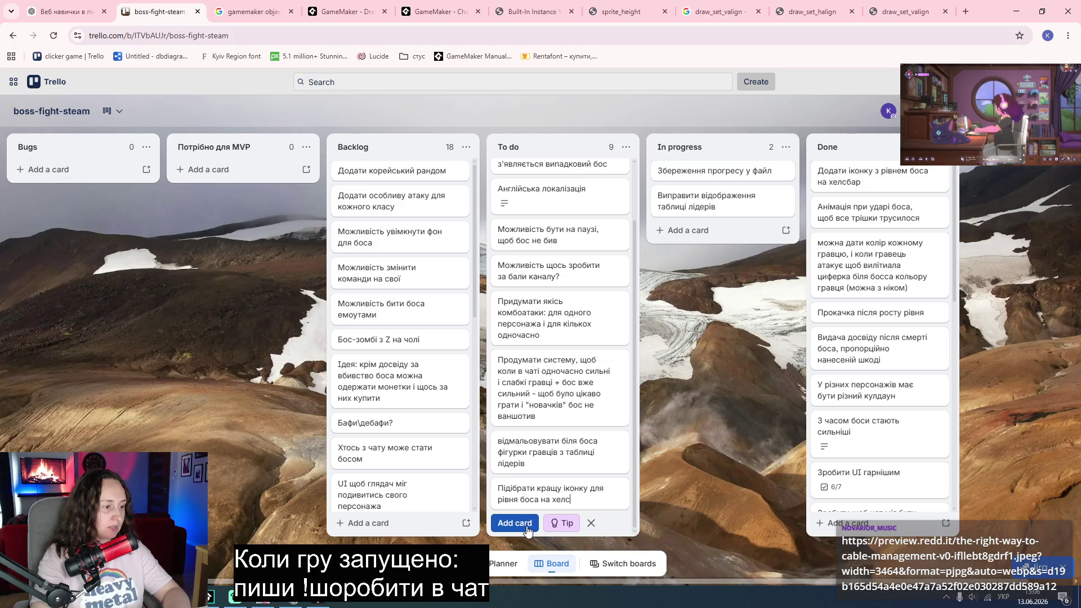
pyautogui.write('рі')
pyautogui.click(527, 527)
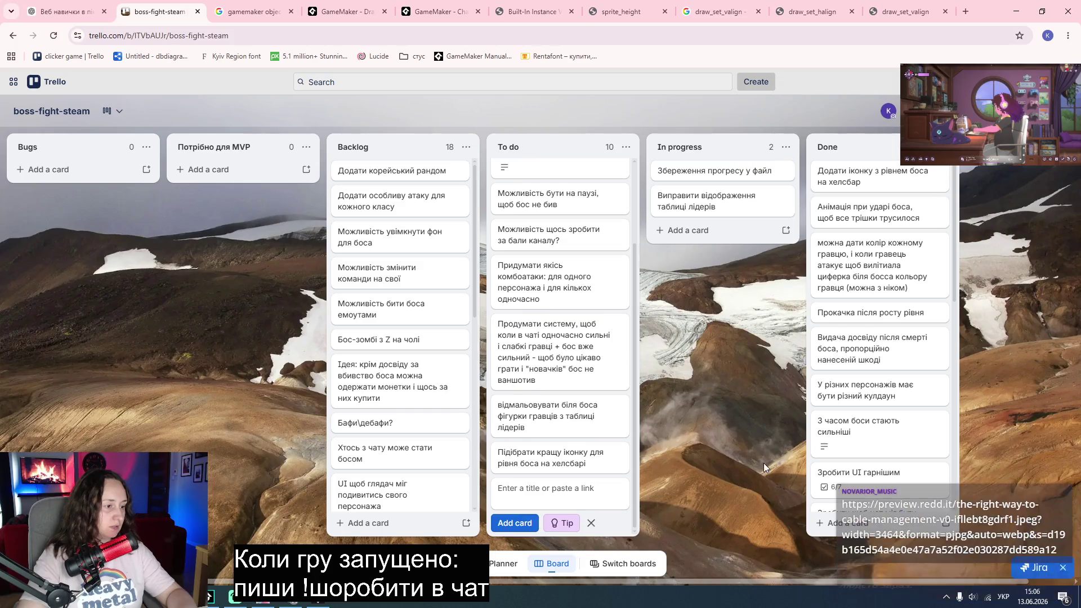
pyautogui.moveTo(558, 495)
pyautogui.mouseDown()
pyautogui.moveTo(563, 267)
pyautogui.moveTo(580, 177)
pyautogui.mouseUp()
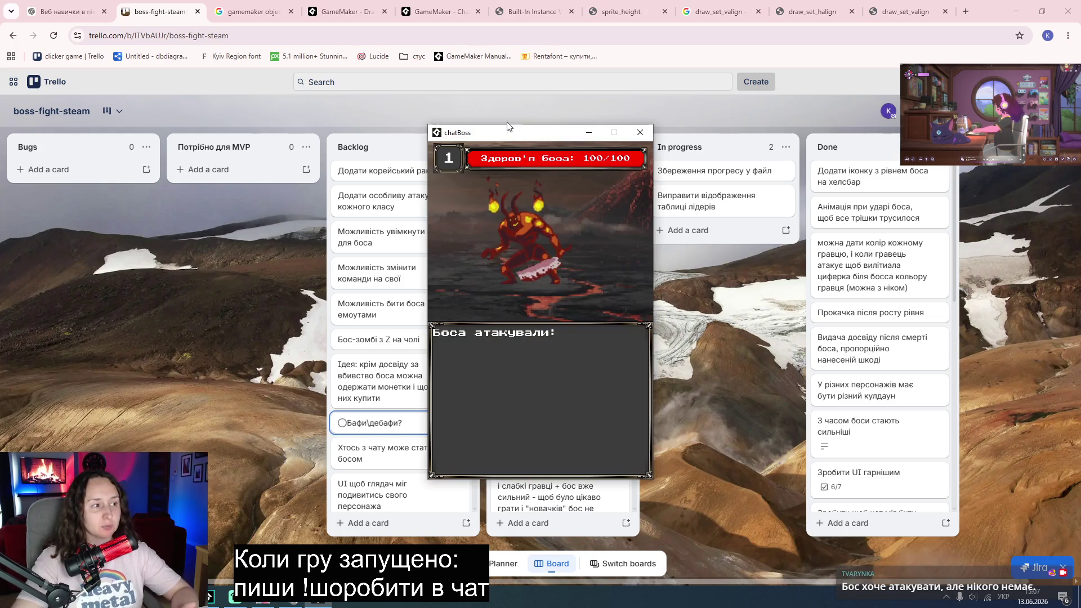
# Drag the running chatBoss window, with its attackers and damage list, to the screen's left edge.
pyautogui.moveTo(506, 126)
pyautogui.mouseDown()
pyautogui.moveTo(116, 96)
pyautogui.moveTo(95, 107)
pyautogui.mouseUp()
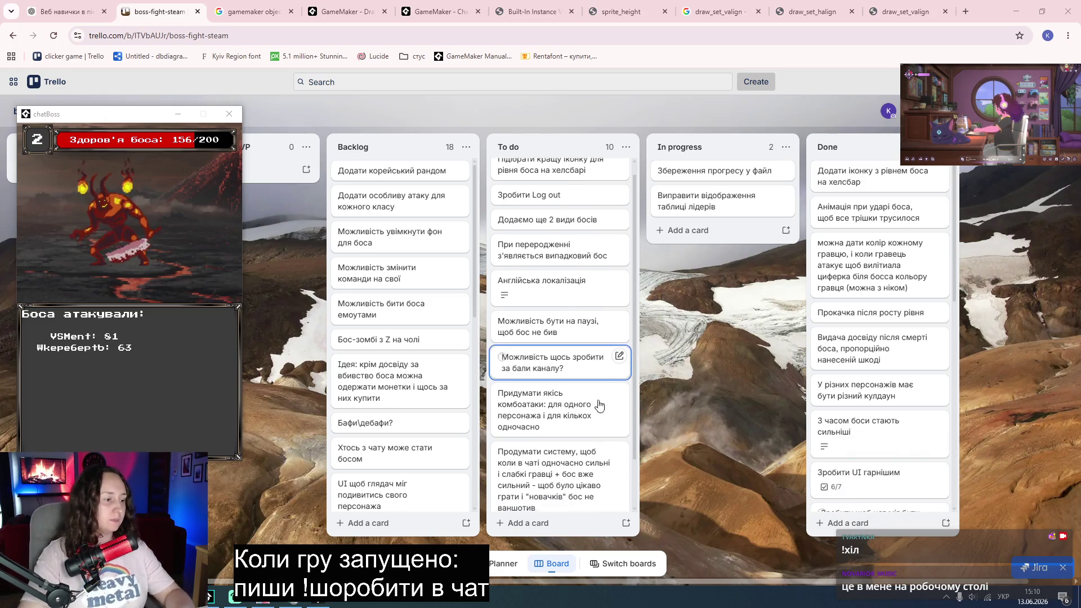
# Restore Chrome from full screen and narrow it to sit beside the game window.
pyautogui.click(688, 232)
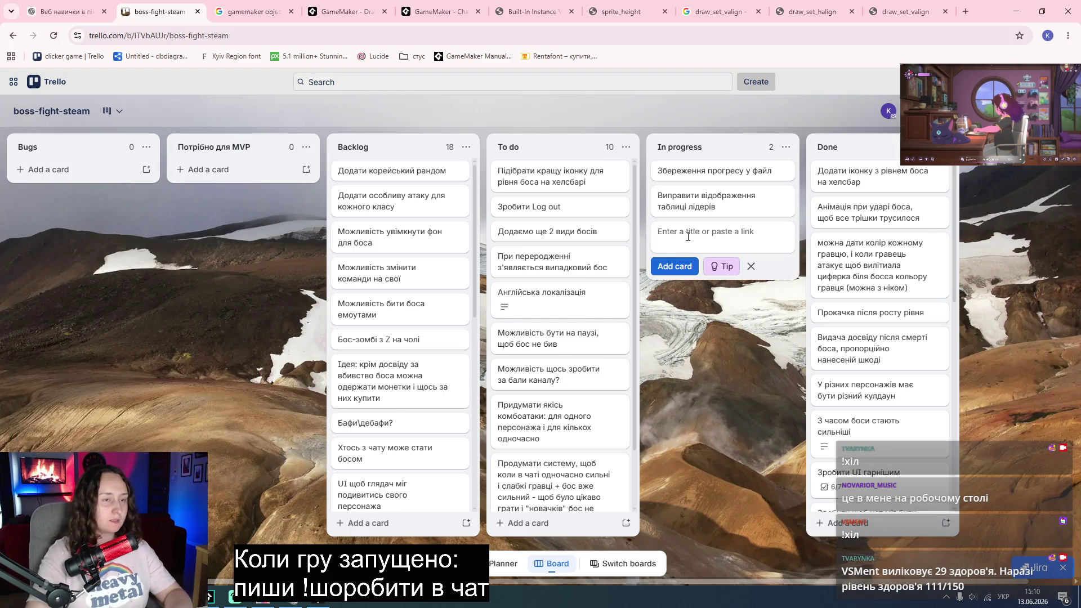
pyautogui.click(1041, 11)
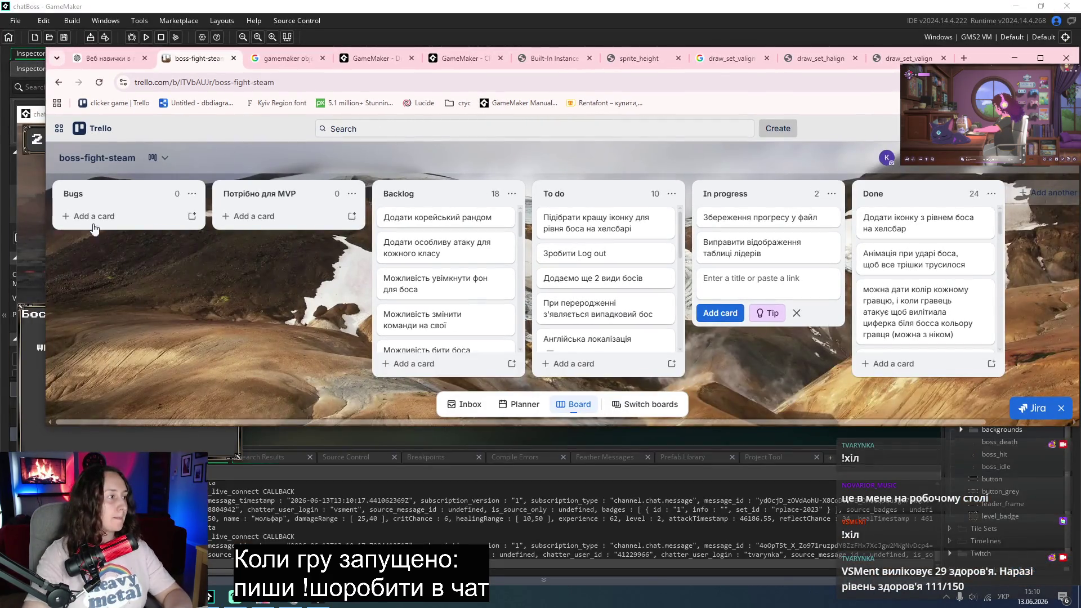
pyautogui.moveTo(44, 235); pyautogui.dragTo(244, 235)
pyautogui.scroll(-2, 805, 281)
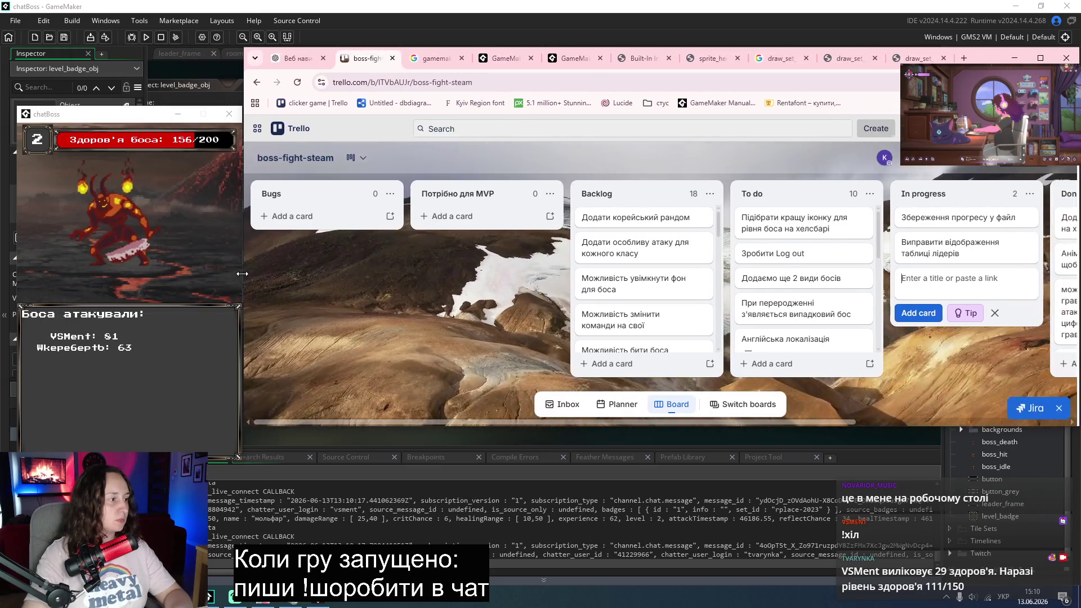
pyautogui.scroll(-4, 812, 312)
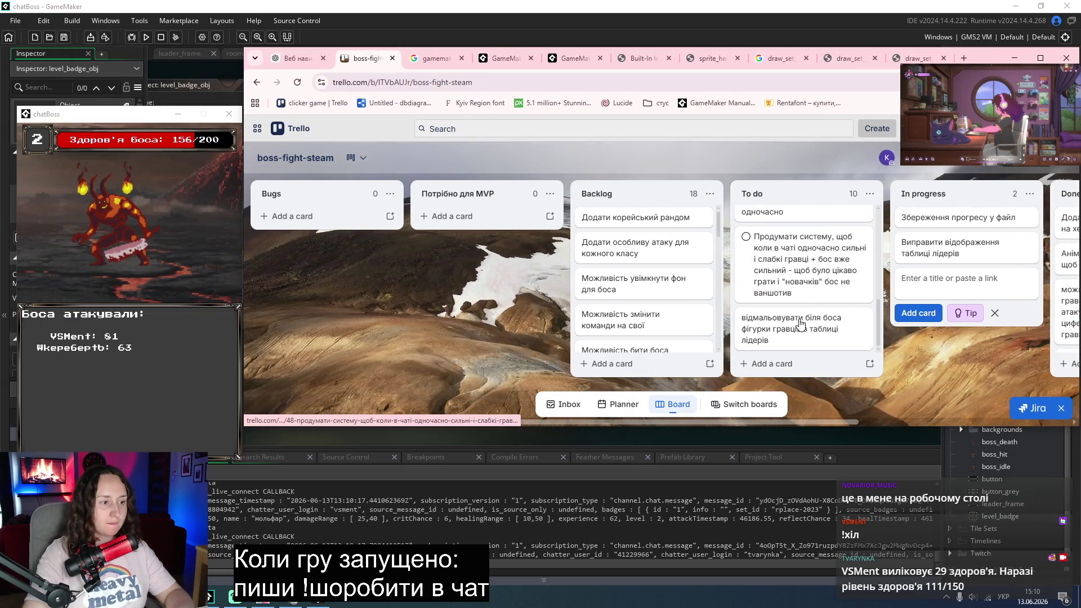
# Add the card "При прокачці рівня гравця повністю відновлювати здоров'я" and move it into In progress.
pyautogui.click(782, 363)
pyautogui.write('При прокачці рівня гравц')
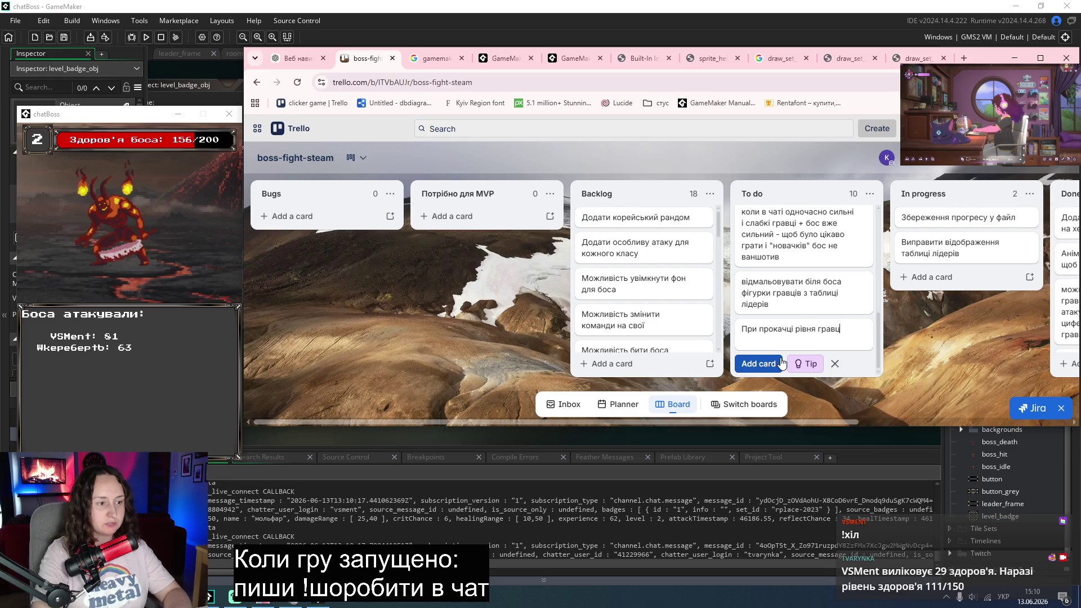
pyautogui.write('відновлювати зд')
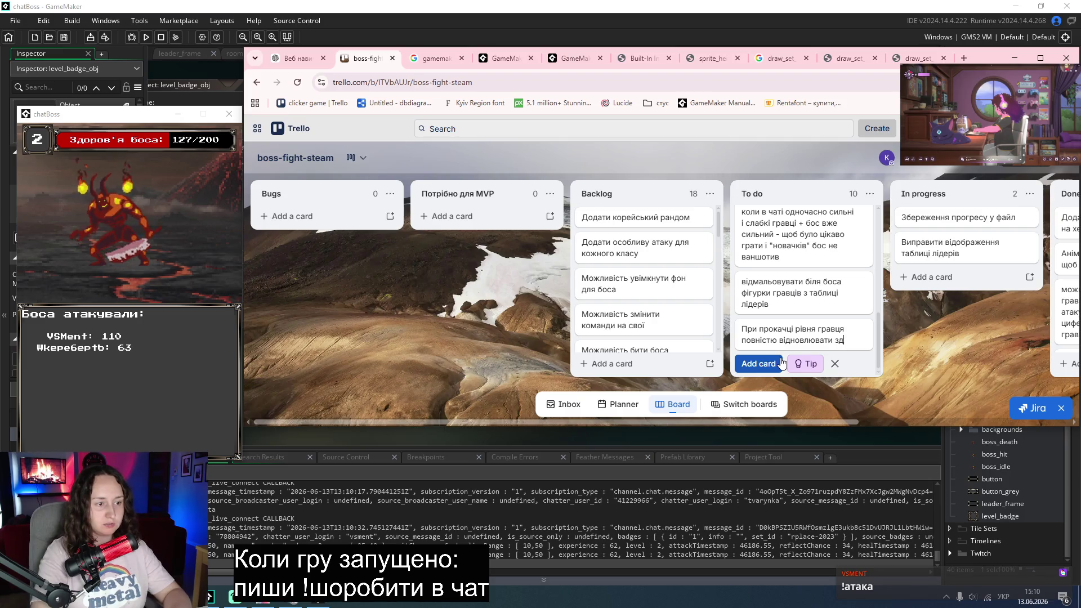
pyautogui.write('я')
pyautogui.click(781, 362)
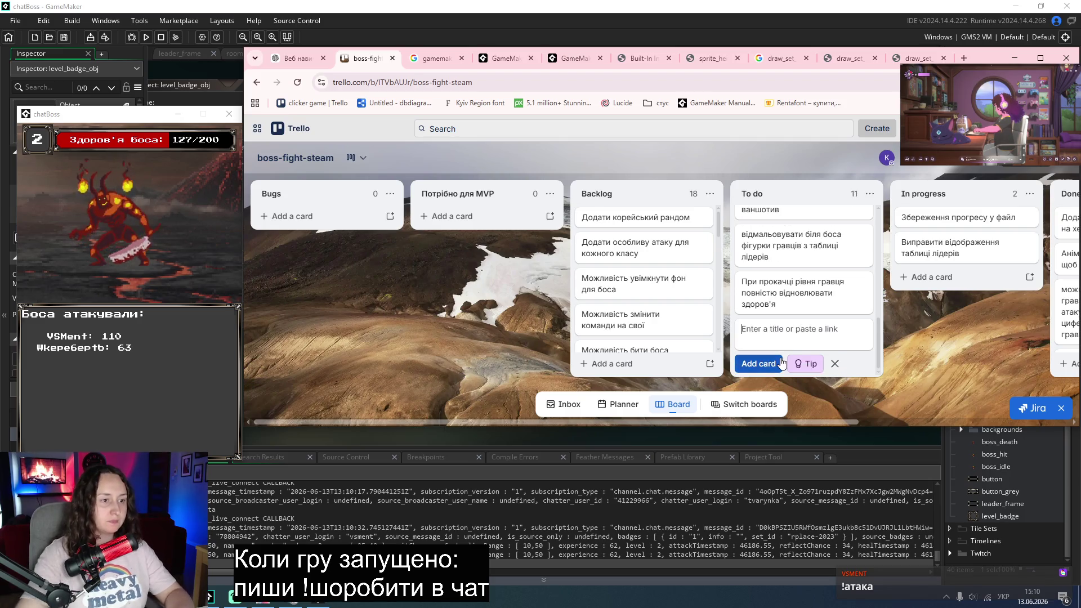
pyautogui.scroll(5, 800, 337)
pyautogui.scroll(-5, 802, 326)
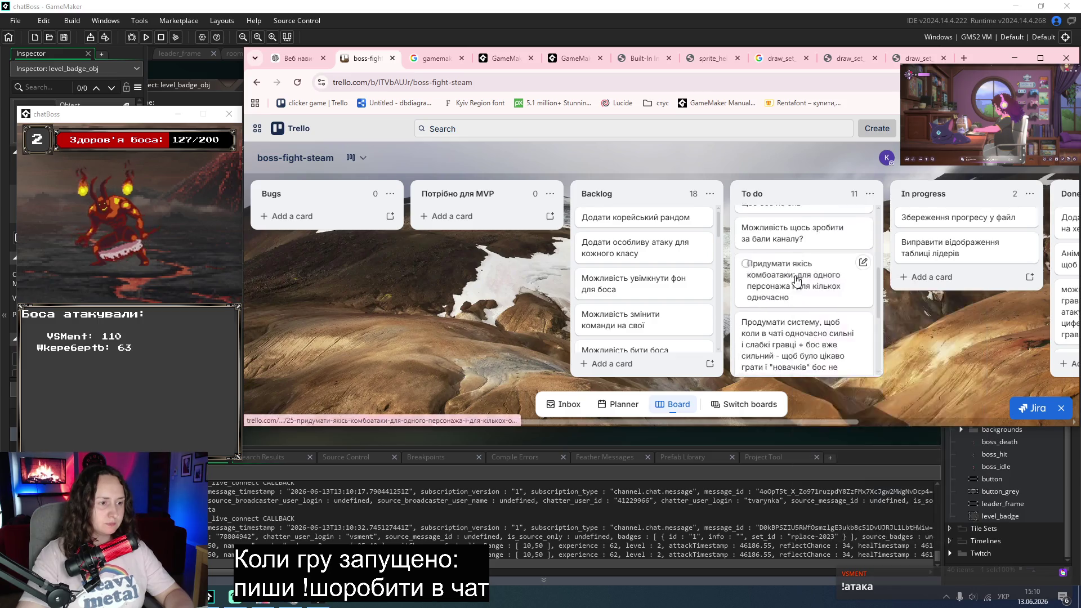
pyautogui.moveTo(806, 303); pyautogui.dragTo(937, 298)
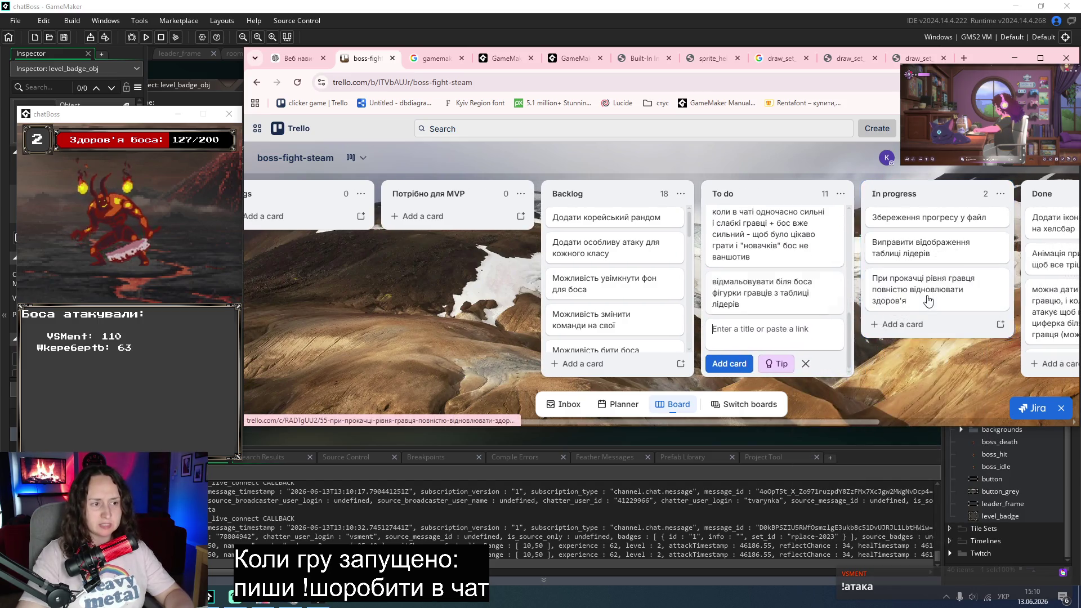
pyautogui.moveTo(431, 423)
pyautogui.mouseDown()
pyautogui.moveTo(549, 421)
pyautogui.moveTo(352, 428)
pyautogui.mouseUp()
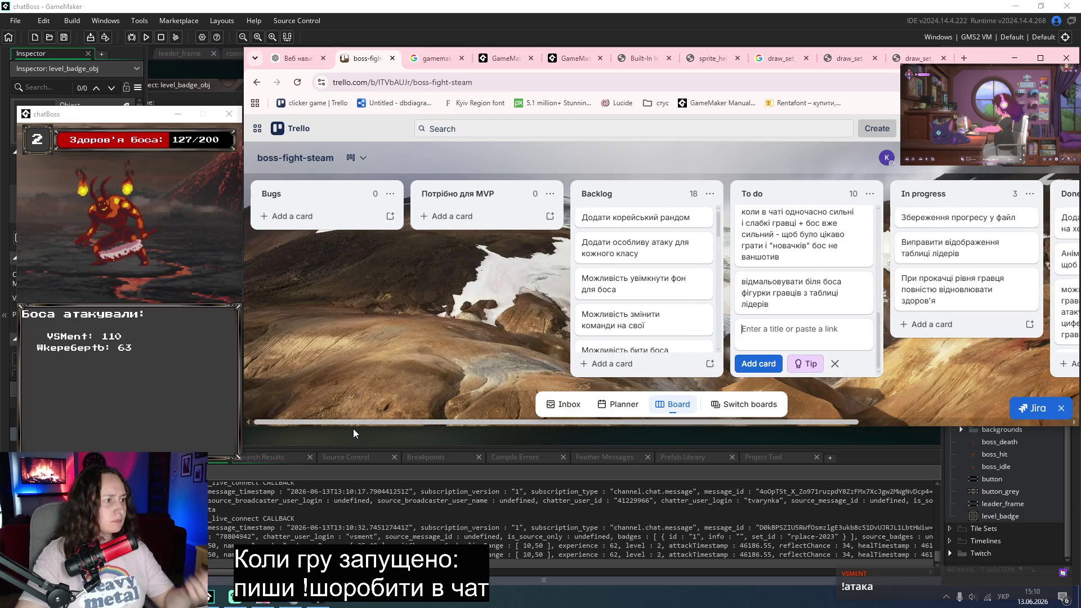
# Archive the Потрібно для MVP list and dismiss the archived notice.
pyautogui.click(553, 195)
pyautogui.scroll(-2, 568, 326)
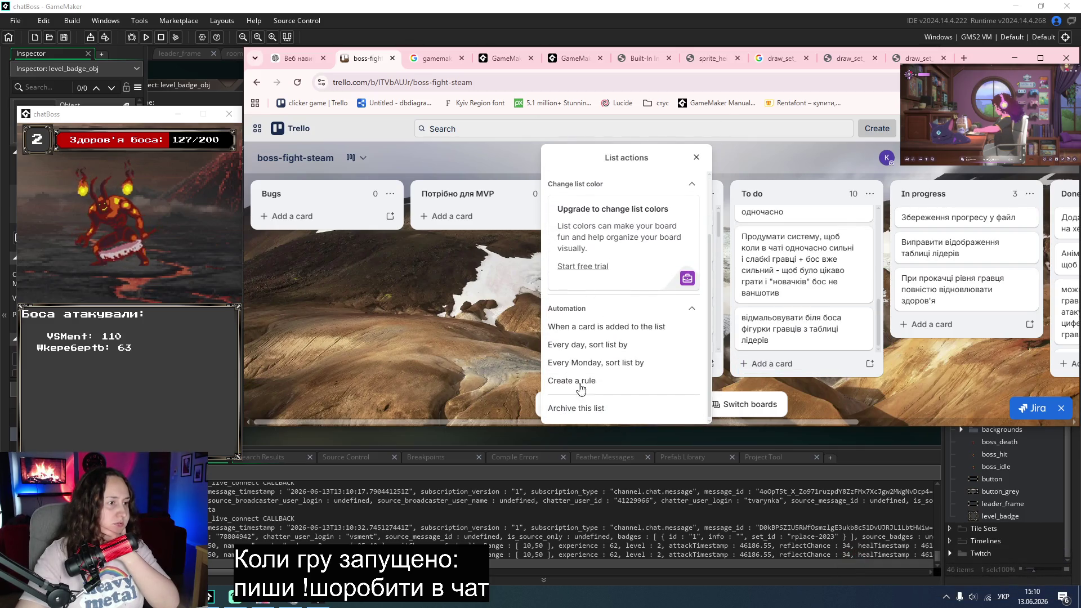
pyautogui.scroll(2, 647, 372)
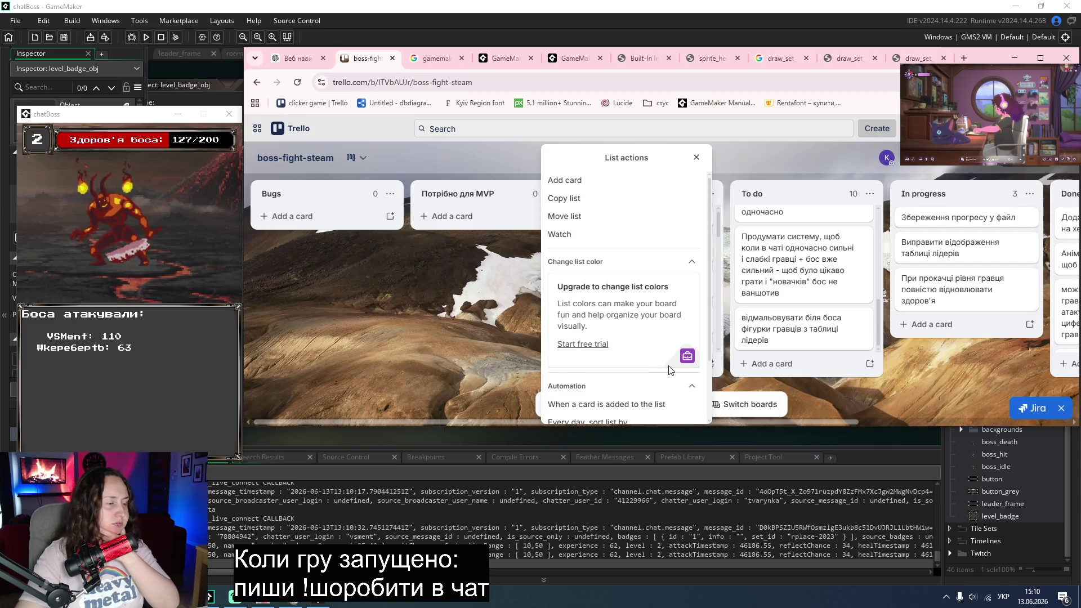
pyautogui.scroll(-2, 669, 370)
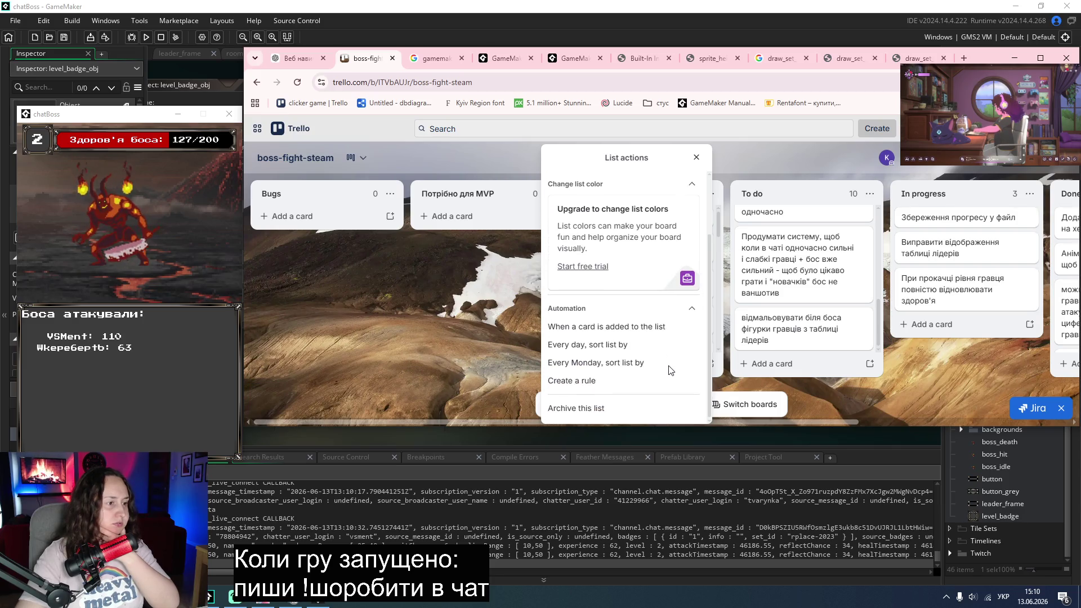
pyautogui.click(600, 413)
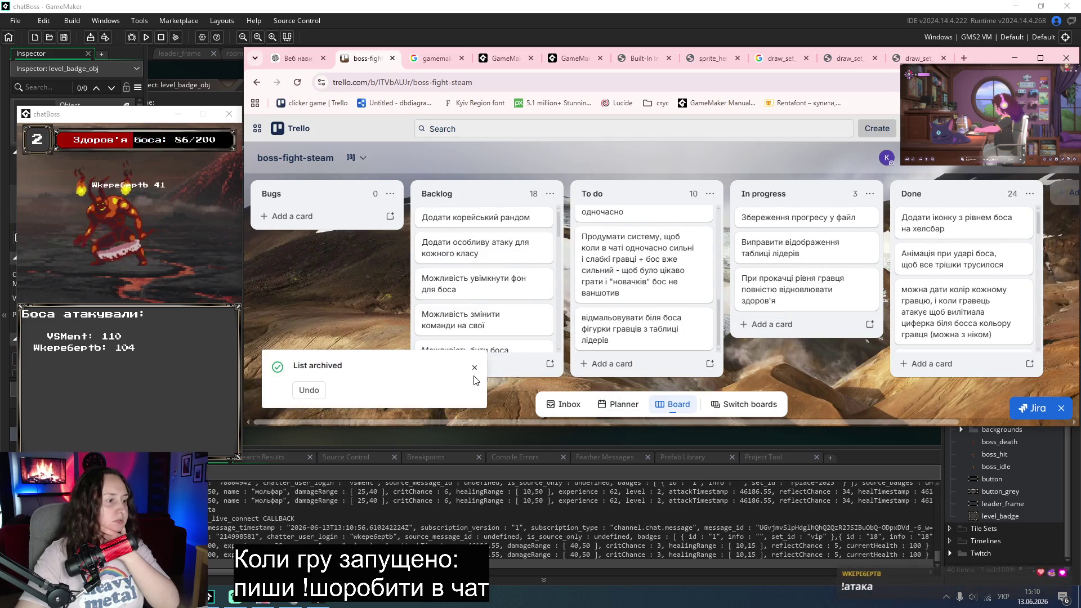
pyautogui.click(474, 369)
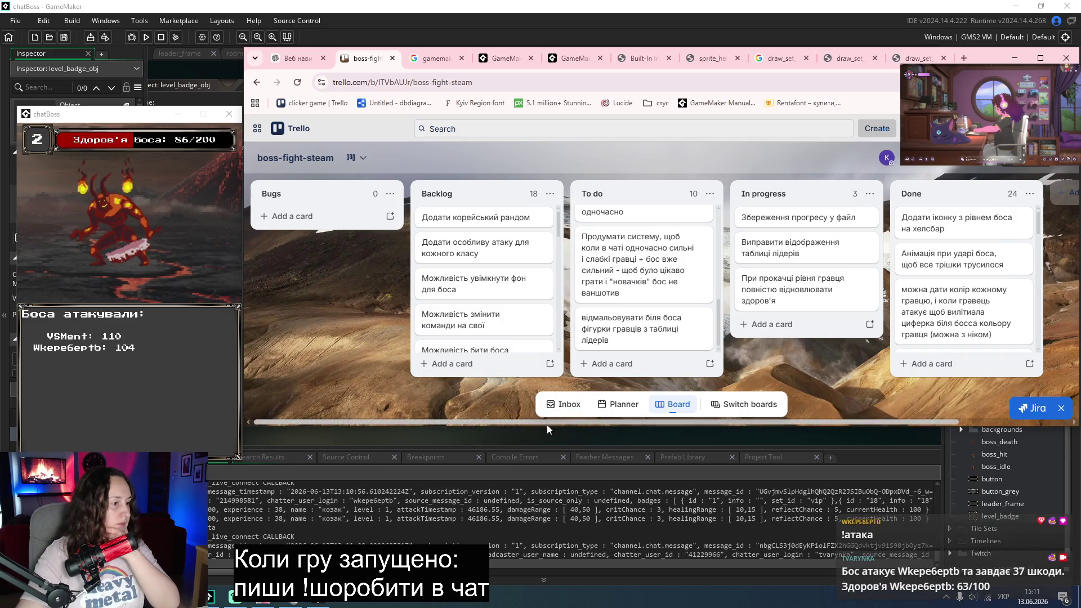
# Make the browser taller, move the game window up, then minimise Chrome to return to GameMaker.
pyautogui.moveTo(546, 424); pyautogui.dragTo(514, 570)
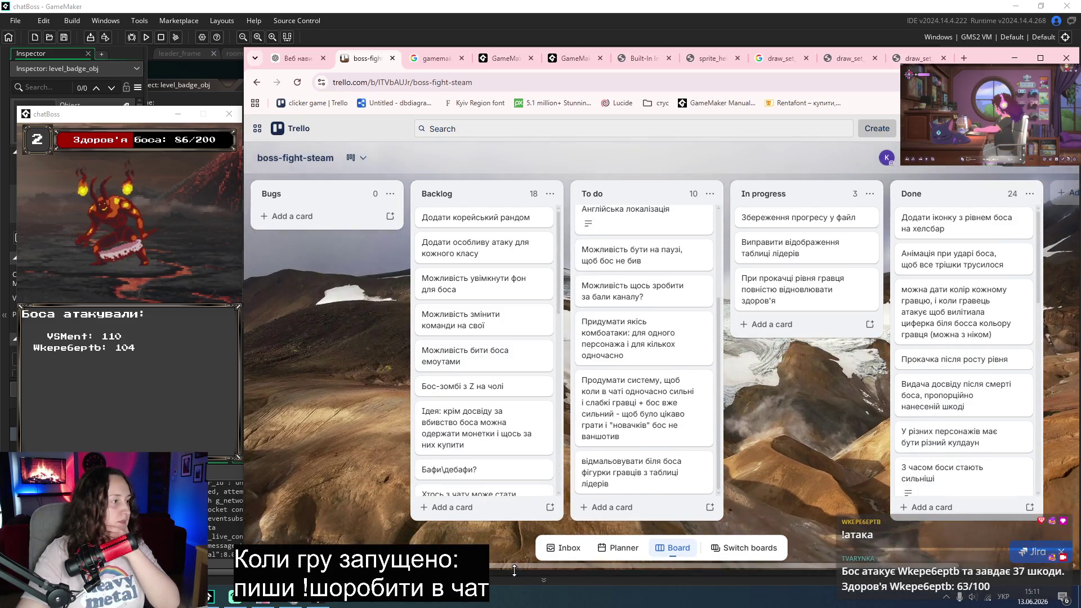
pyautogui.moveTo(143, 123); pyautogui.dragTo(139, 70)
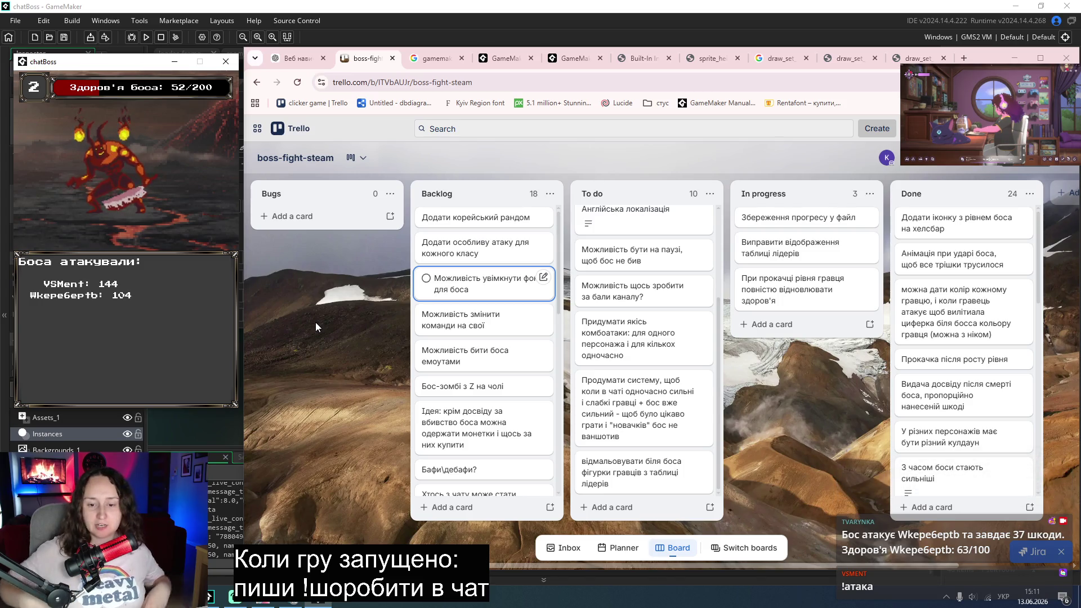
pyautogui.click(1066, 58)
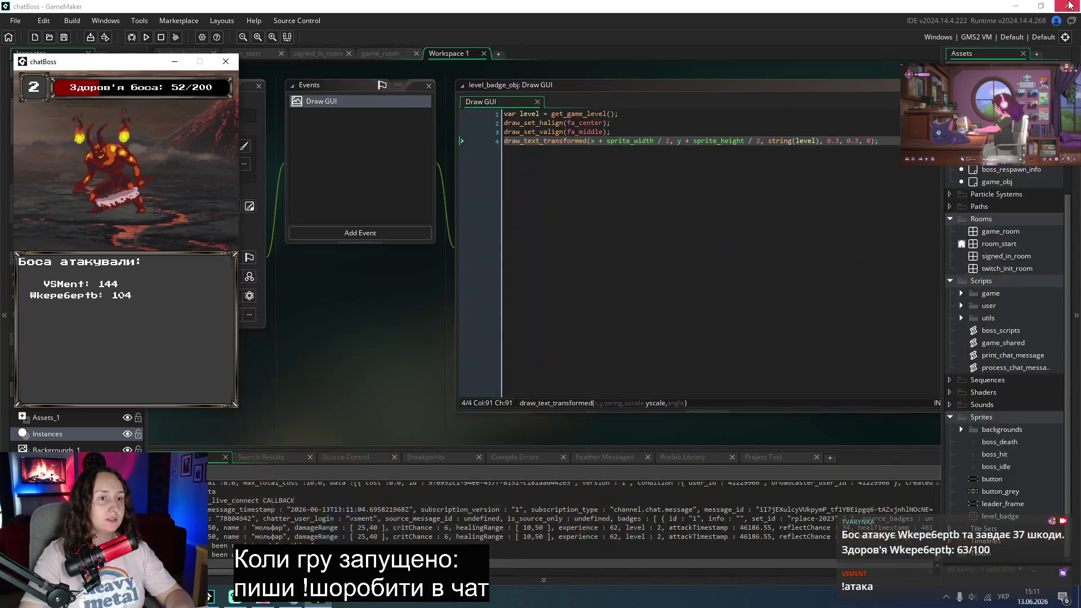
# Un-maximise and narrow the GameMaker window so it sits beside the chatBoss game window.
pyautogui.click(1041, 6)
pyautogui.moveTo(278, 12)
pyautogui.mouseDown()
pyautogui.moveTo(365, 16)
pyautogui.moveTo(343, 16)
pyautogui.mouseUp()
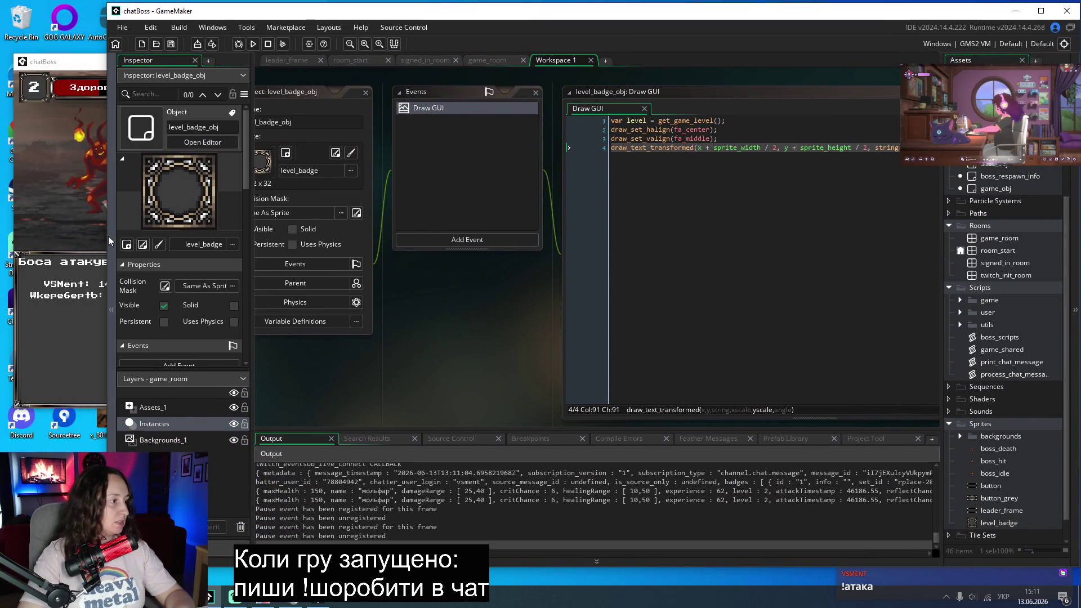
pyautogui.moveTo(106, 236); pyautogui.dragTo(241, 237)
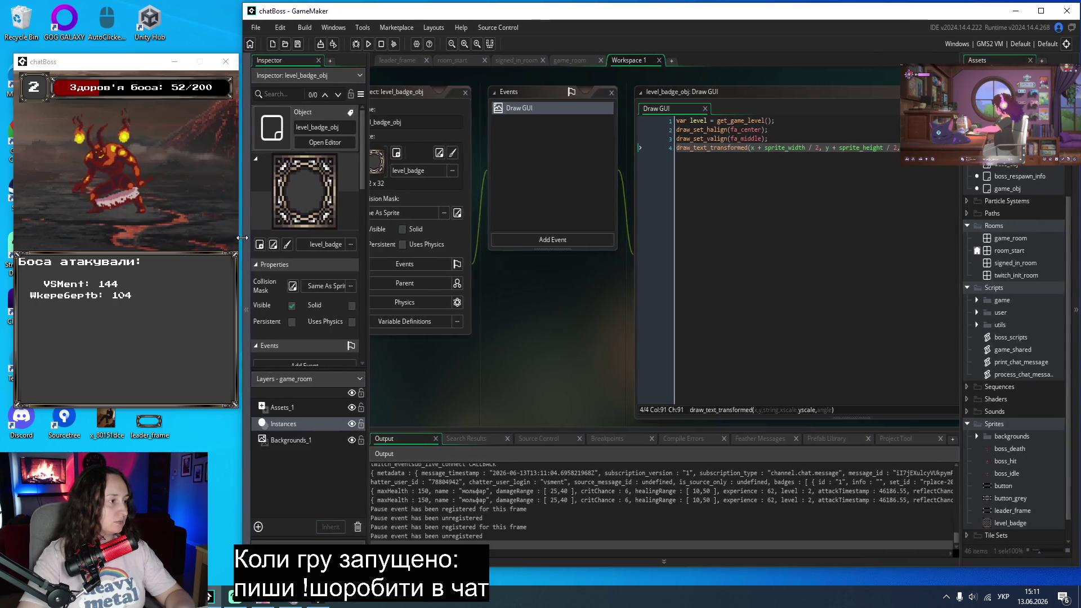
pyautogui.click(149, 66)
pyautogui.moveTo(140, 65); pyautogui.dragTo(132, 67)
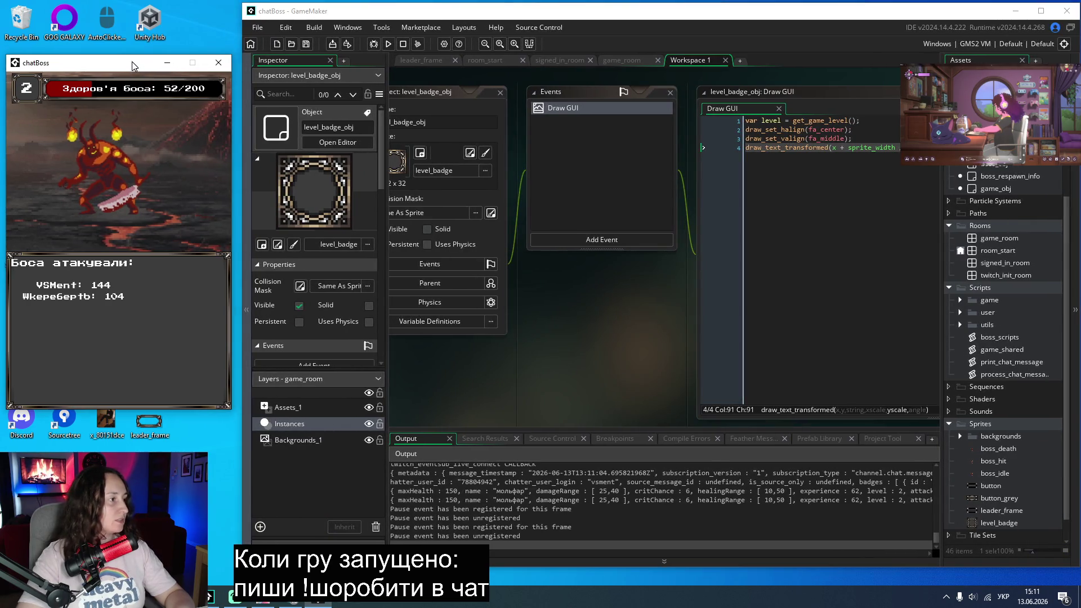
pyautogui.click(243, 157)
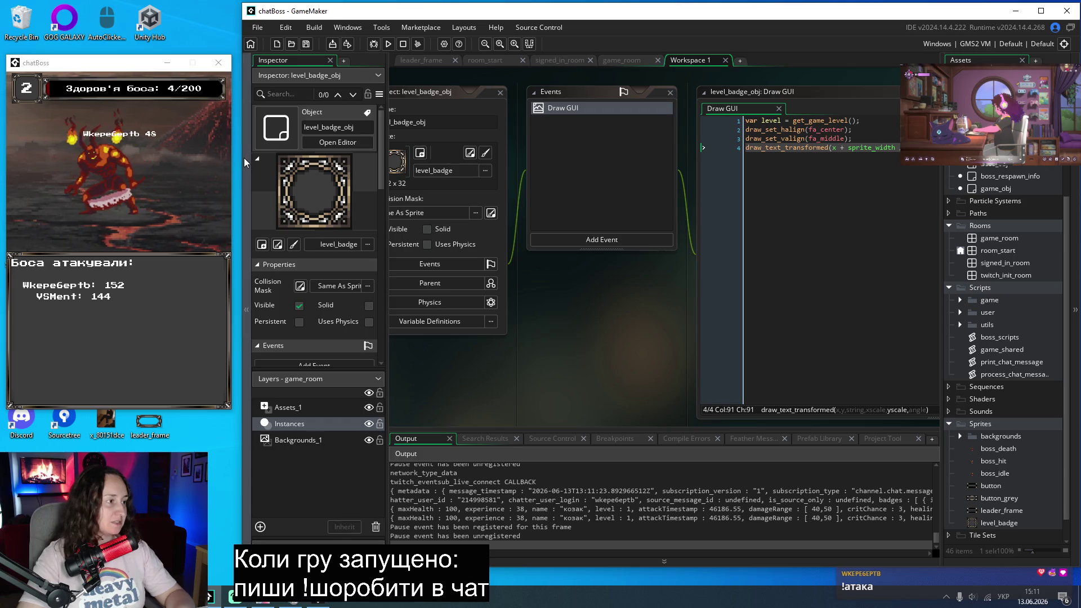
pyautogui.moveTo(241, 158); pyautogui.dragTo(234, 158)
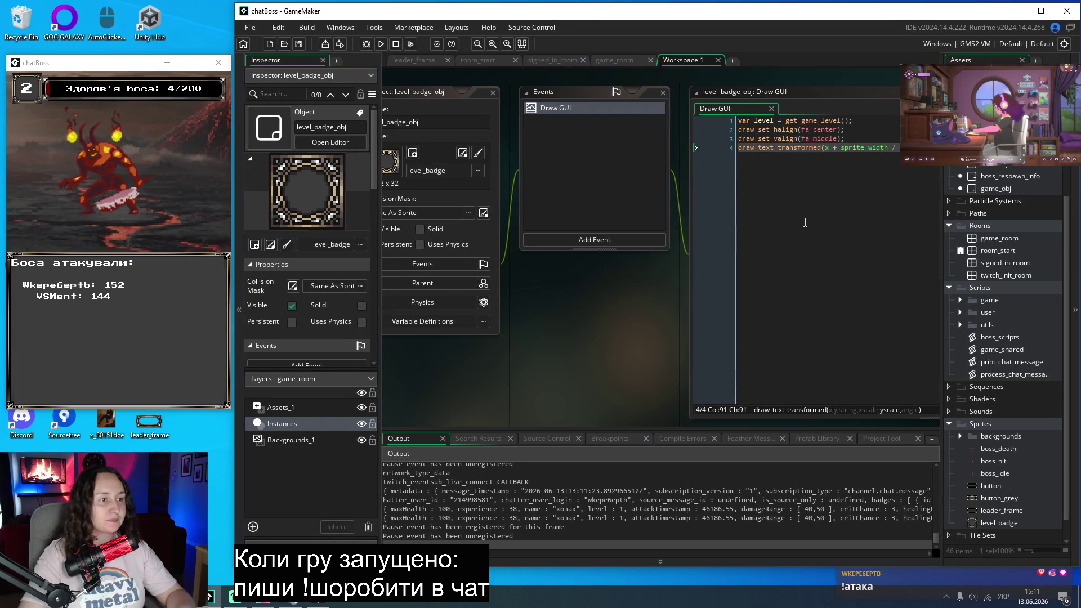
pyautogui.click(808, 222)
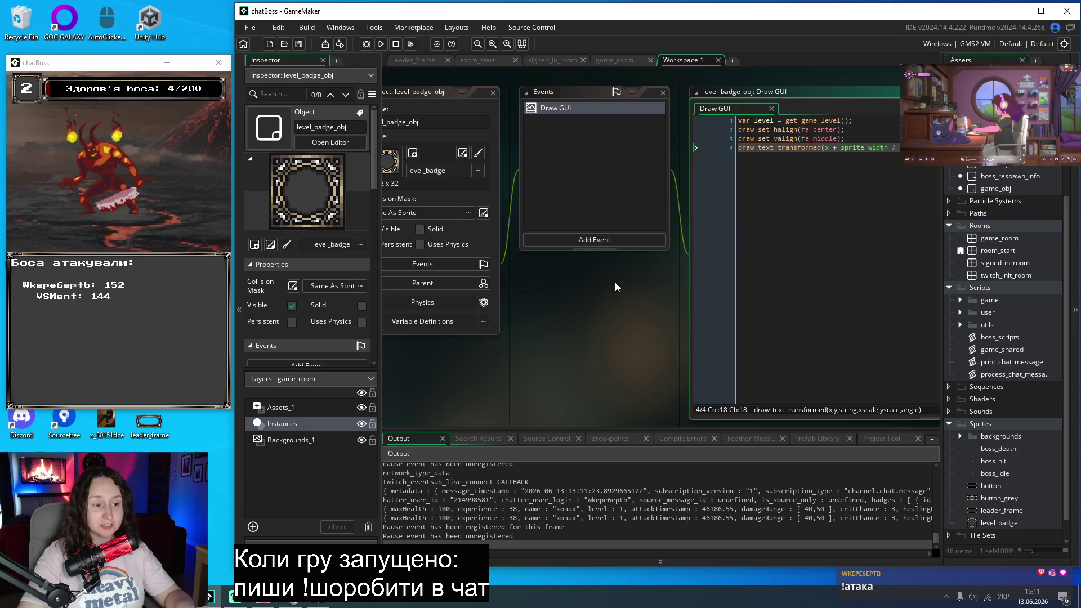
# Open game_room and then the game_obj instance's events from its instance list.
pyautogui.doubleClick(1007, 241)
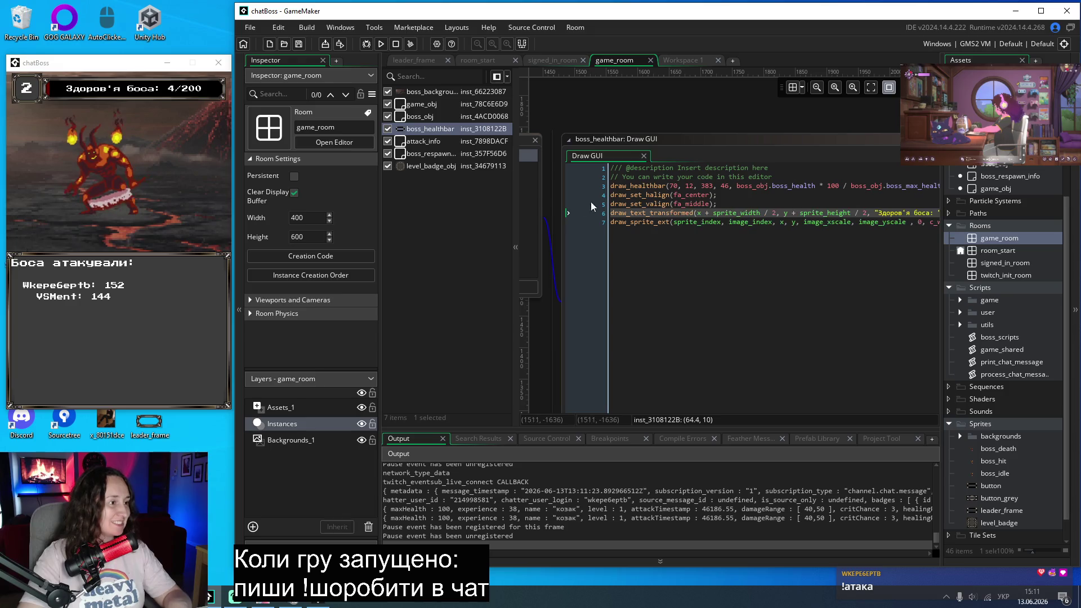
pyautogui.scroll(2, 596, 226)
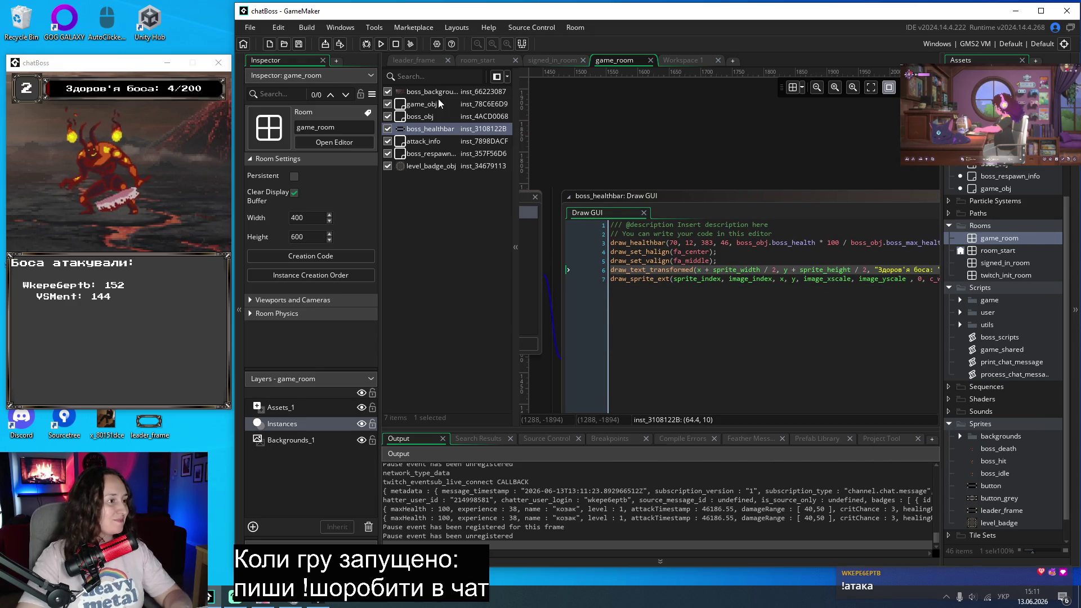
pyautogui.doubleClick(421, 104)
pyautogui.hscroll(5, 596, 239)
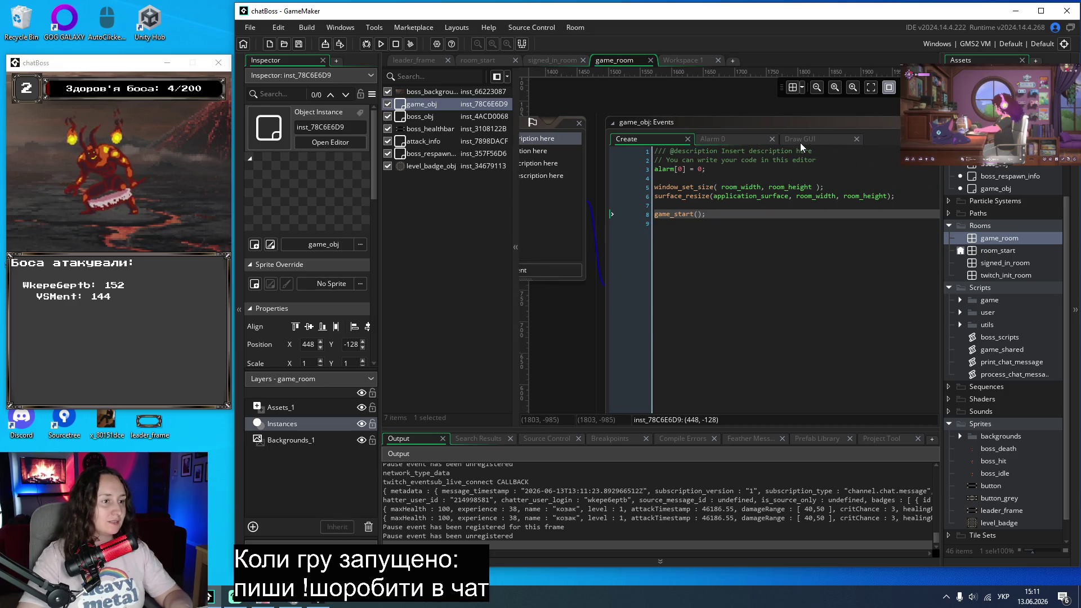
# Show game_obj's Draw GUI code, narrow the Inspector, and remove the extra blank line 7.
pyautogui.click(802, 139)
pyautogui.hscroll(-2, 785, 199)
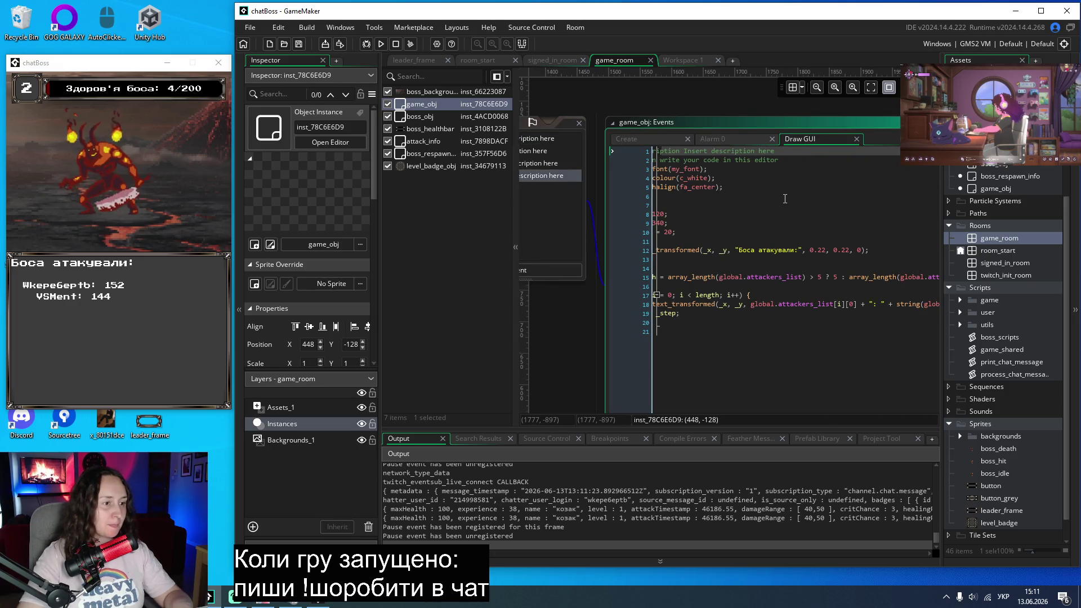
pyautogui.hscroll(2, 558, 343)
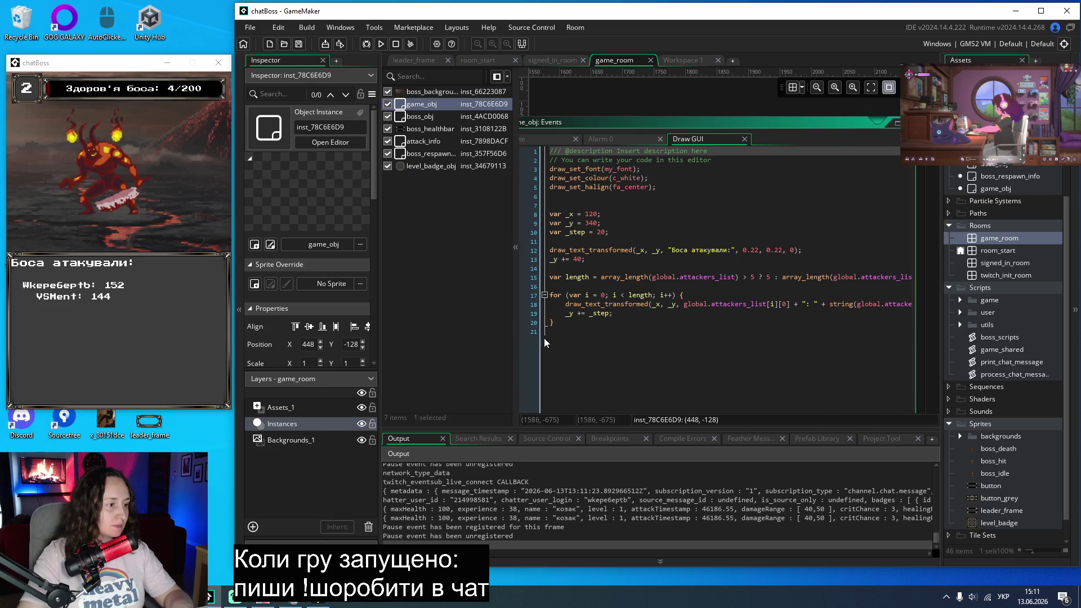
pyautogui.moveTo(379, 308); pyautogui.dragTo(275, 298)
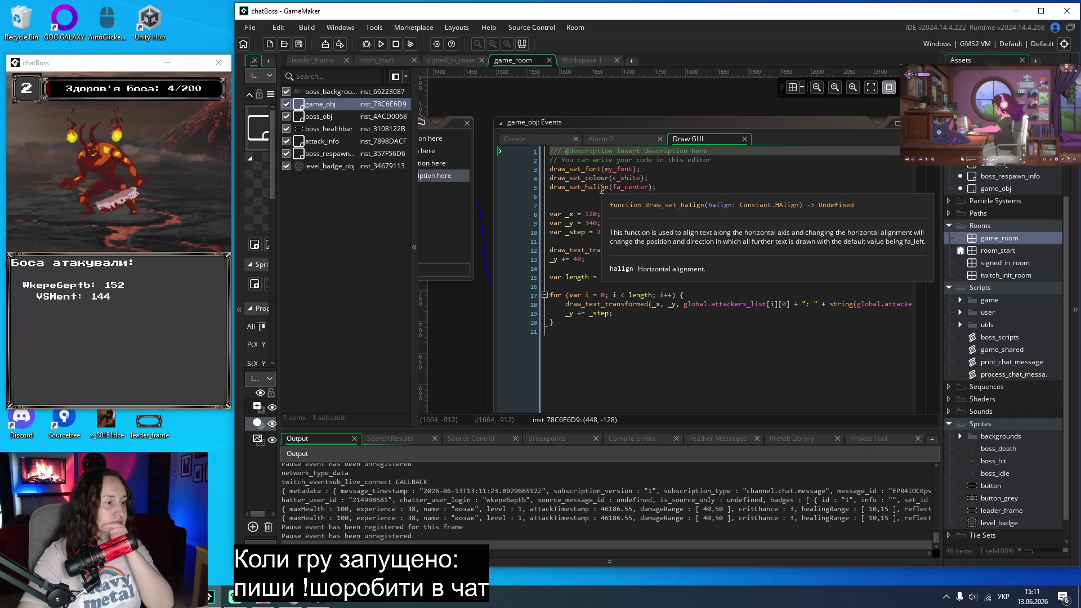
pyautogui.click(575, 203)
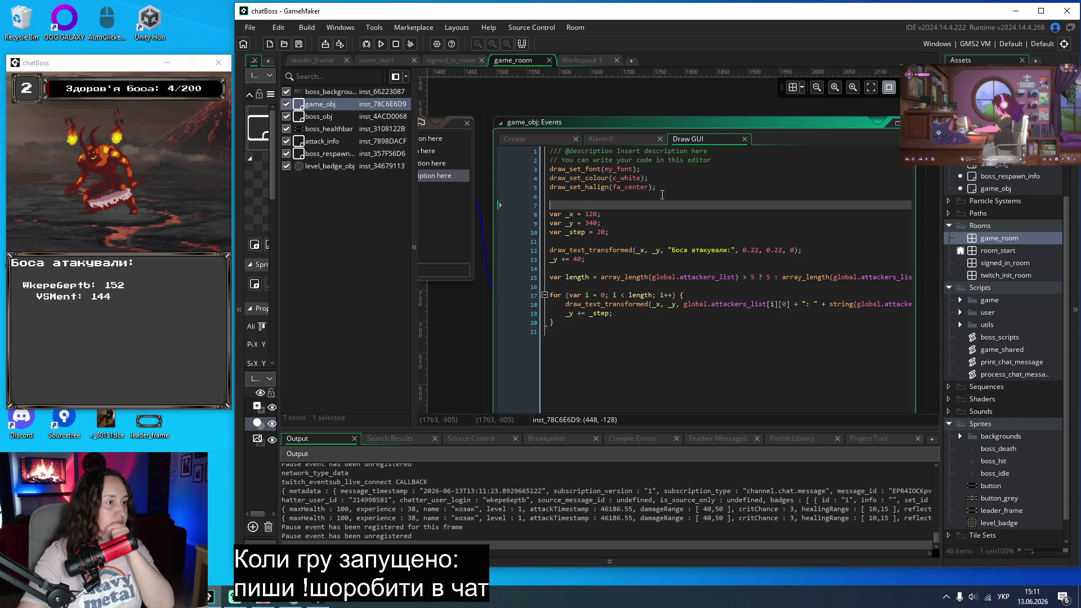
pyautogui.press('BackSpace')
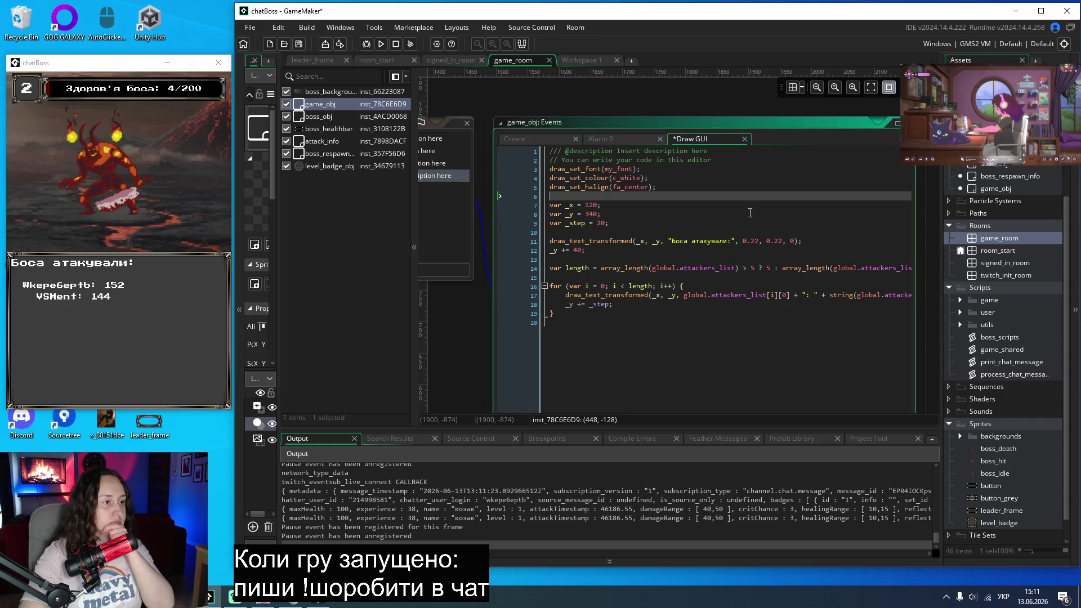
# Insert draw_set_halign(fa_left) above the attackers loop and save.
pyautogui.moveTo(676, 188)
pyautogui.mouseDown()
pyautogui.moveTo(597, 182)
pyautogui.moveTo(552, 194)
pyautogui.mouseUp()
pyautogui.hotkey('ctrl', 'c')
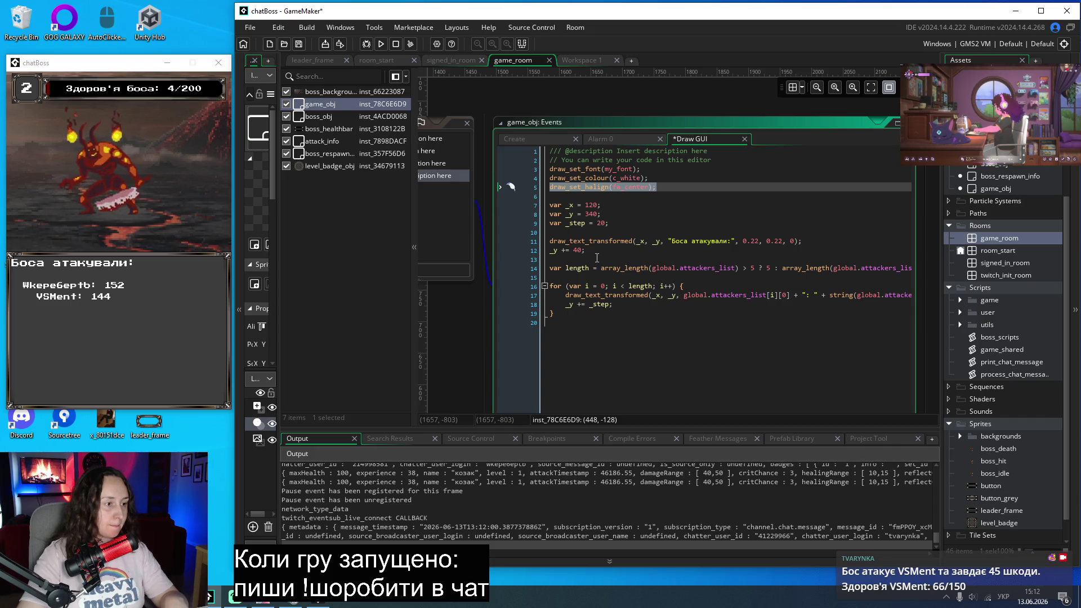
pyautogui.click(580, 276)
pyautogui.press('Return')
pyautogui.hotkey('ctrl', 'v')
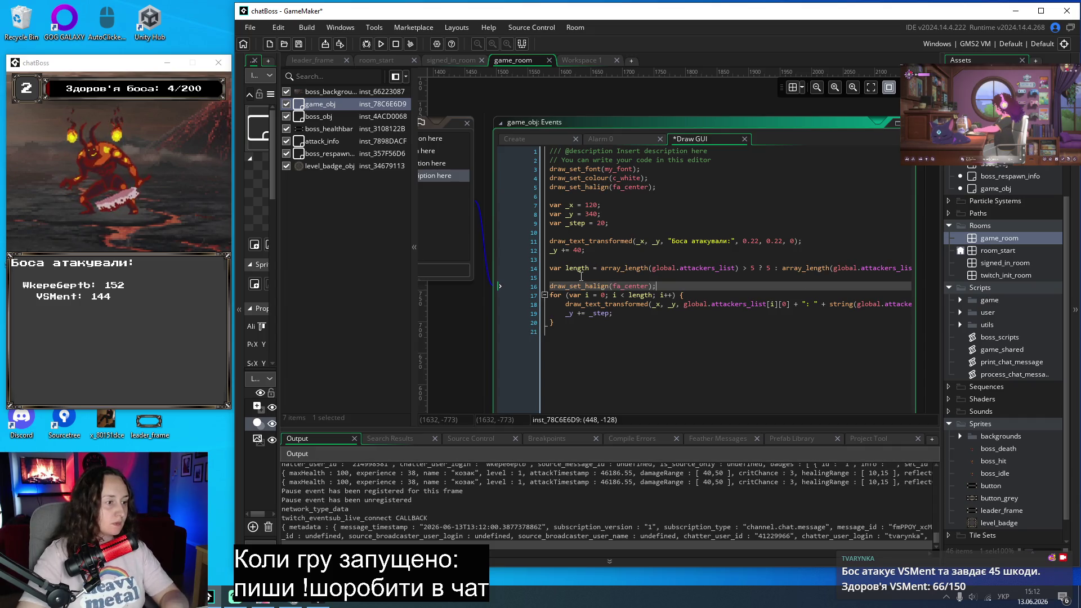
pyautogui.doubleClick(640, 286)
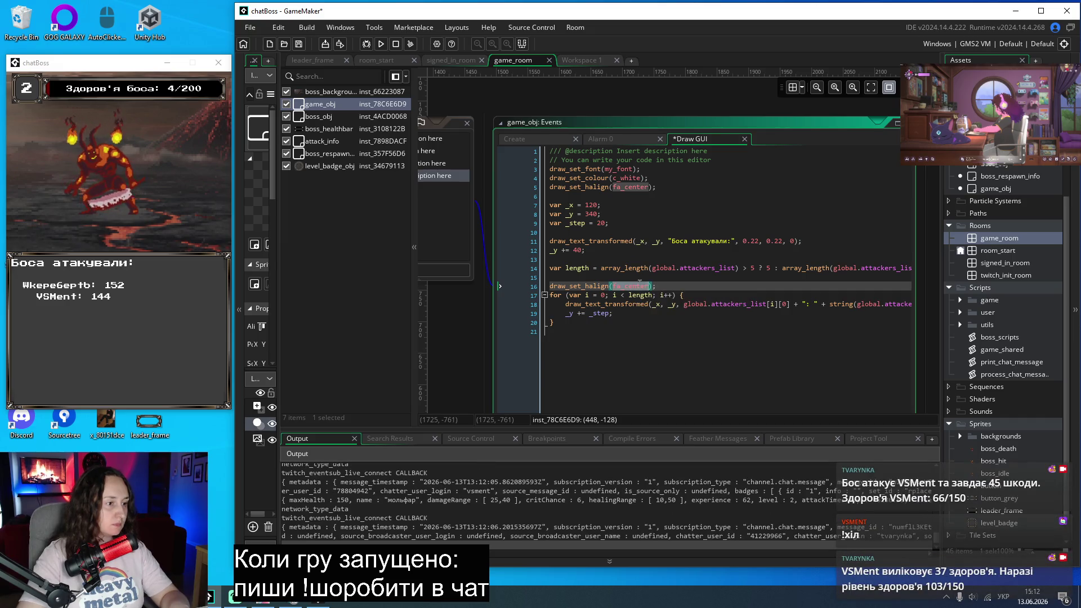
pyautogui.write('акф')
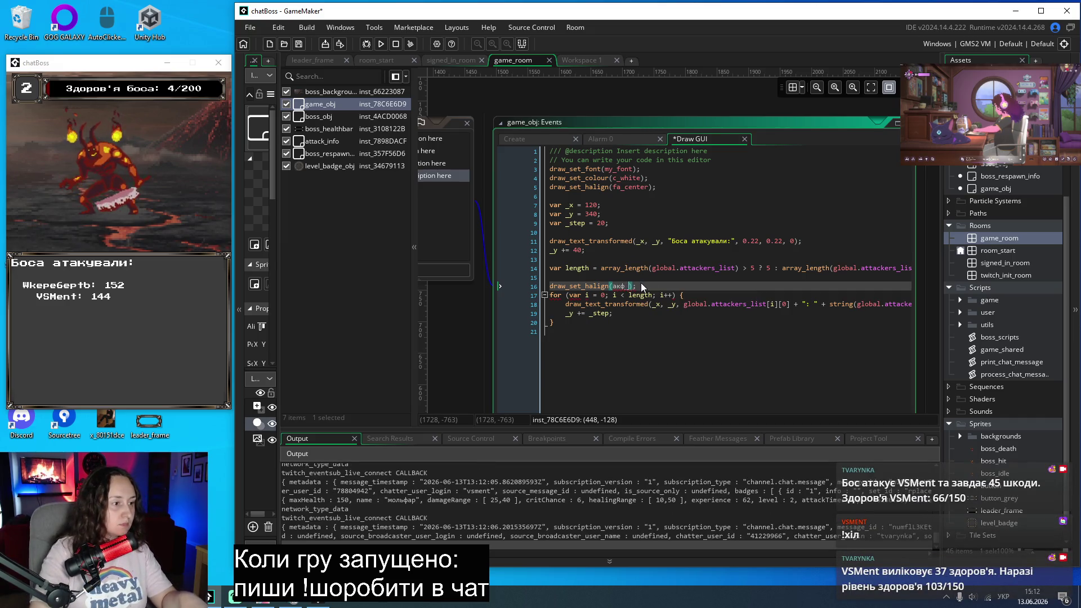
pyautogui.press('BackSpace')
pyautogui.hotkey('alt', 'shift')
pyautogui.write('fa_')
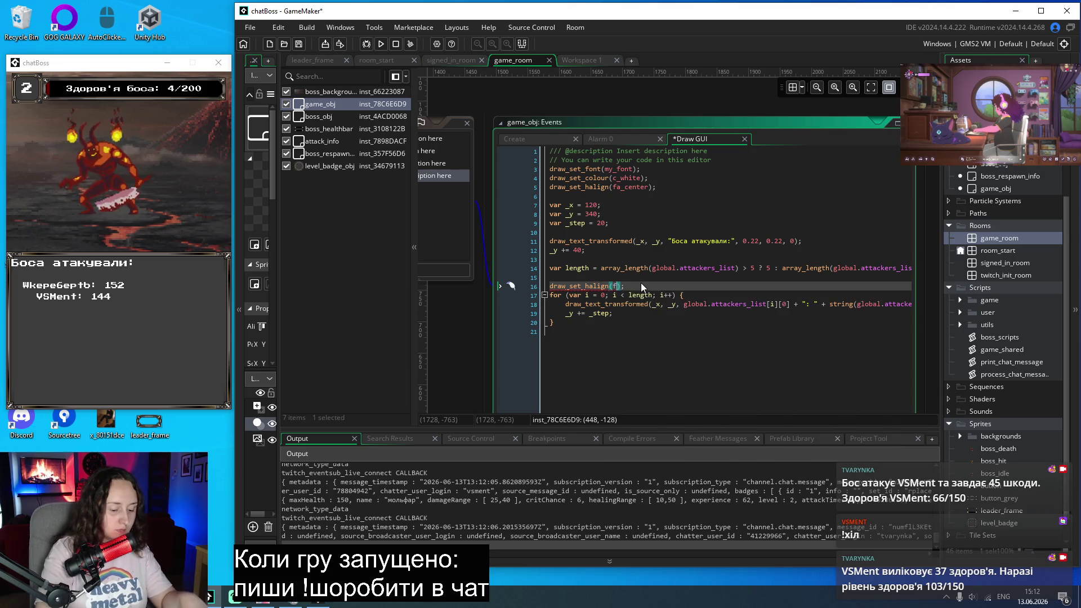
pyautogui.press('Down')
pyautogui.press('Down')
pyautogui.press('Down')
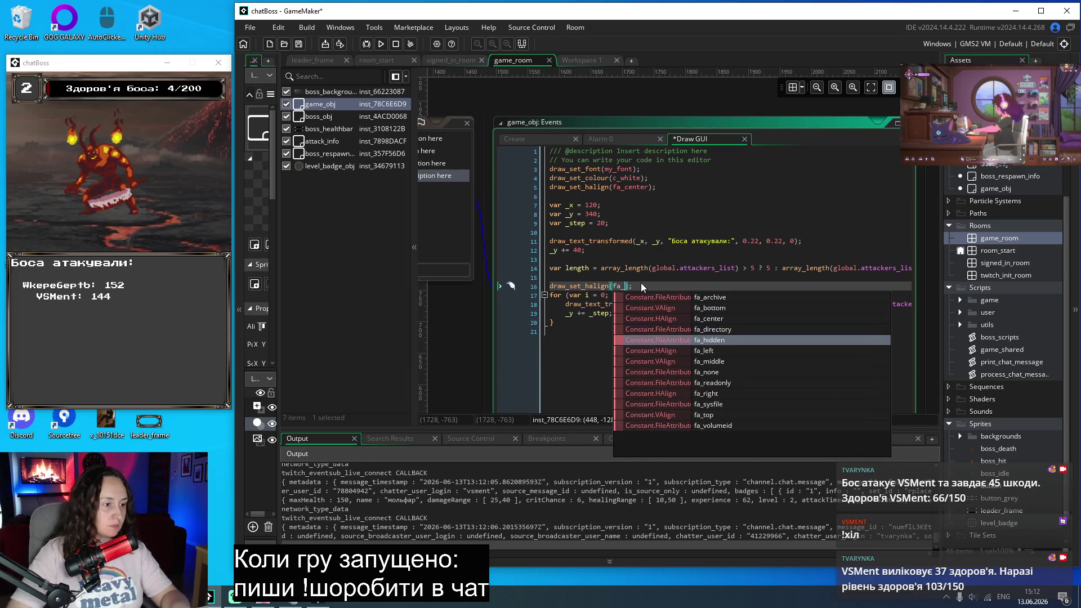
pyautogui.press('Return')
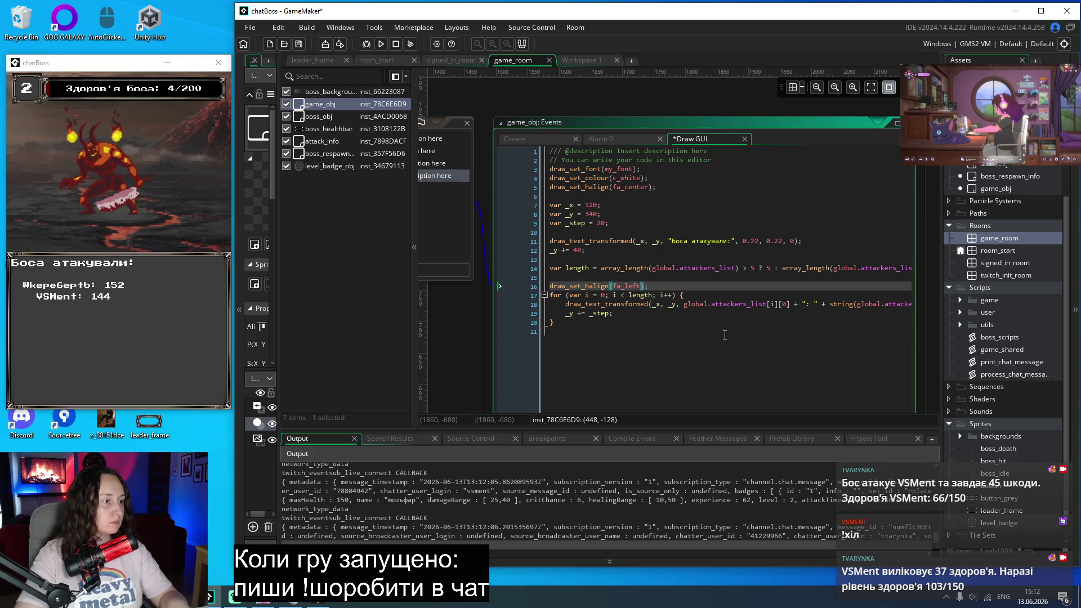
pyautogui.hotkey('ctrl', 's')
# Delete var _x = 120, set the title x to 0, and the attacker lines' x to 20.
pyautogui.click(728, 227)
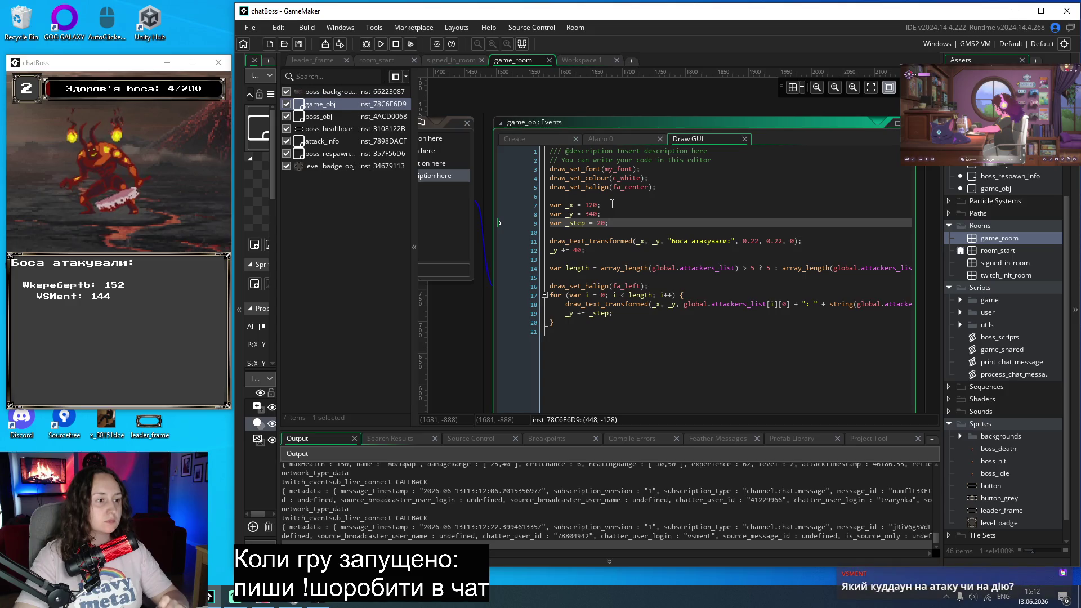
pyautogui.moveTo(611, 204); pyautogui.dragTo(531, 208)
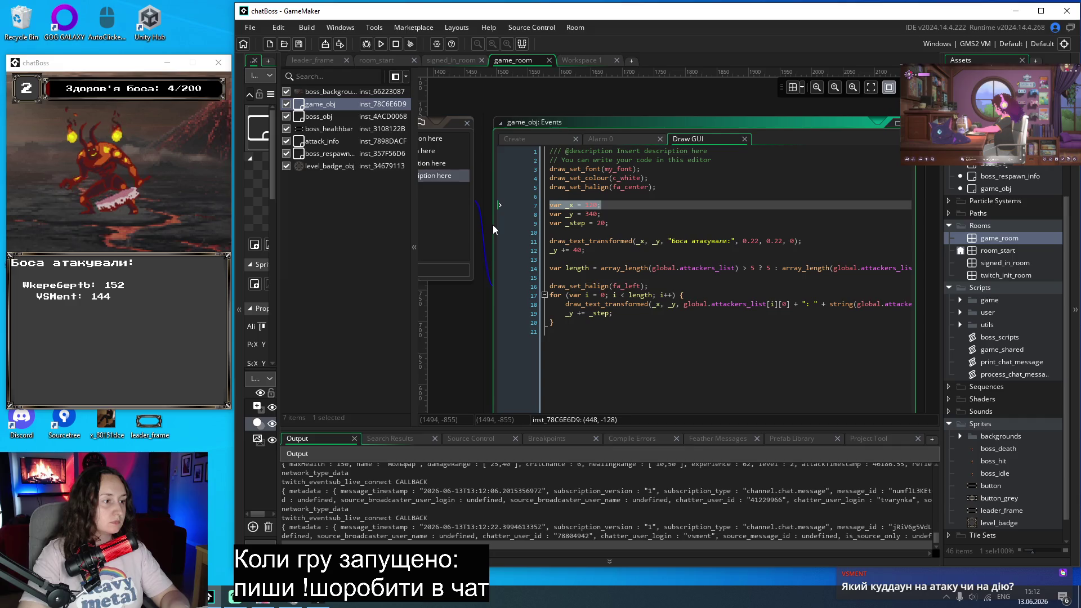
pyautogui.press('BackSpace')
pyautogui.press('BackSpace')
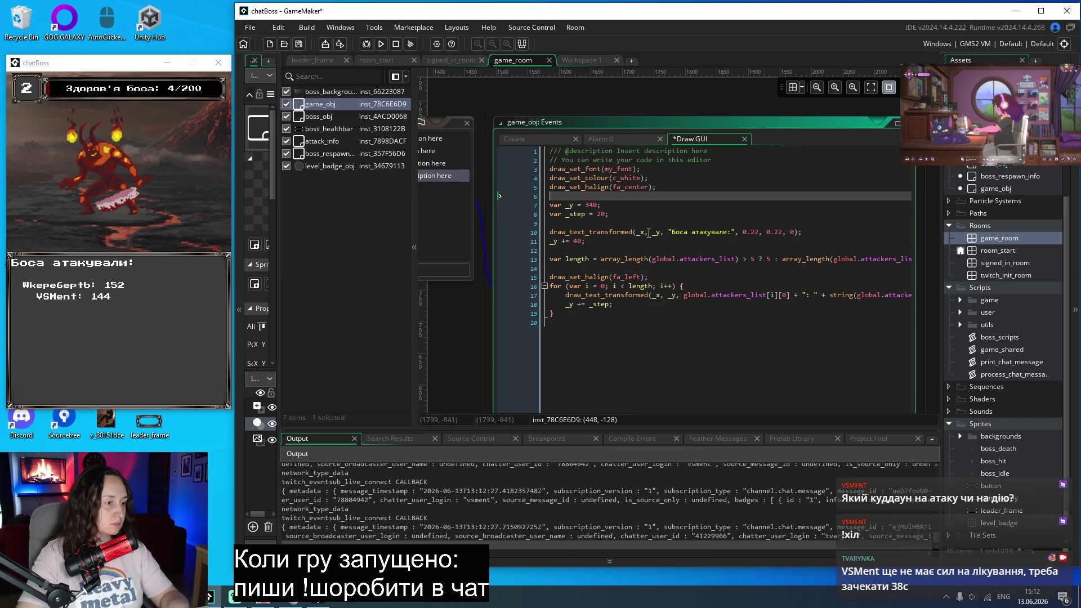
pyautogui.click(640, 232)
pyautogui.press('BackSpace')
pyautogui.press('BackSpace')
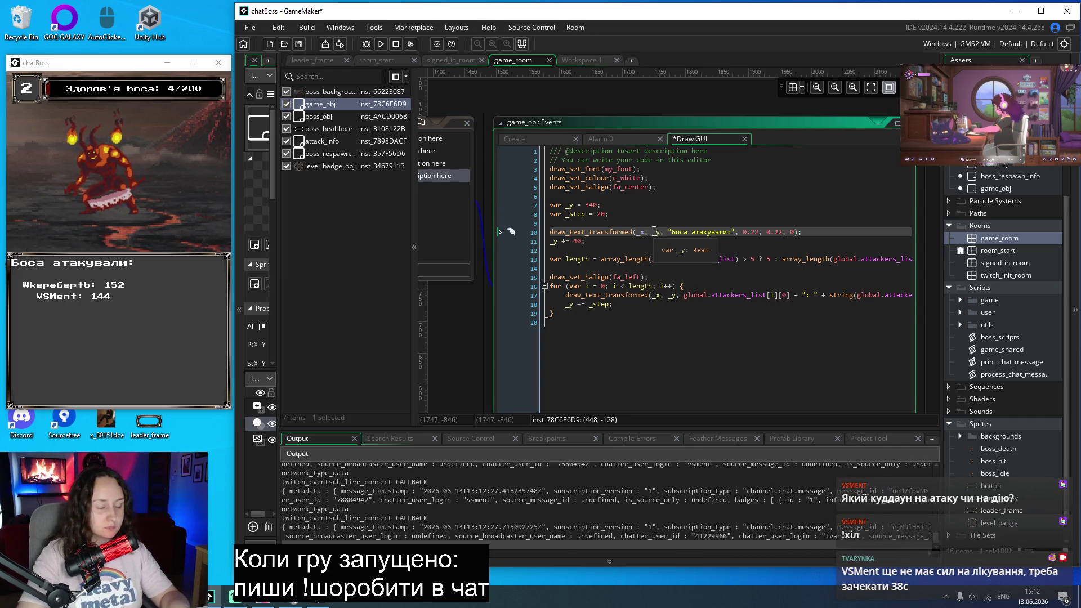
pyautogui.write('0')
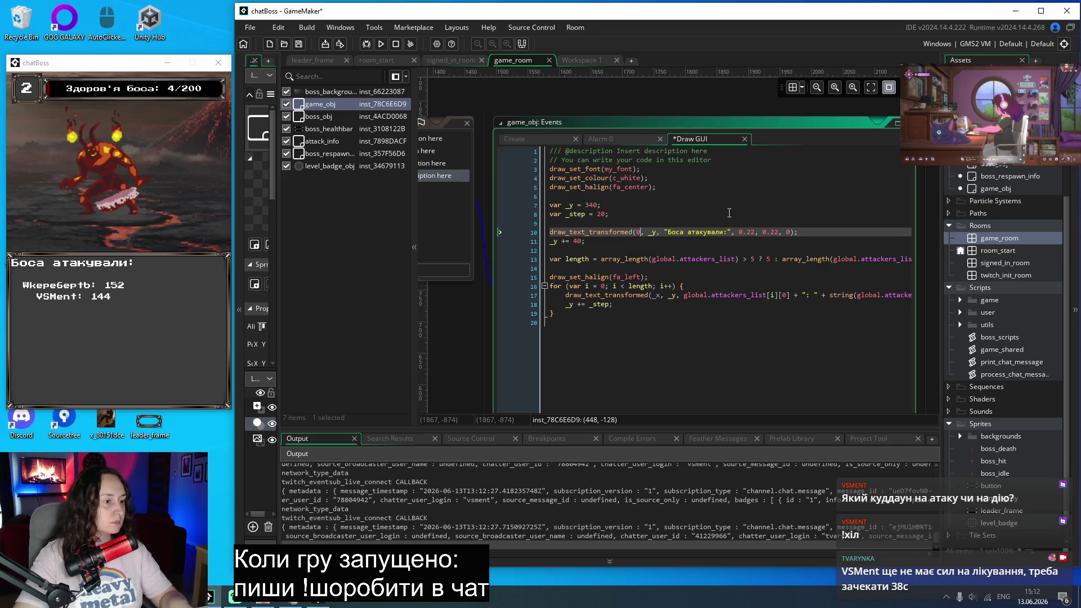
pyautogui.hotkey('ctrl', 's')
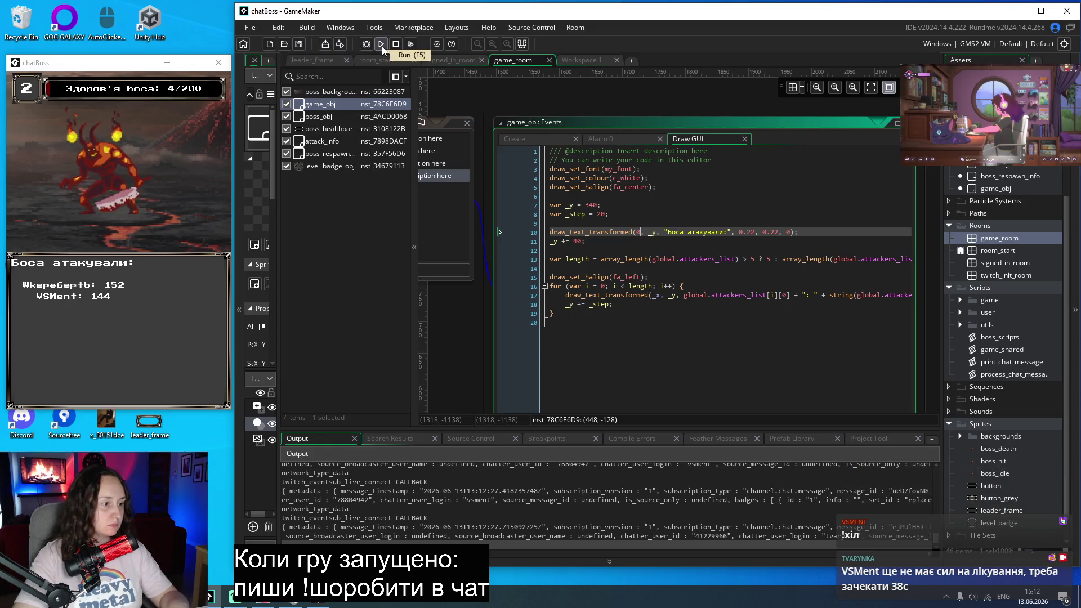
pyautogui.doubleClick(657, 295)
pyautogui.write('20')
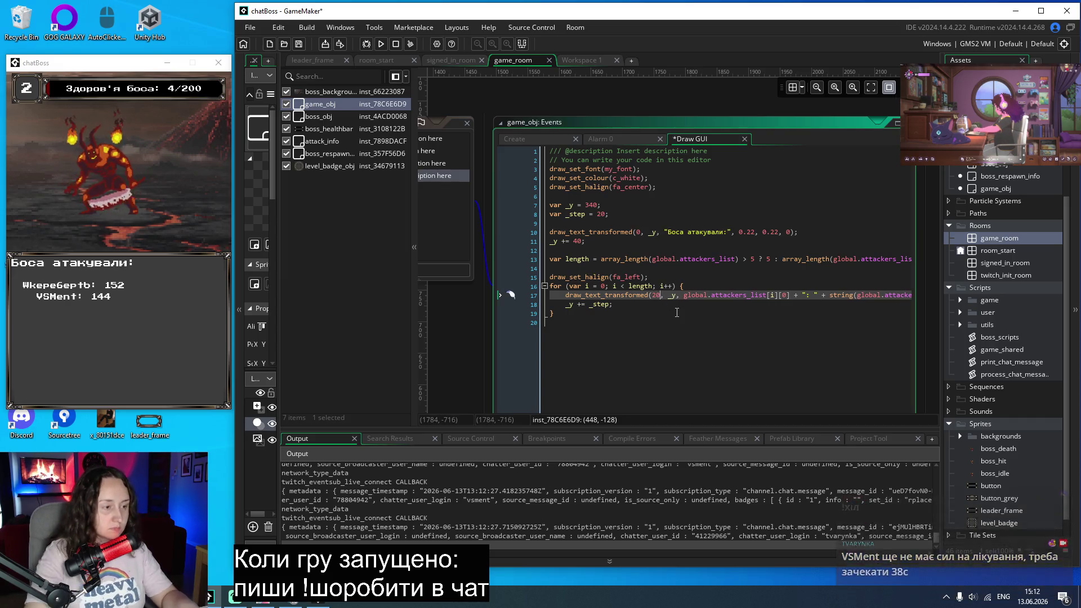
# Run chatBoss to check the boss screen, then change the title x to room_width / 2 and save.
pyautogui.click(386, 48)
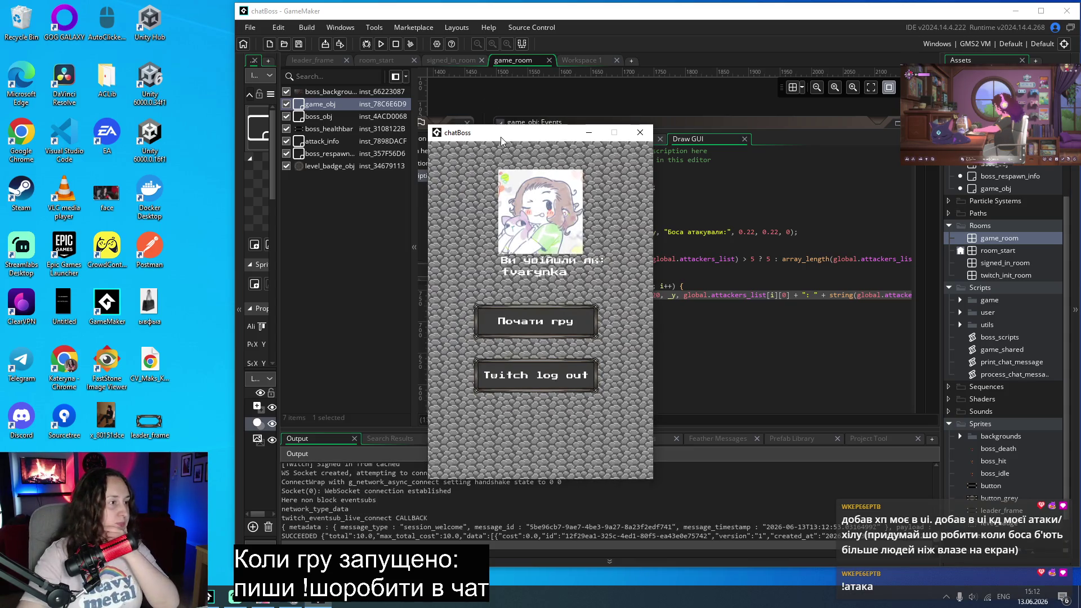
pyautogui.moveTo(496, 132); pyautogui.dragTo(76, 75)
pyautogui.click(134, 264)
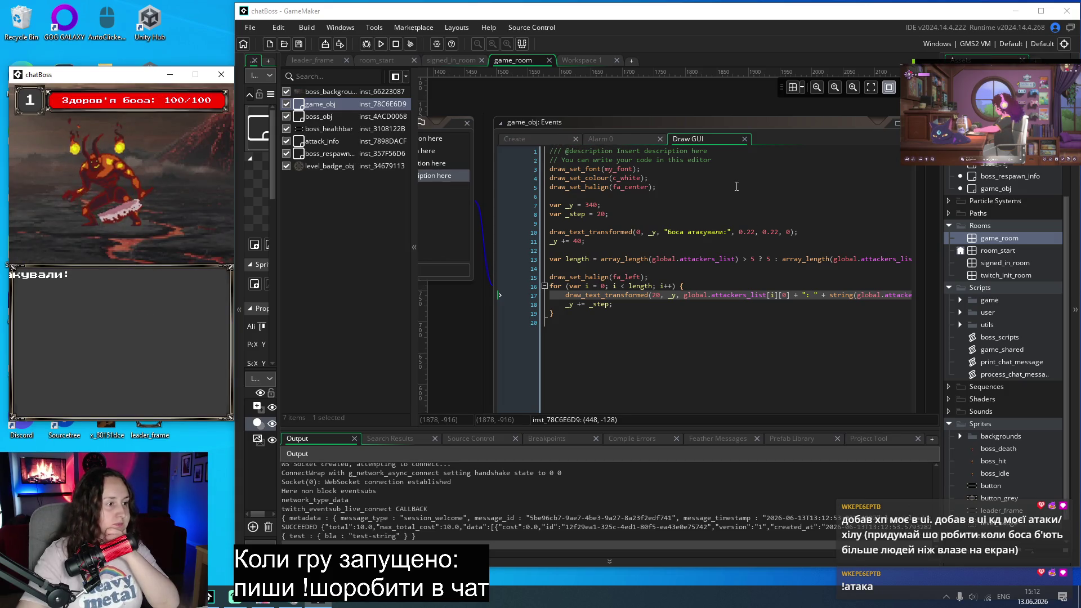
pyautogui.doubleClick(637, 232)
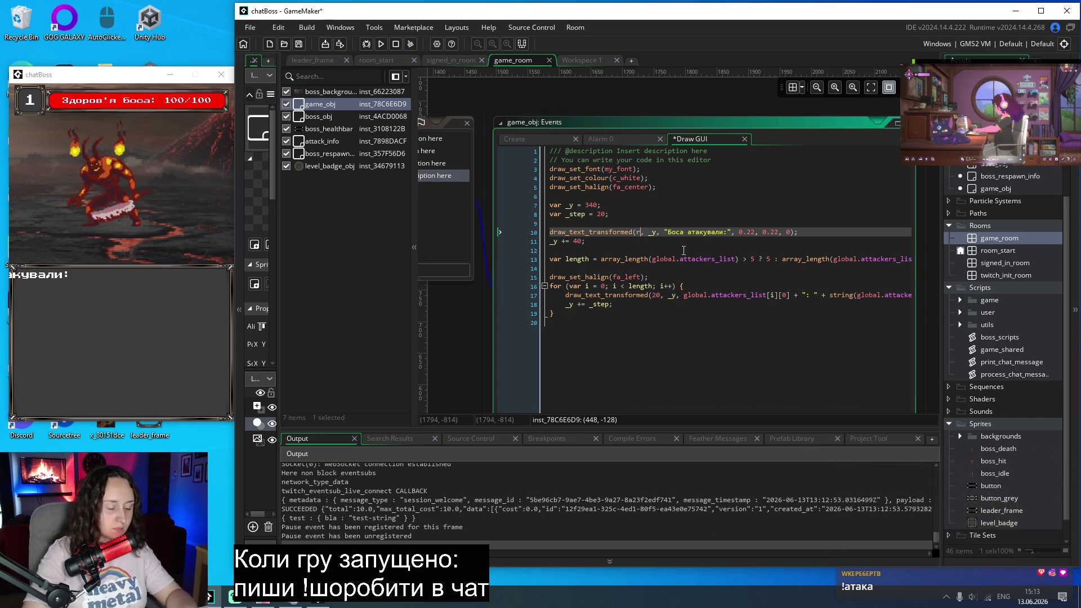
pyautogui.write('room')
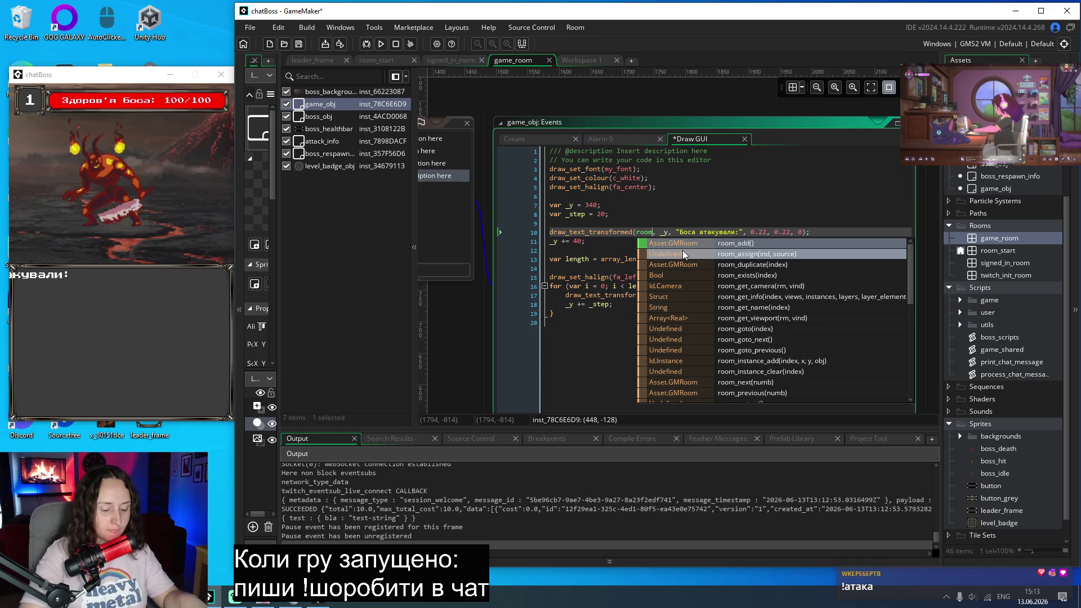
pyautogui.write('_wi')
pyautogui.press('Return')
pyautogui.write('/')
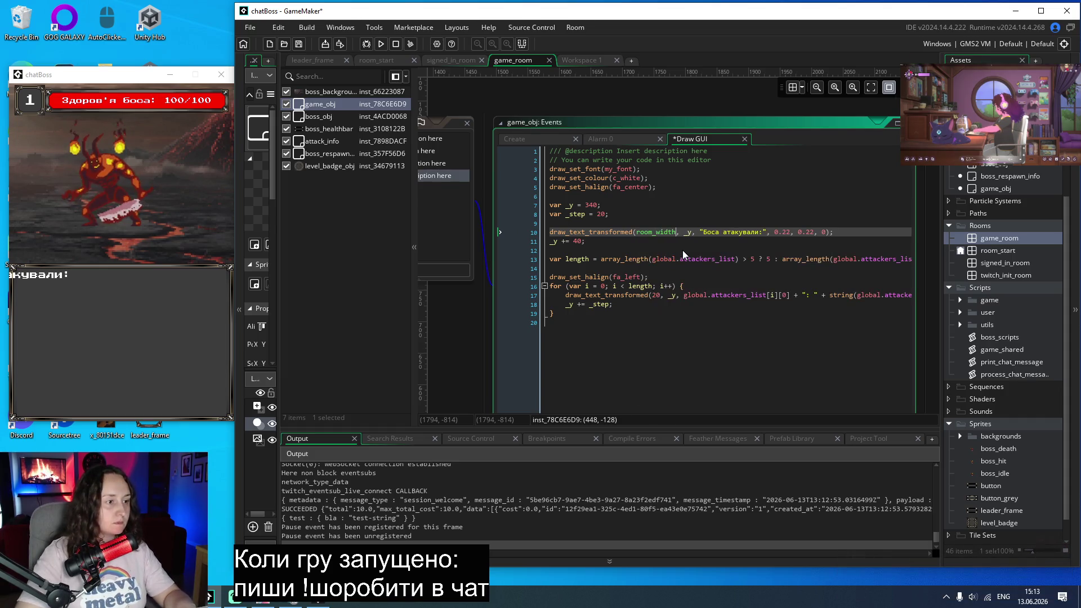
pyautogui.write(' 2')
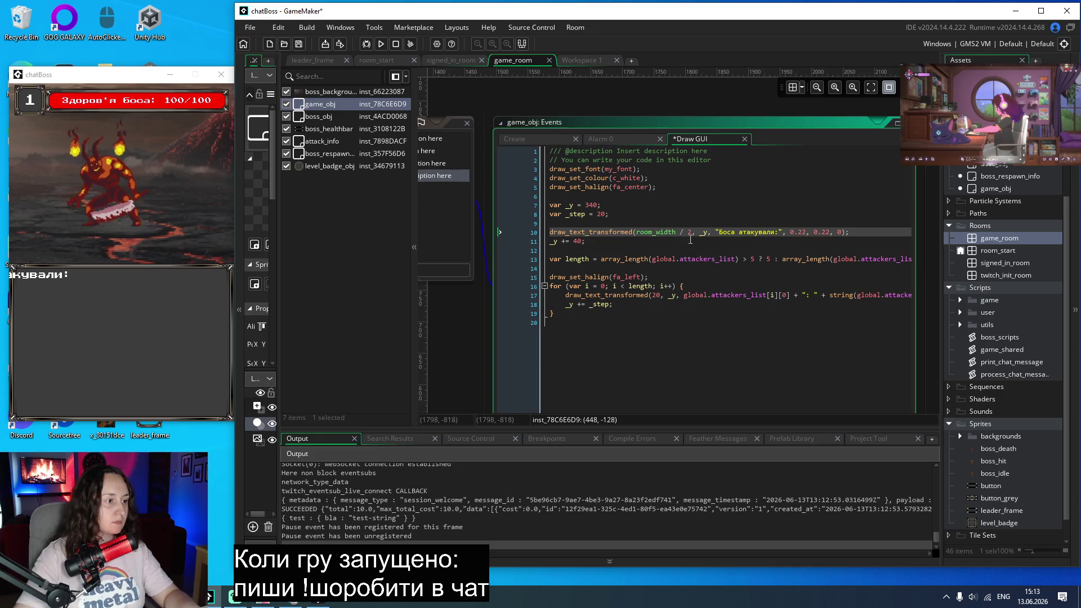
pyautogui.hotkey('ctrl', 's')
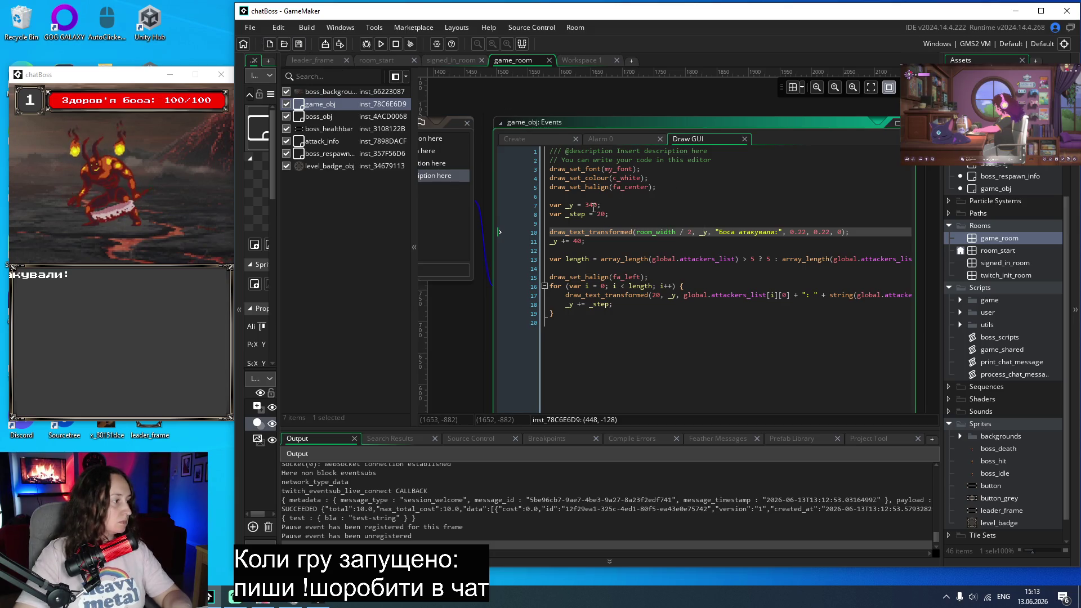
# Change var _y from 340 to 345, save, and rerun the game to check the centred title.
pyautogui.click(598, 205)
pyautogui.press('BackSpace')
pyautogui.write('5')
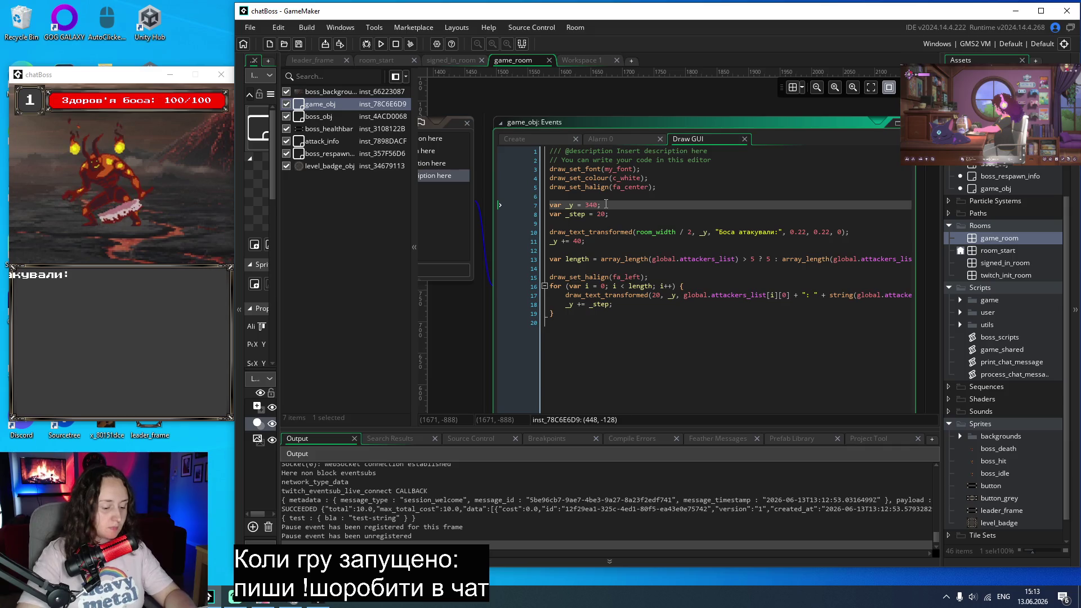
pyautogui.hotkey('ctrl', 's')
pyautogui.click(381, 44)
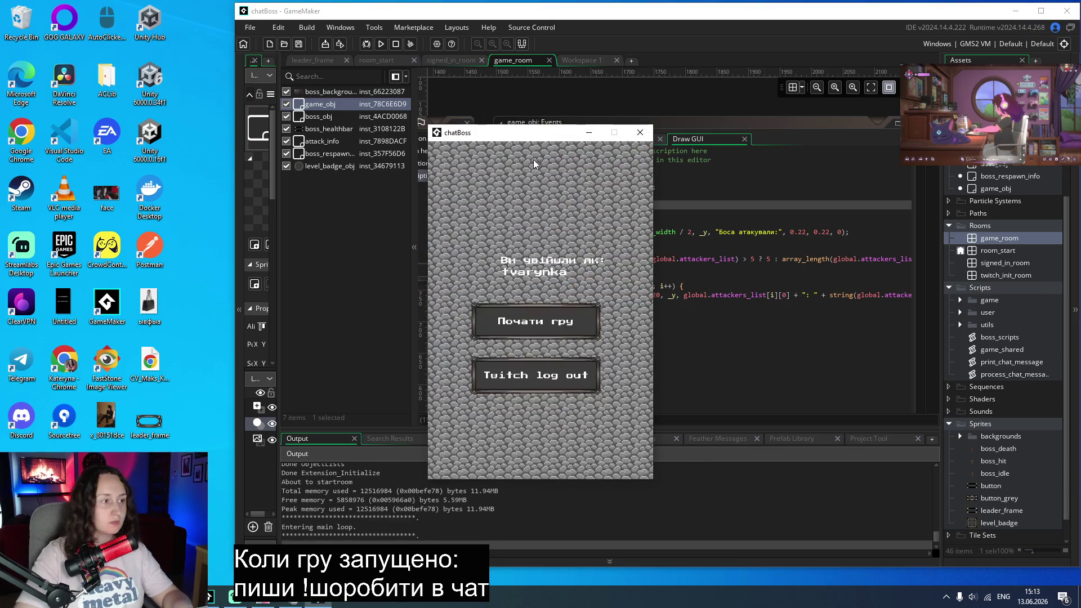
pyautogui.moveTo(521, 136)
pyautogui.mouseDown()
pyautogui.moveTo(93, 95)
pyautogui.moveTo(99, 80)
pyautogui.mouseUp()
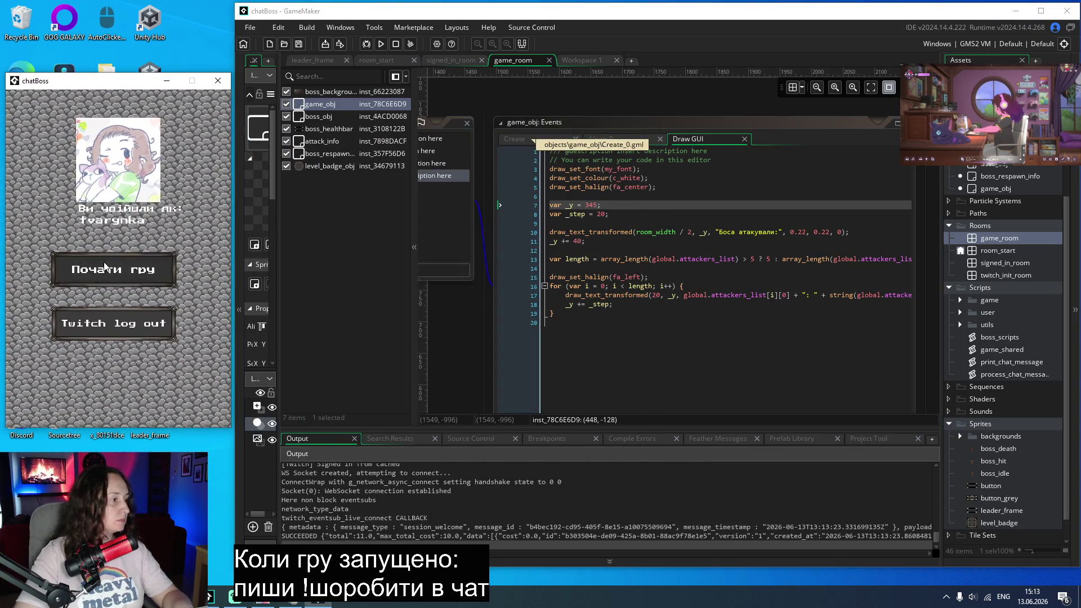
pyautogui.click(120, 264)
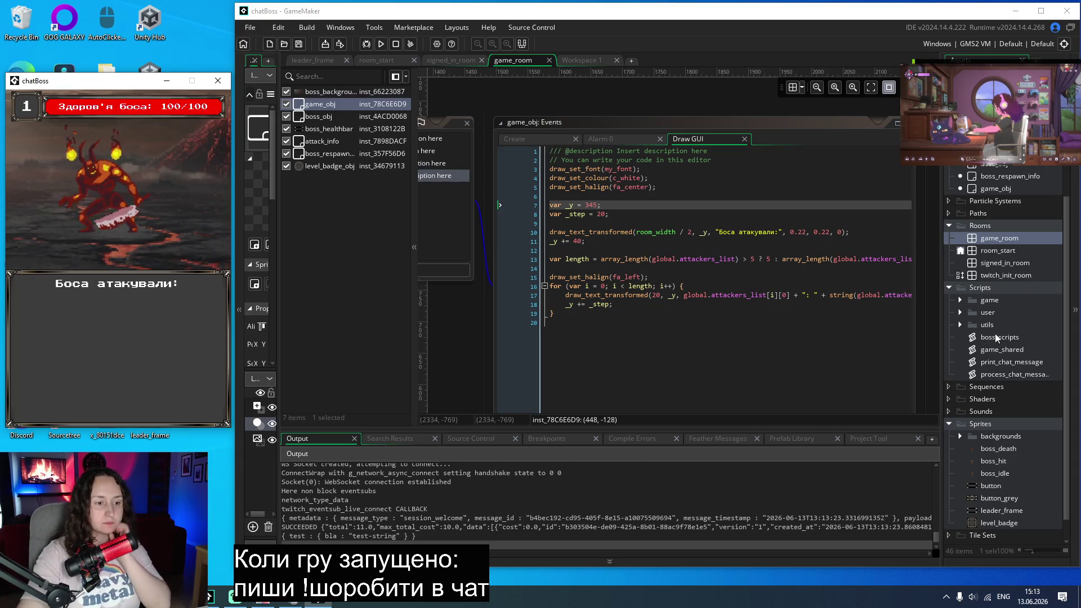
pyautogui.scroll(-2, 1018, 459)
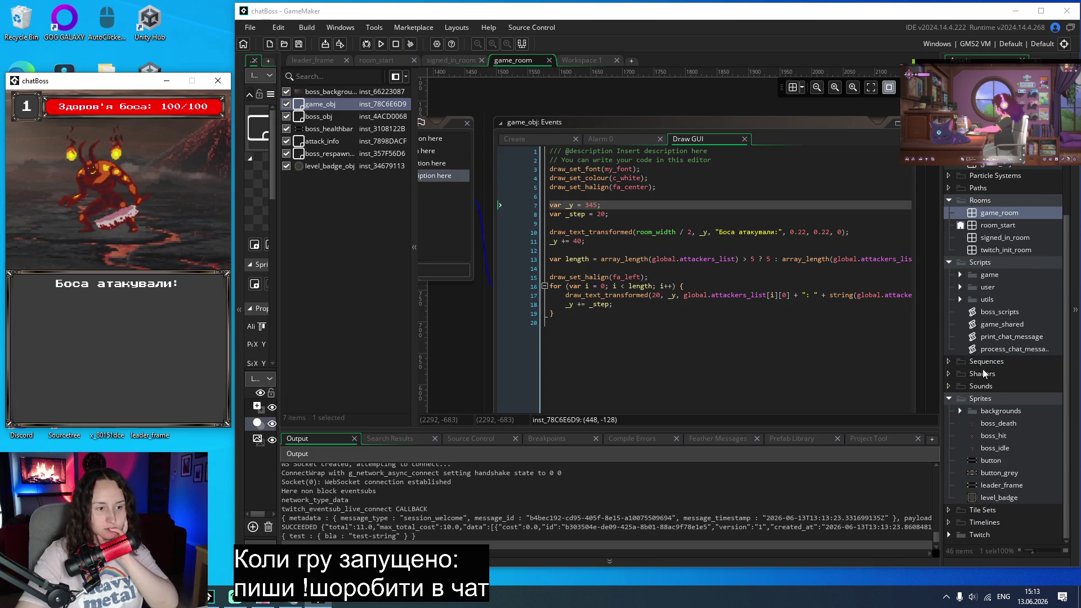
# Open the user_attack script from Scripts > user and unfold isCooldown to review its early-return logic.
pyautogui.click(959, 287)
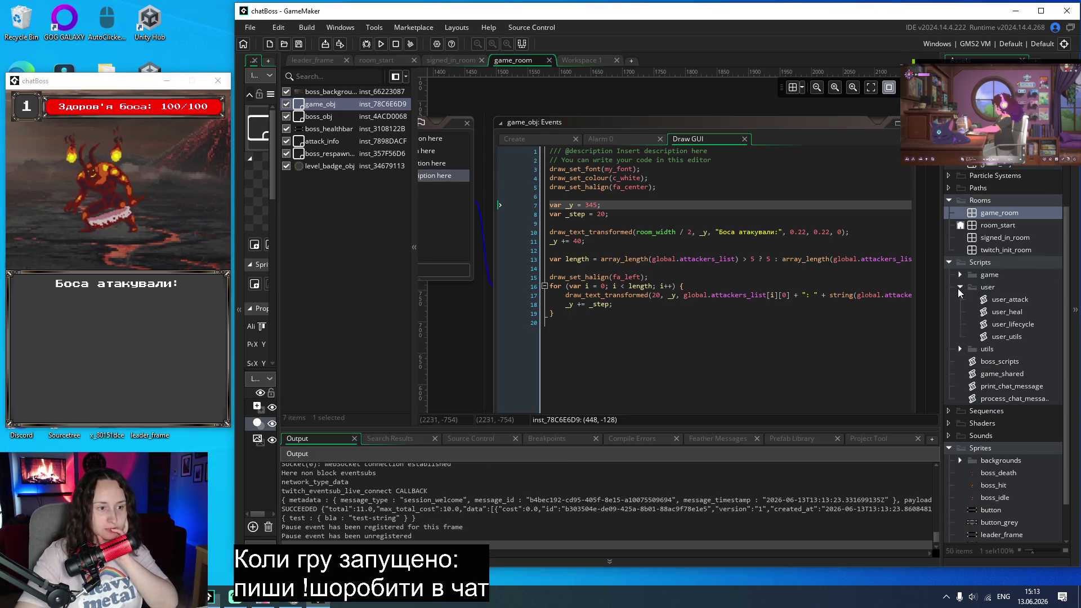
pyautogui.doubleClick(1008, 299)
pyautogui.scroll(-10, 612, 267)
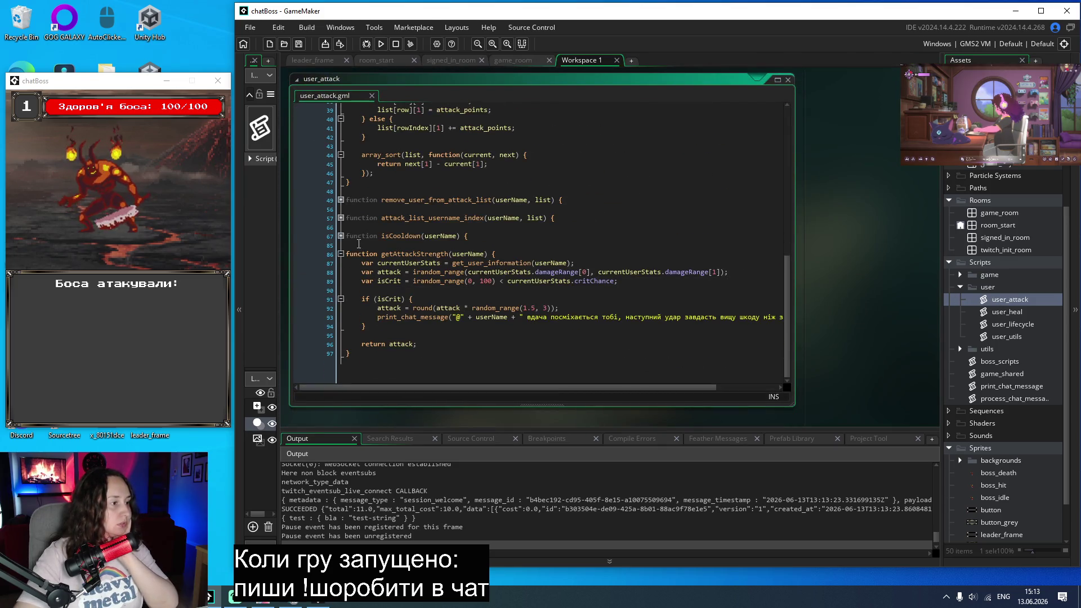
pyautogui.click(341, 235)
pyautogui.click(477, 283)
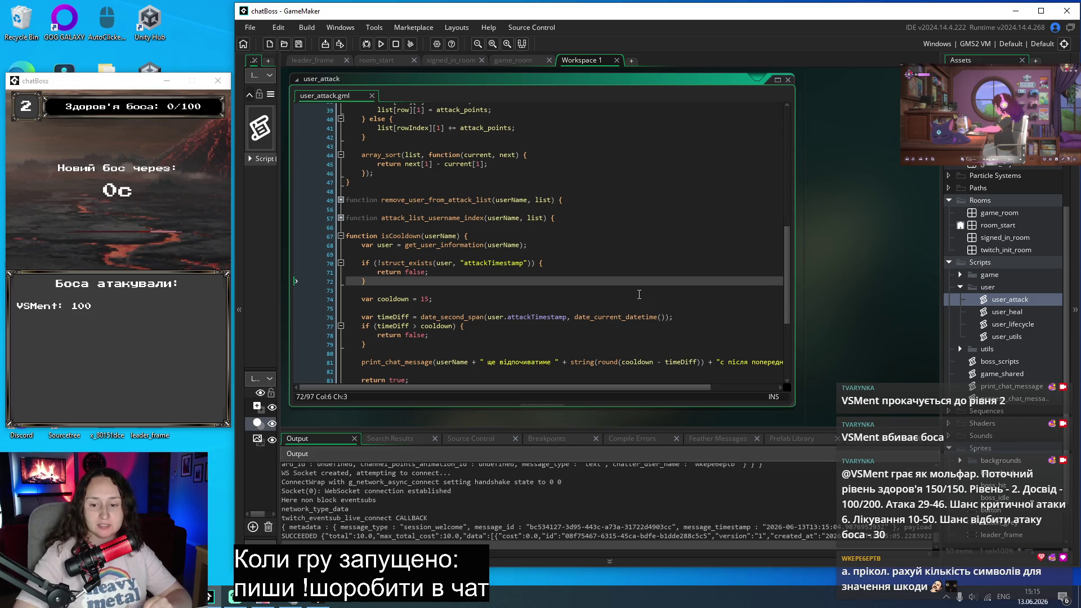
pyautogui.click(235, 598)
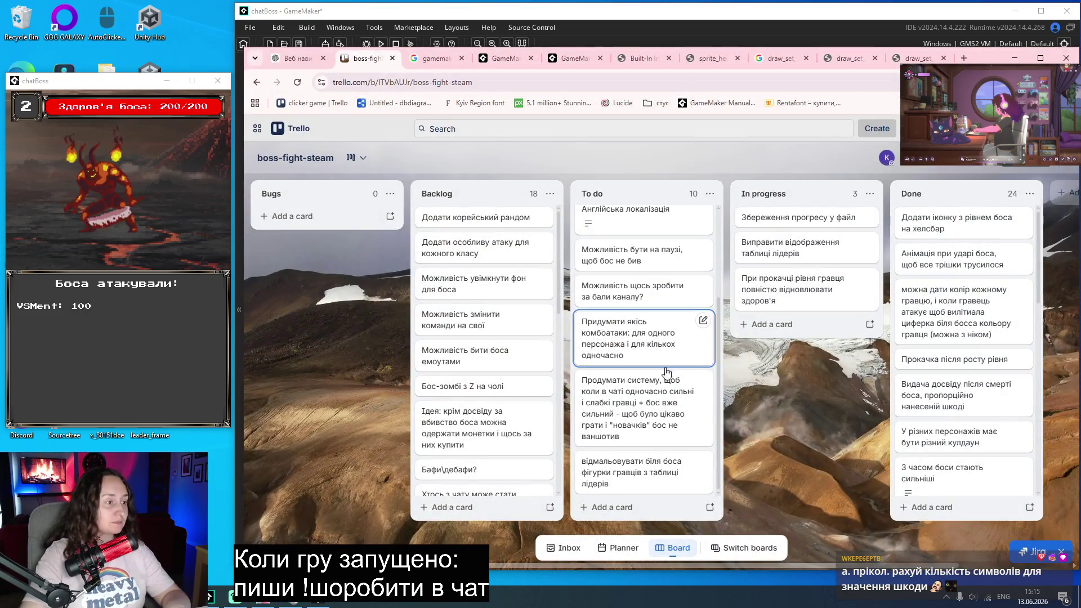
# Add the Backlog card "Кількість символів у повідомленні впливатиме на силу атаки" and drag it to the top.
pyautogui.click(443, 509)
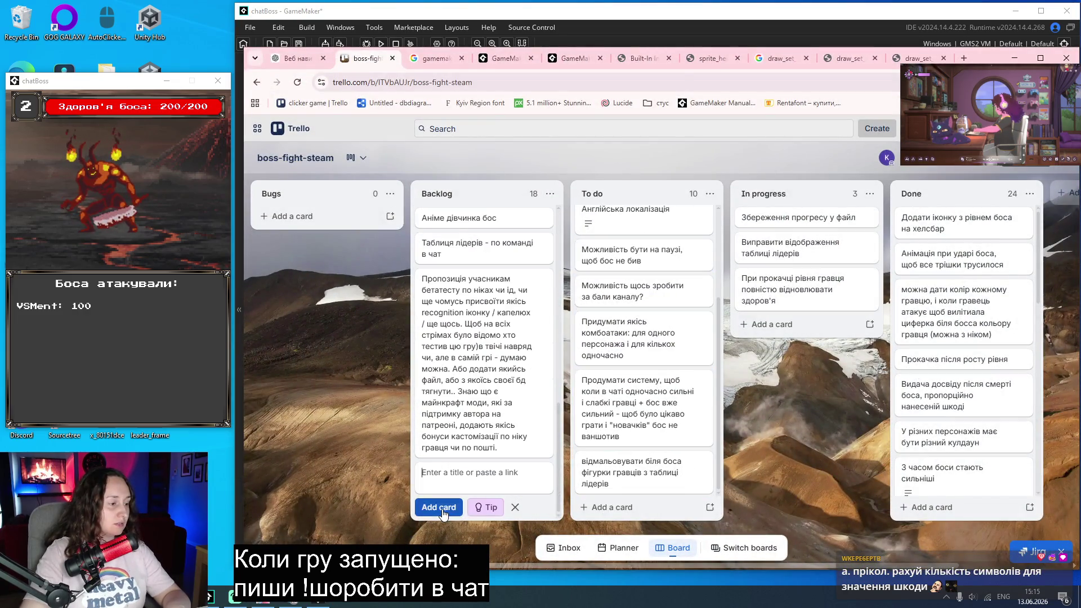
pyautogui.hotkey('alt', 'shift')
pyautogui.write('Кількість сим')
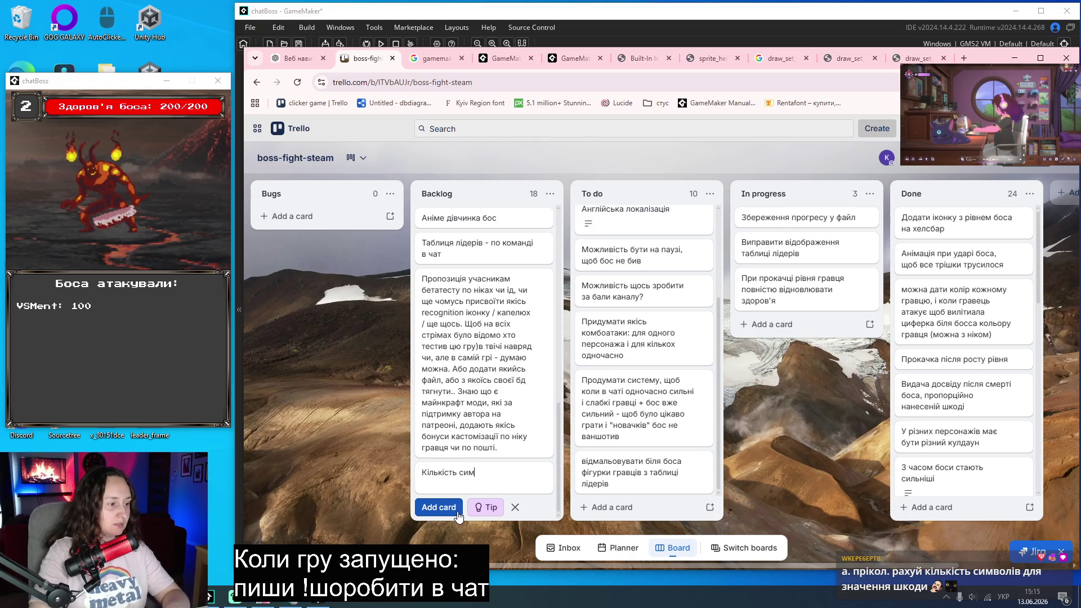
pyautogui.write('волів у')
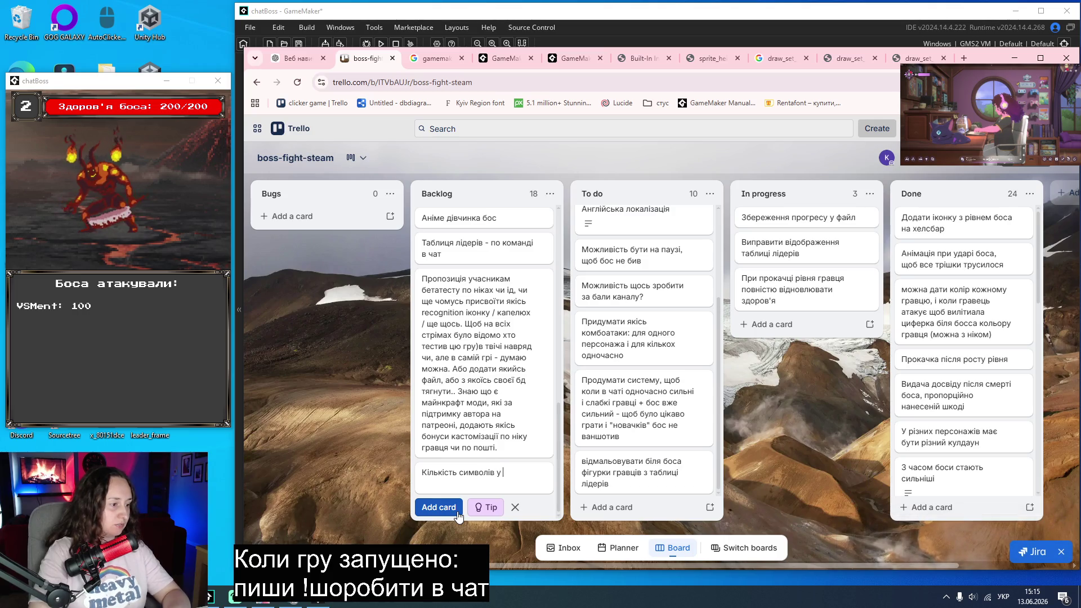
pyautogui.write('від')
pyautogui.write('мленні вплив')
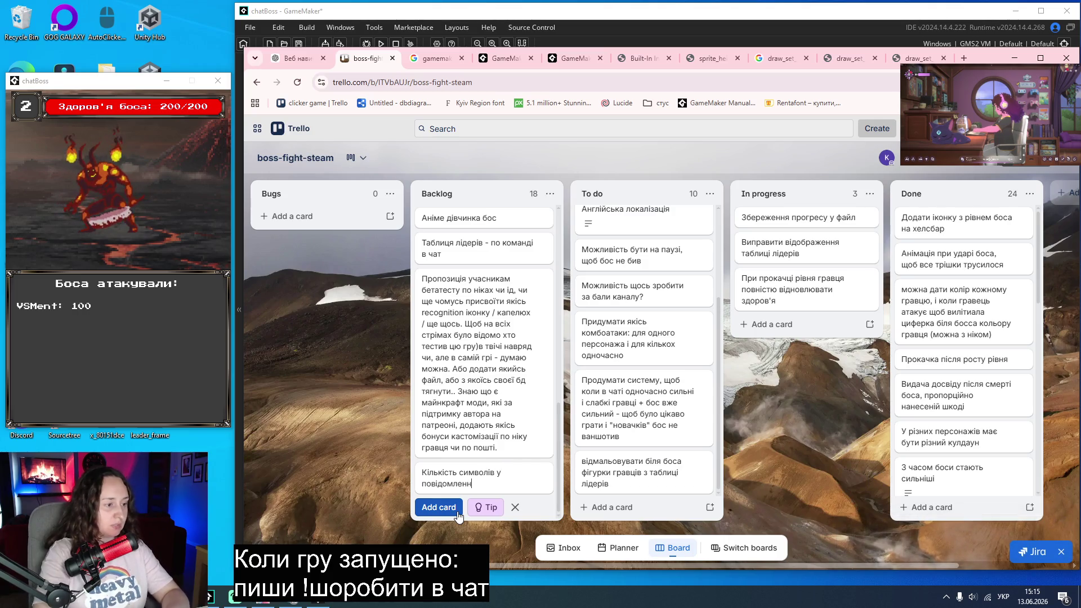
pyautogui.write('атиме на сли у')
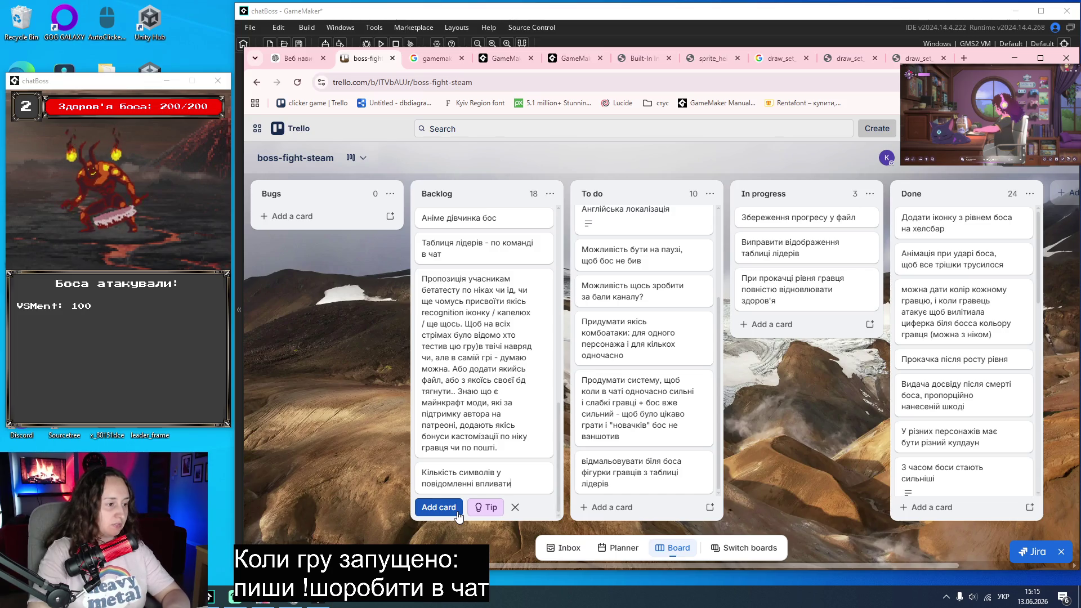
pyautogui.press('BackSpace')
pyautogui.press('BackSpace')
pyautogui.press('BackSpace')
pyautogui.write('илу ')
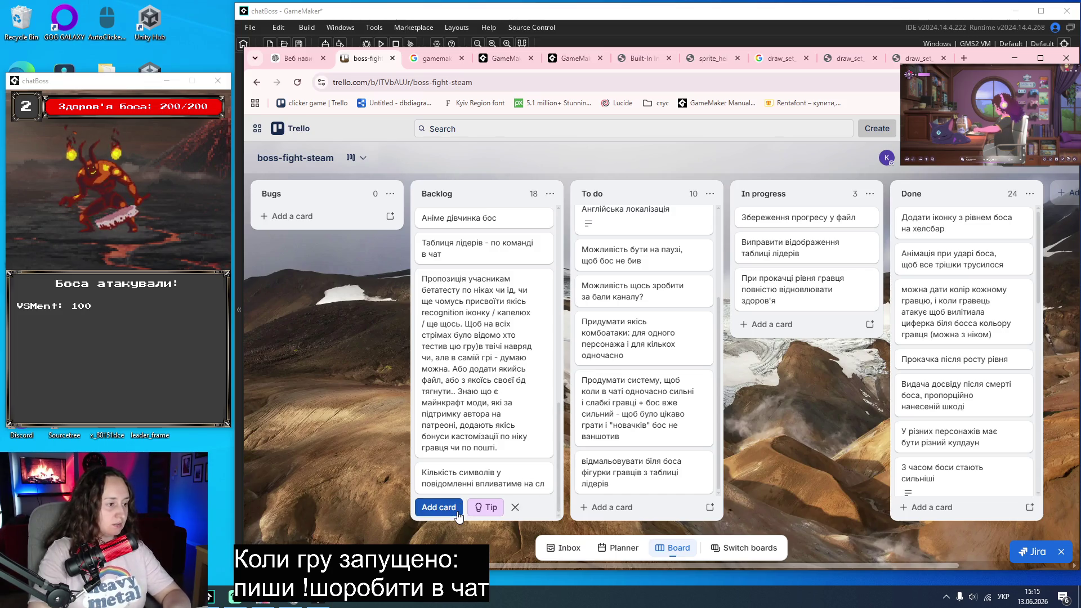
pyautogui.write('атаки')
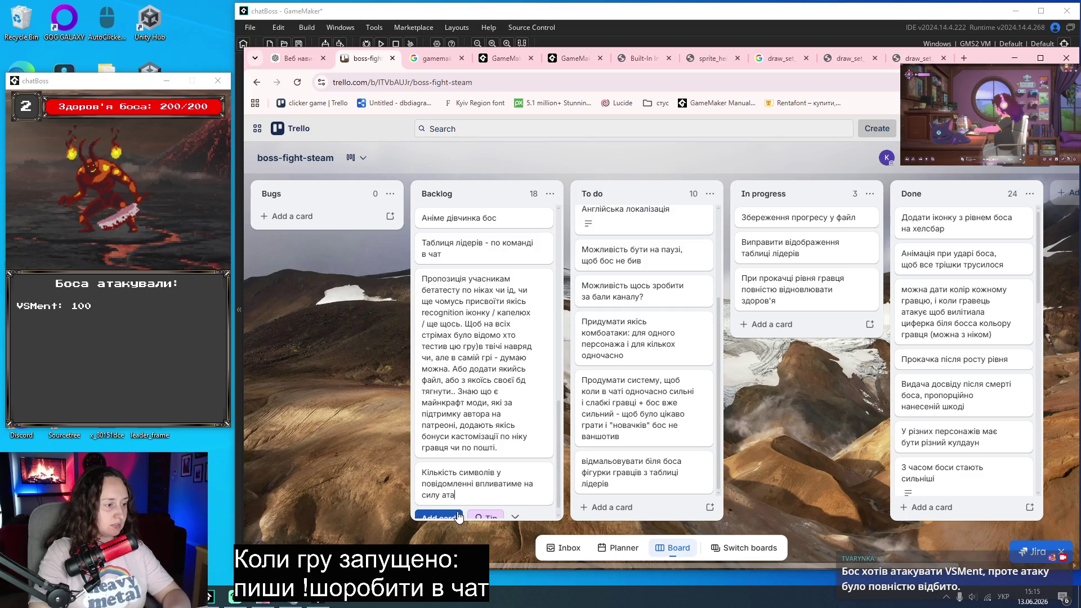
pyautogui.press('Return')
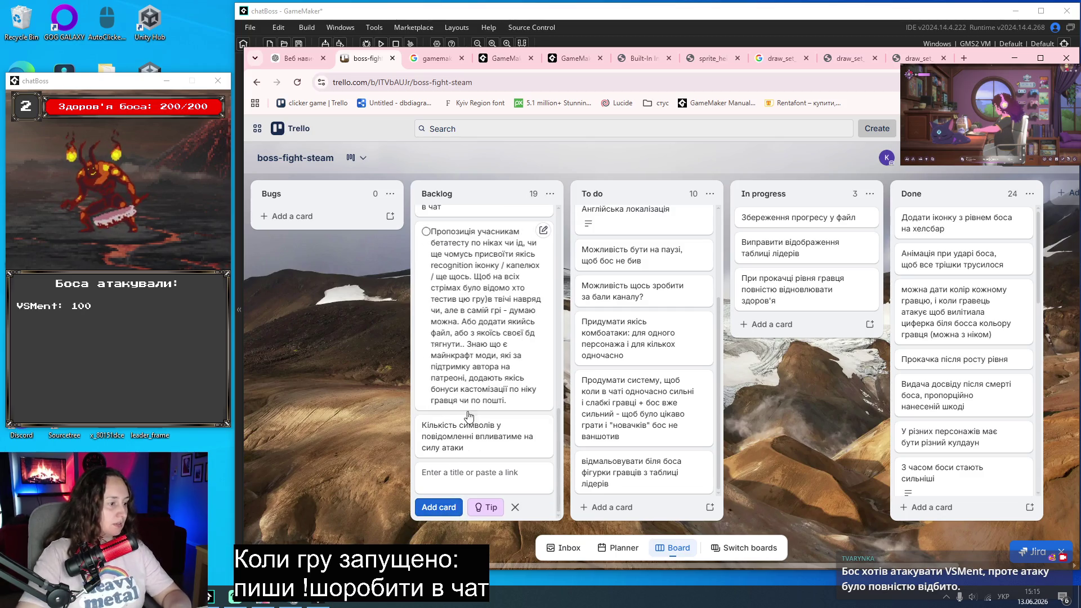
pyautogui.moveTo(484, 439)
pyautogui.mouseDown()
pyautogui.moveTo(482, 290)
pyautogui.moveTo(497, 269)
pyautogui.moveTo(484, 214)
pyautogui.moveTo(483, 225)
pyautogui.mouseUp()
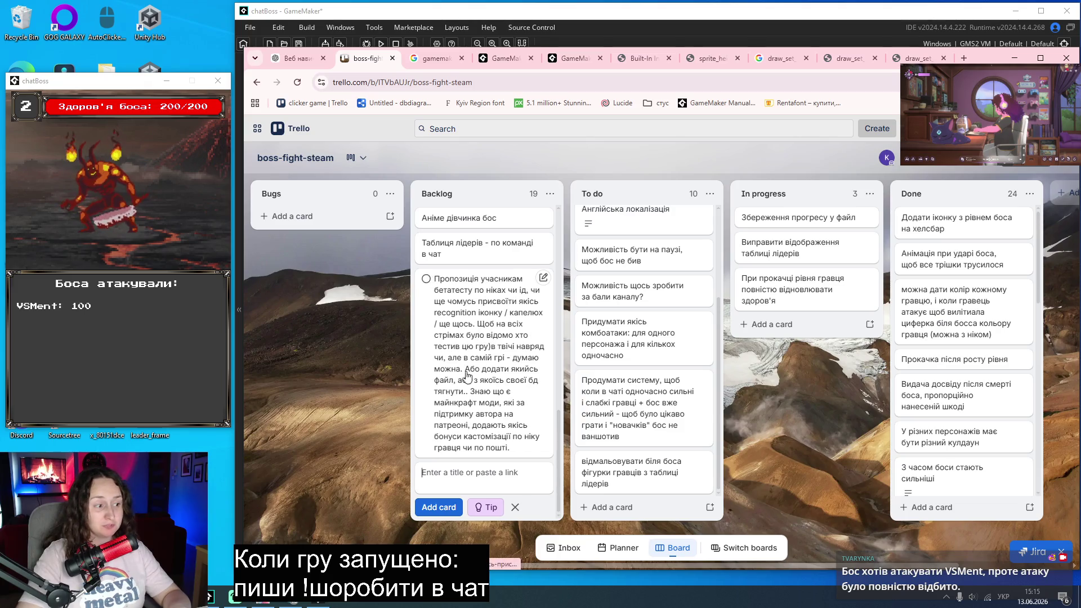
pyautogui.scroll(10, 472, 338)
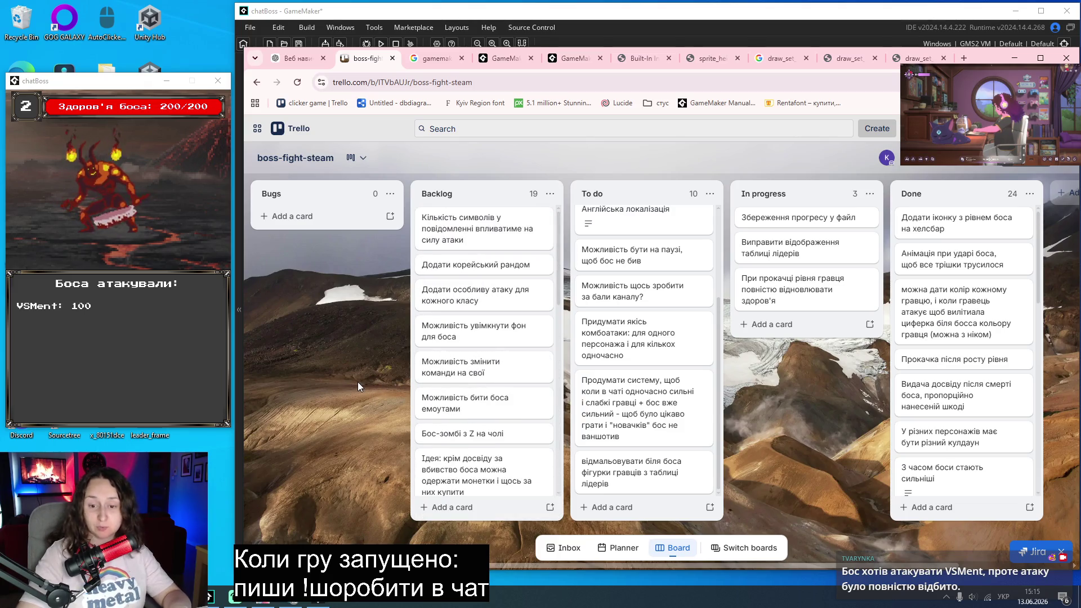
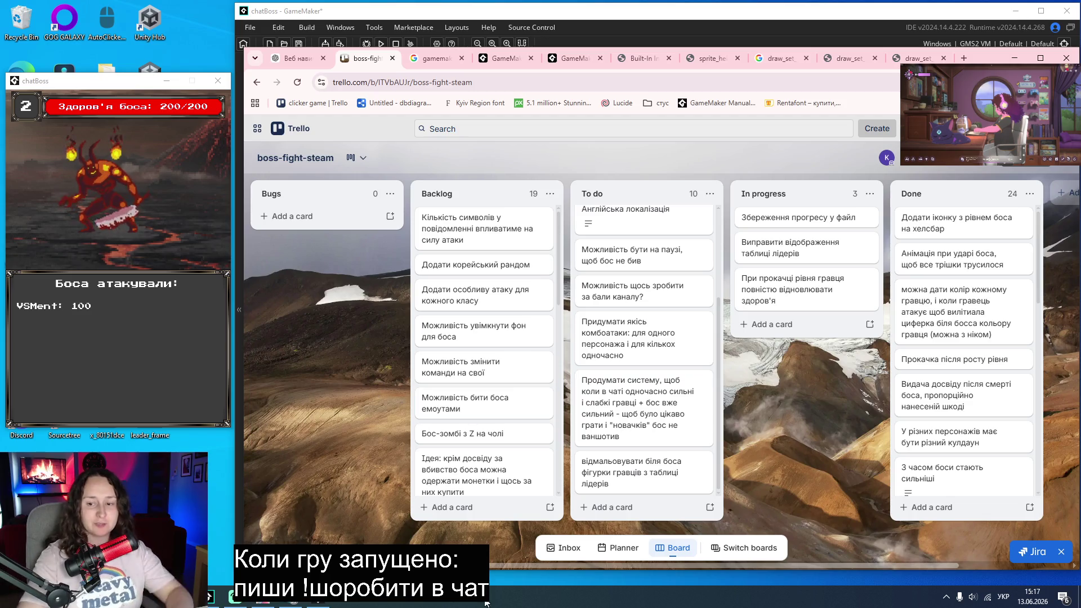
# Search Google for 'twitch max length' in a new tab.
pyautogui.click(965, 54)
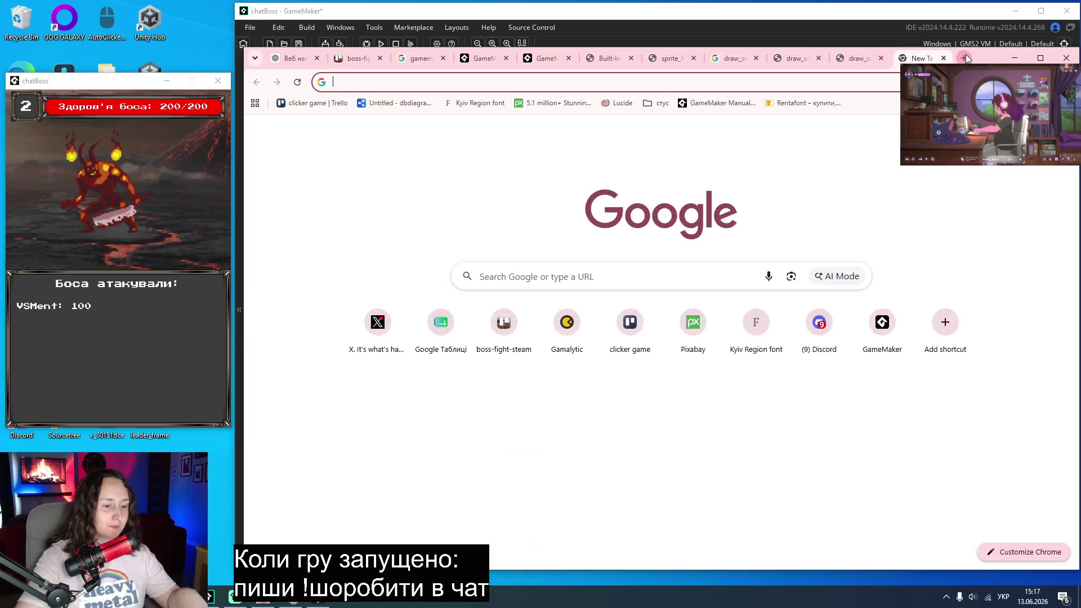
pyautogui.hotkey('alt', 'shift')
pyautogui.write('twitch ma')
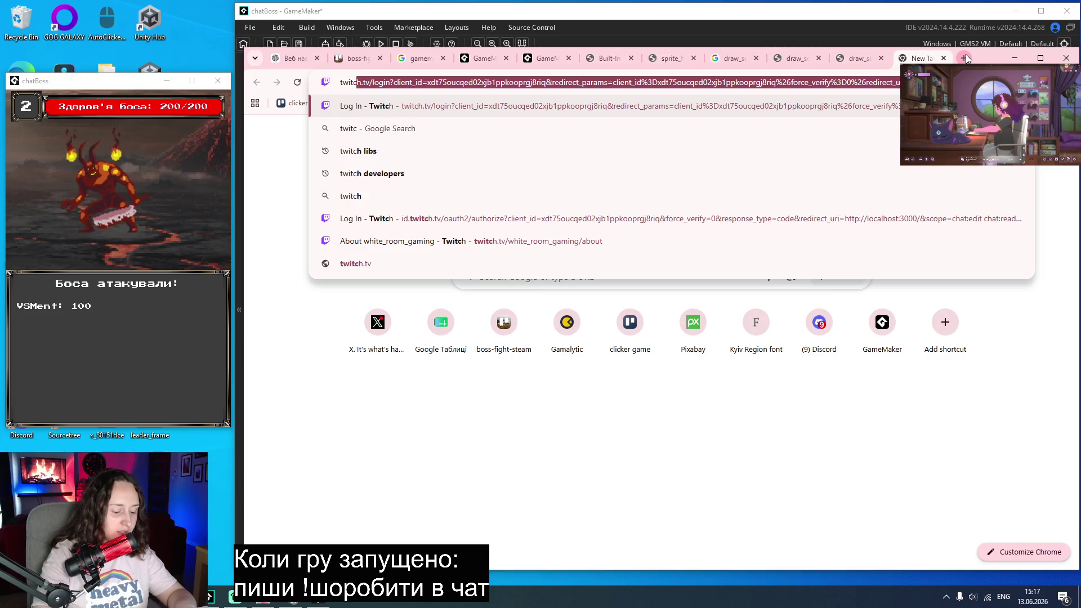
pyautogui.write('x length')
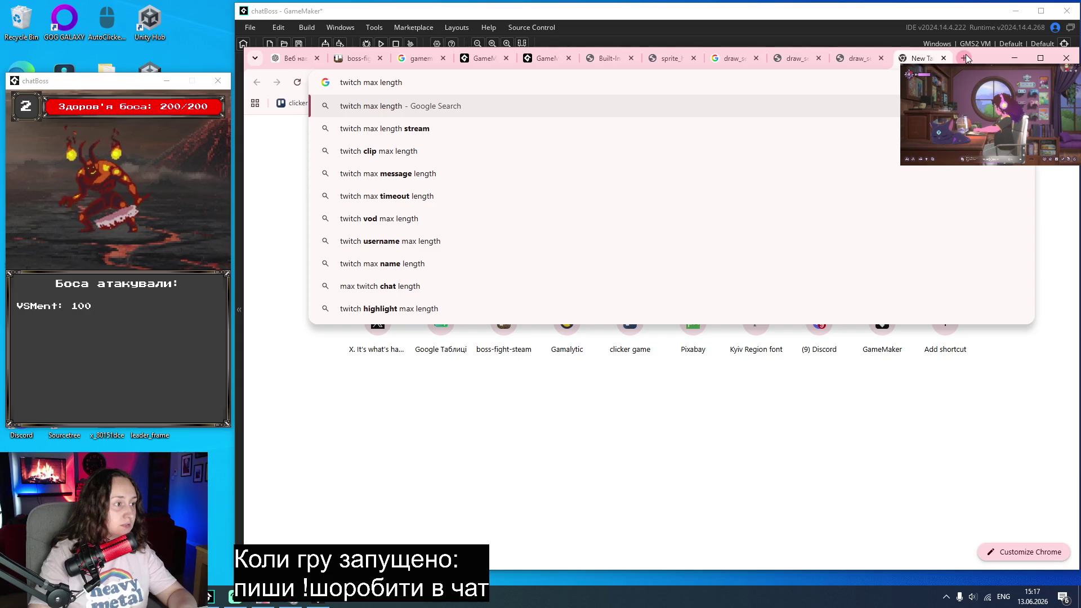
pyautogui.click(380, 175)
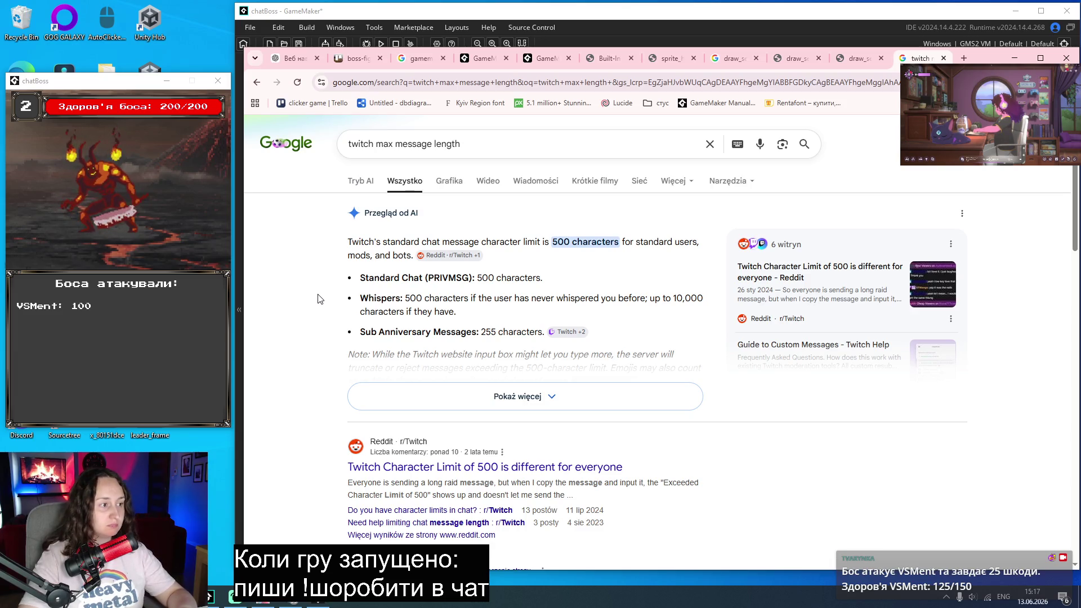
# Refine the query to 'twitch max chat message length' and expand the AI overview confirming 500 characters.
pyautogui.click(395, 145)
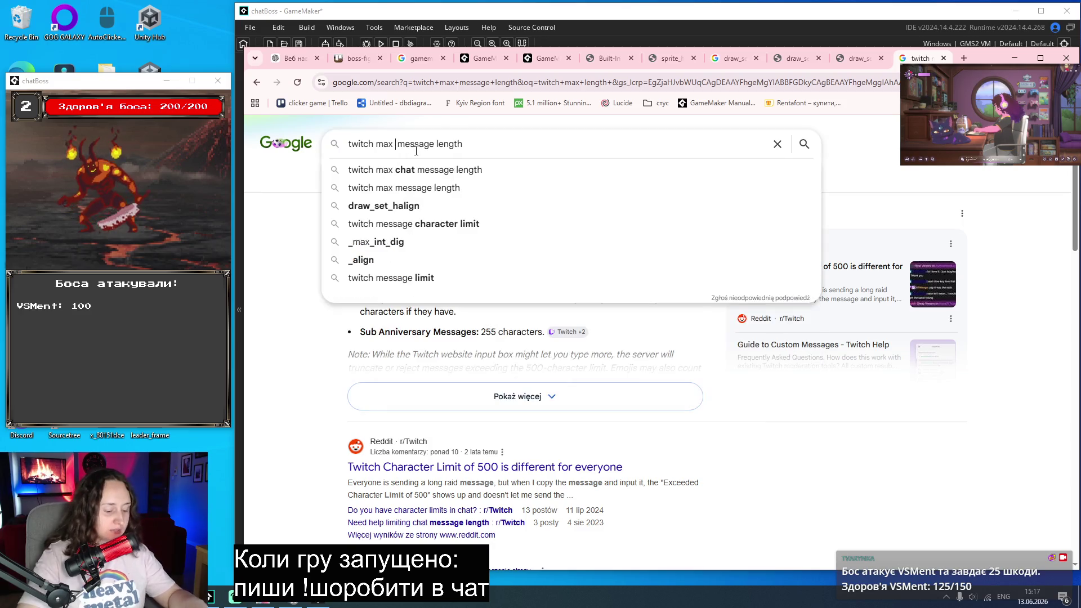
pyautogui.write('chat')
pyautogui.press('Return')
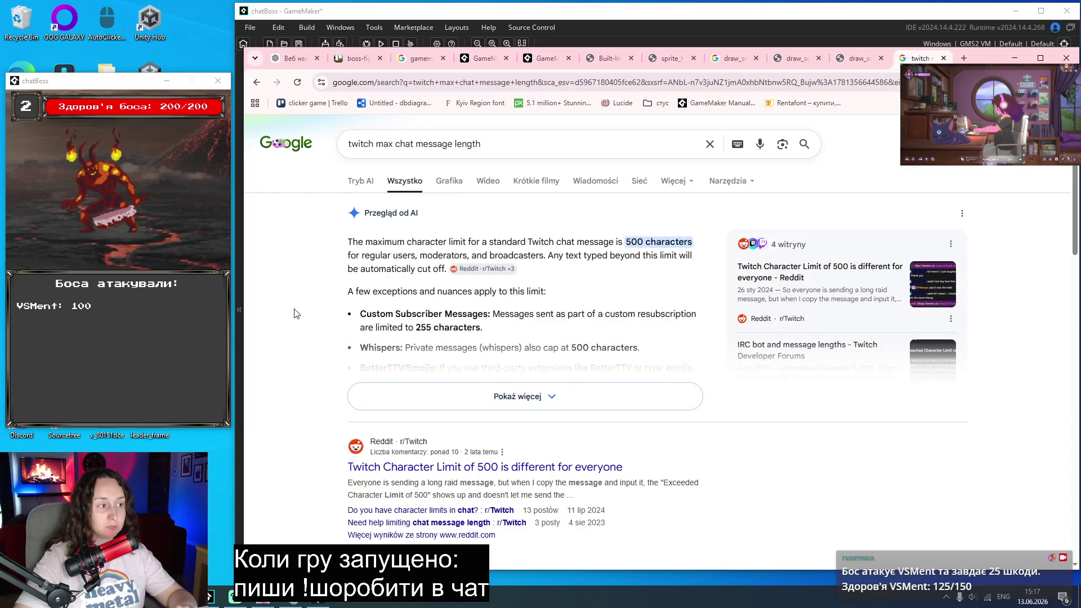
pyautogui.click(574, 404)
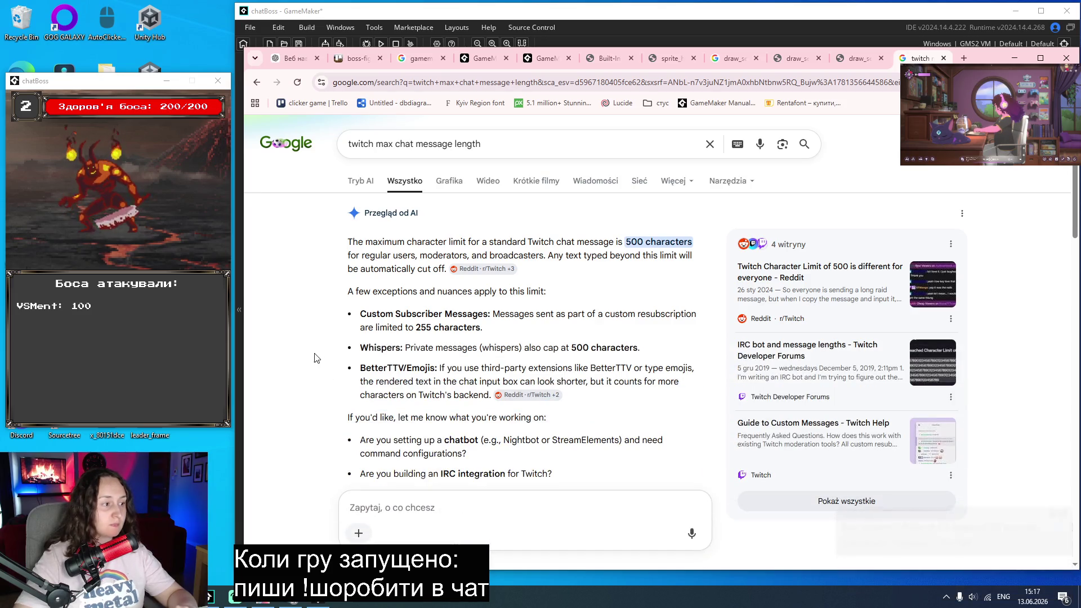
pyautogui.hotkey('ctrl', 't')
# Search 'lorem ipsum', open lipsum.com and accept its consent prompt.
pyautogui.write('lorem ipsum')
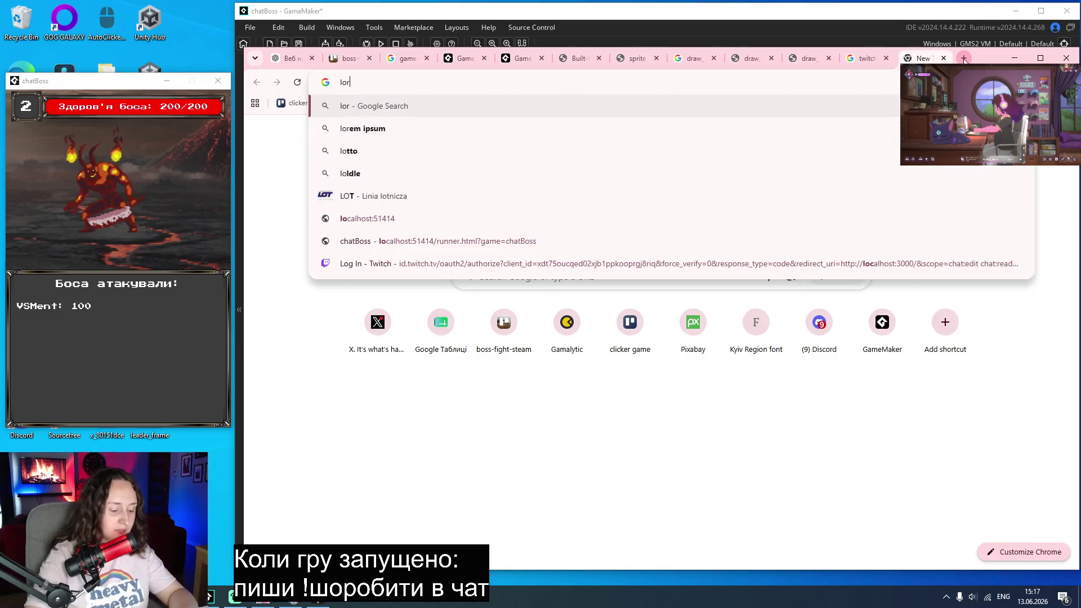
pyautogui.press('Return')
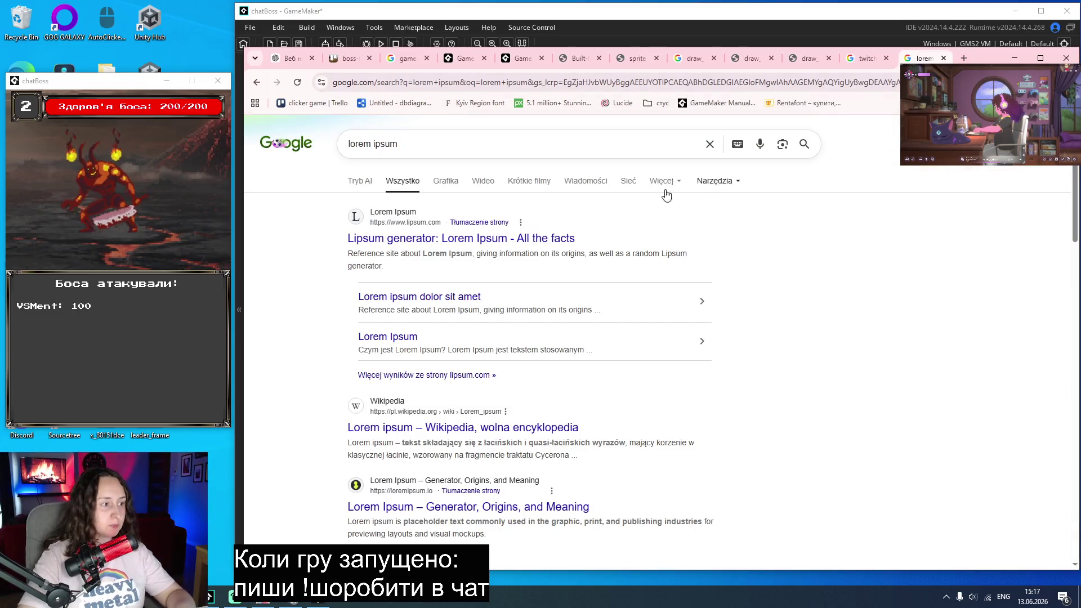
pyautogui.click(540, 239)
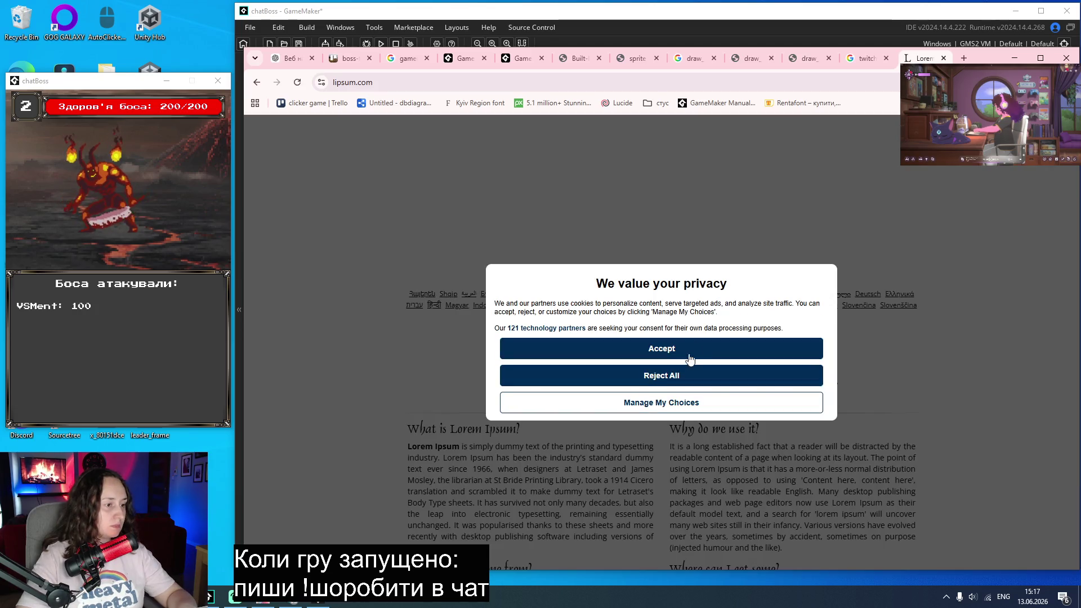
pyautogui.click(698, 346)
# Generate five paragraphs of Lorem Ipsum, then close the lipsum.com tab.
pyautogui.scroll(-10, 701, 342)
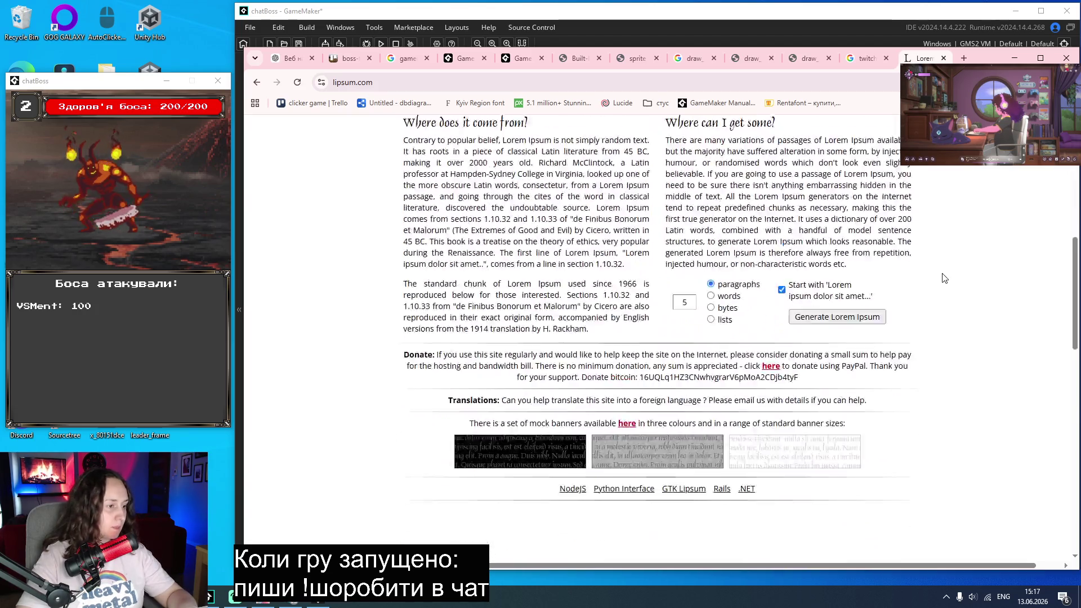
pyautogui.scroll(4, 944, 276)
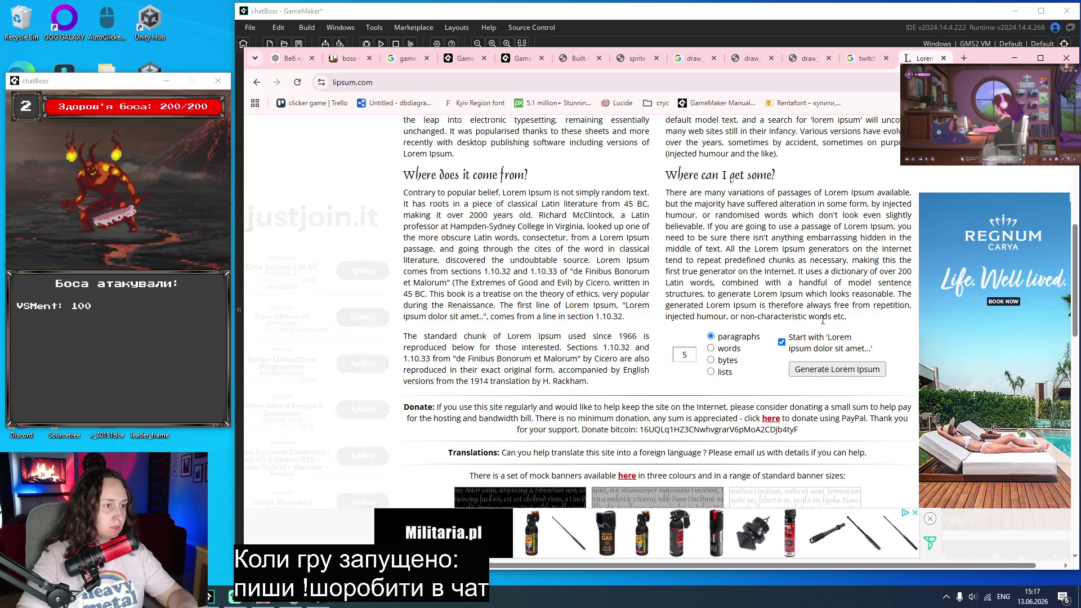
pyautogui.scroll(-15, 731, 349)
pyautogui.scroll(15, 741, 318)
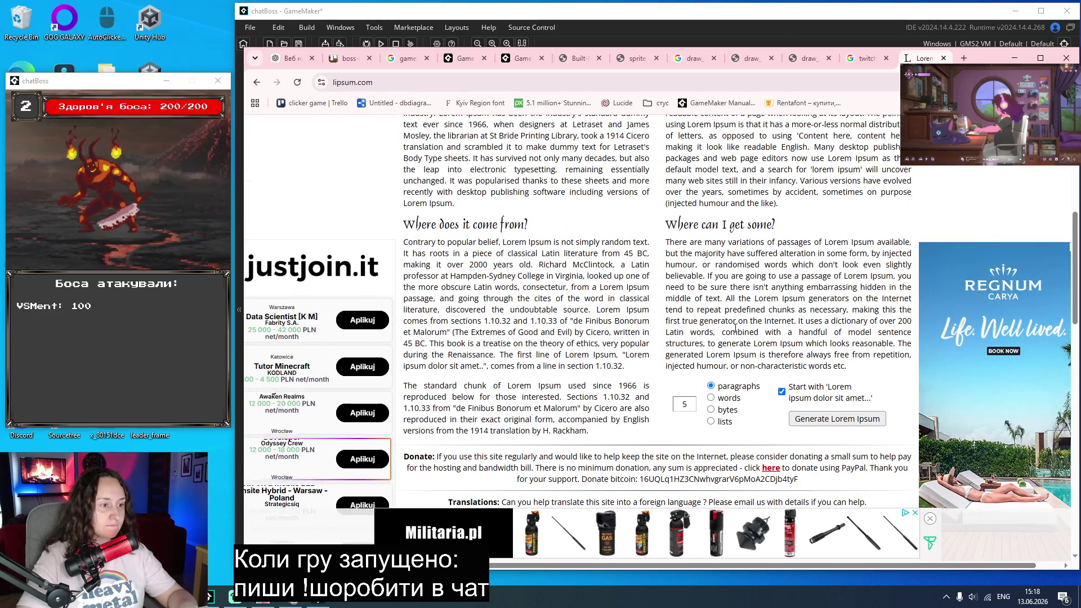
pyautogui.click(827, 423)
pyautogui.scroll(-6, 766, 400)
pyautogui.scroll(-3, 757, 396)
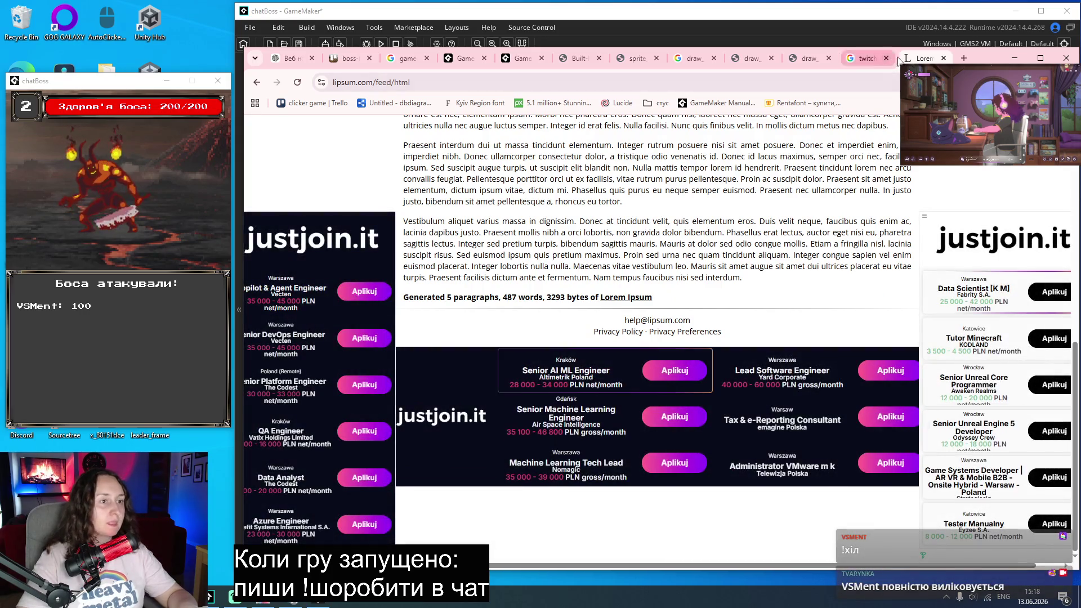
pyautogui.click(943, 58)
pyautogui.moveTo(519, 144); pyautogui.dragTo(306, 150)
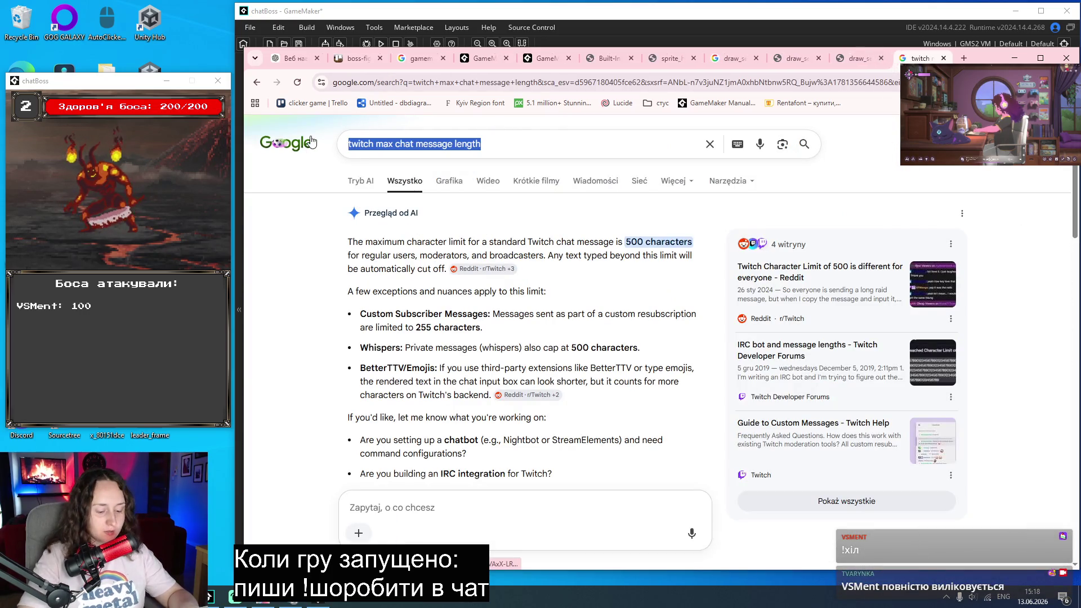
# Search 'lorem ipsum 500 characters' and open the Dummy Text Generator result.
pyautogui.write('lorem ipsum 50')
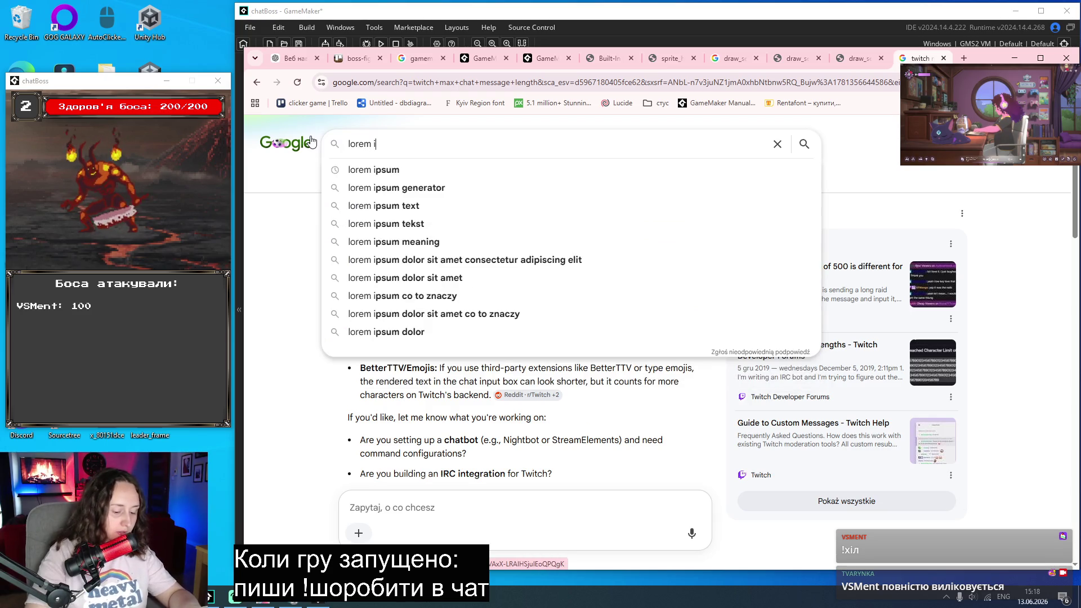
pyautogui.write('0')
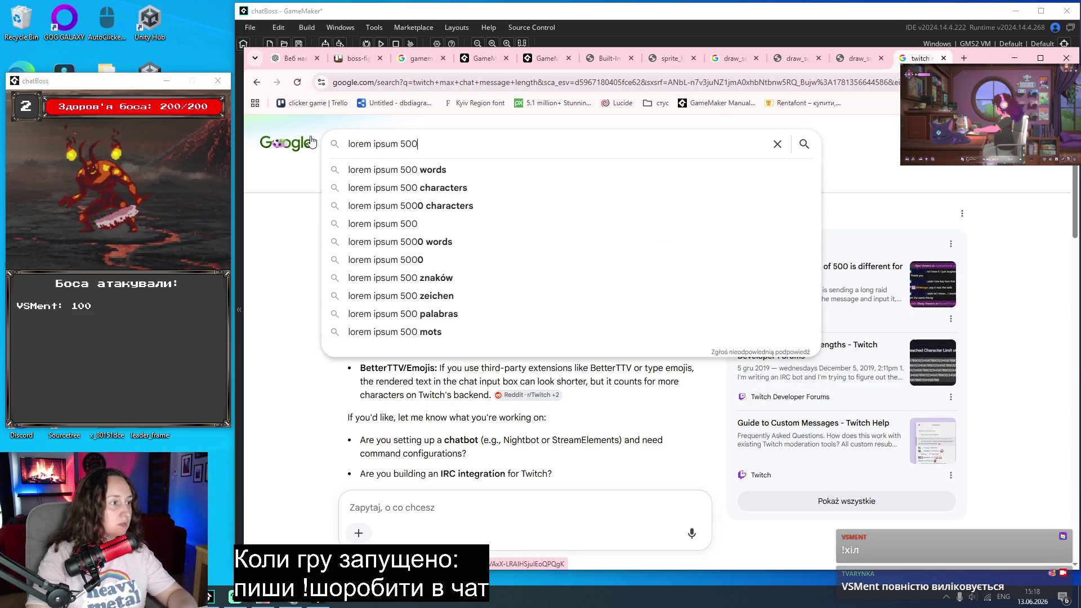
pyautogui.press('Down')
pyautogui.press('Down')
pyautogui.press('Return')
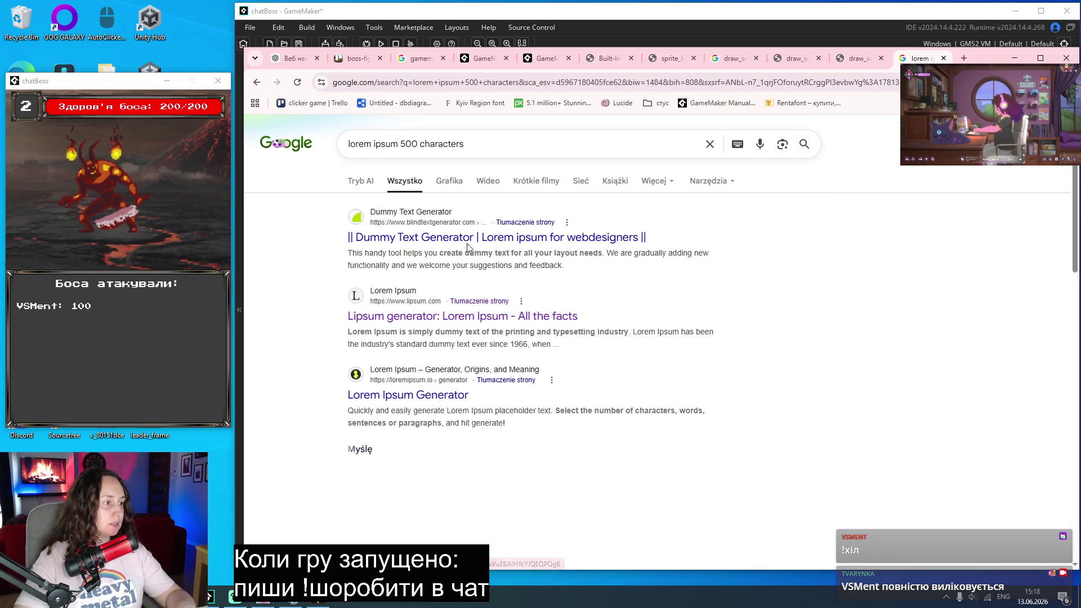
pyautogui.middleClick(450, 237)
pyautogui.click(915, 59)
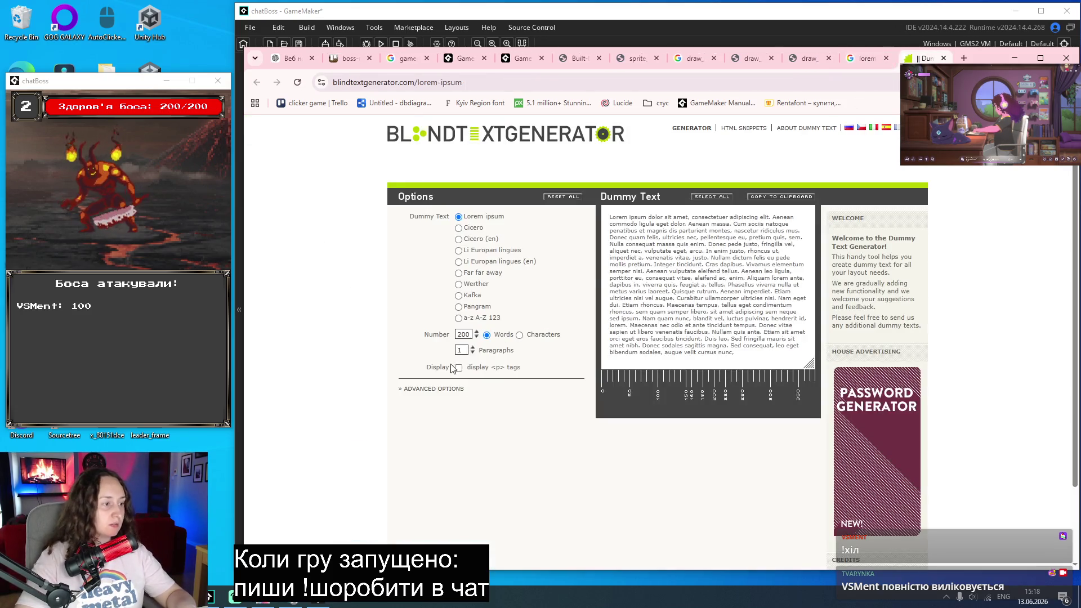
# Generate 500 characters of dummy text and select it.
pyautogui.click(535, 336)
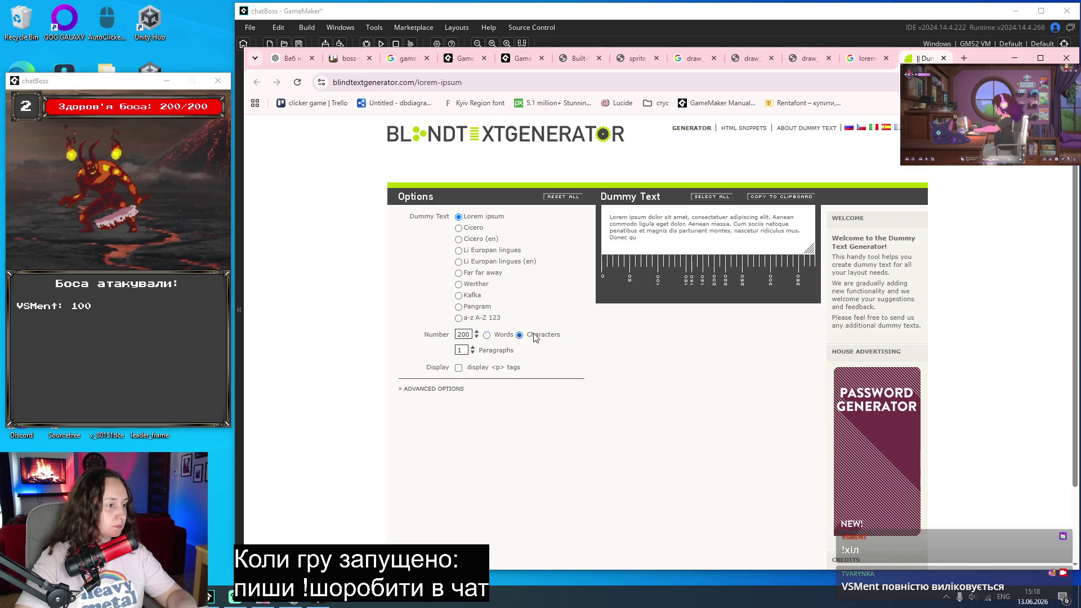
pyautogui.doubleClick(458, 334)
pyautogui.write('500')
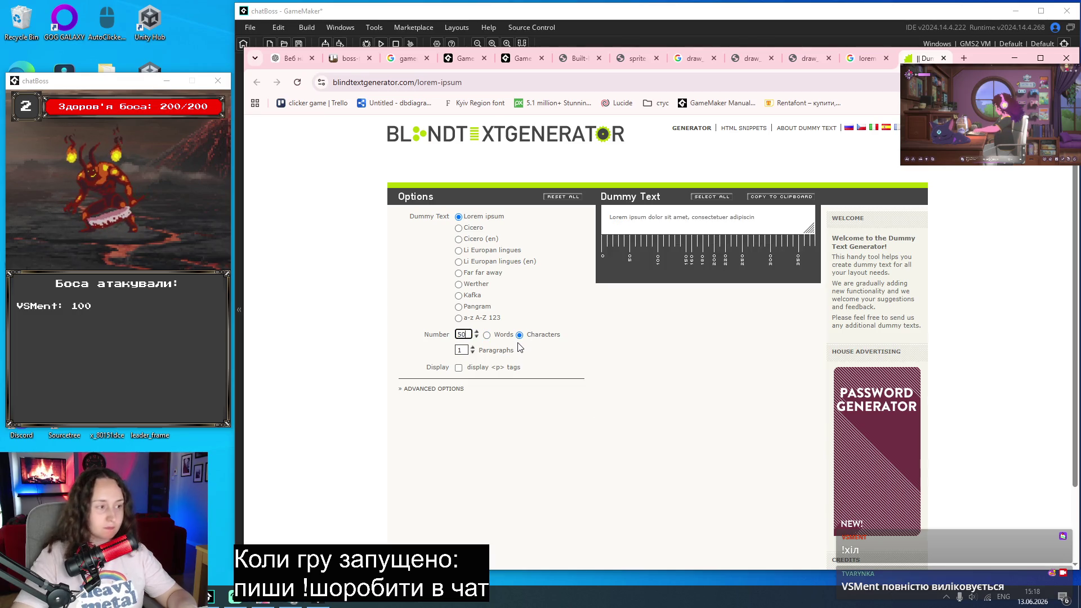
pyautogui.moveTo(740, 265); pyautogui.dragTo(609, 216)
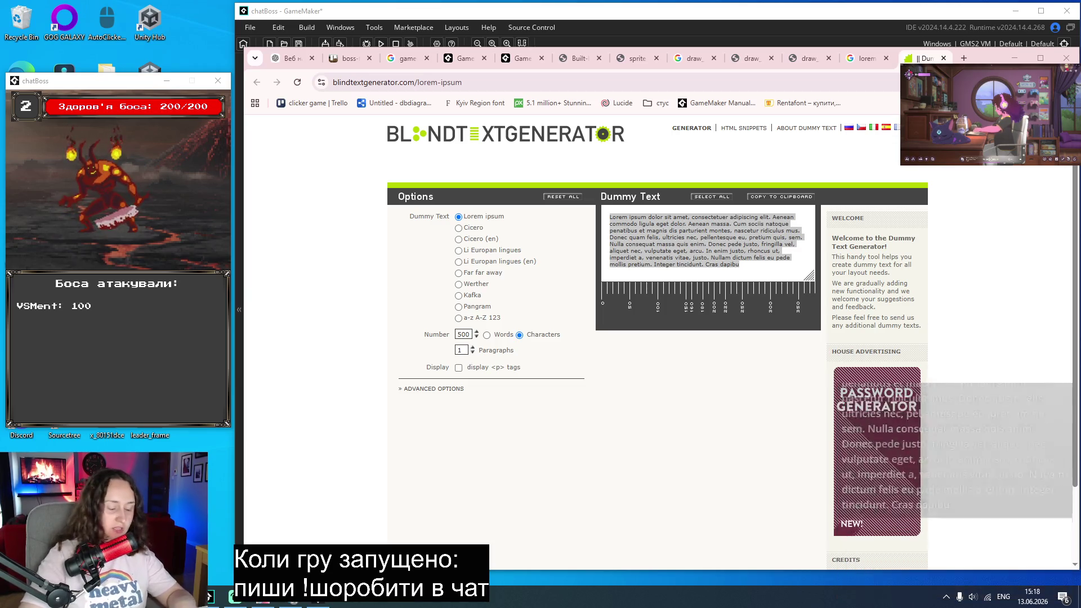
# Close the Dummy Text Generator and return to the boss-fight-steam Trello board.
pyautogui.click(751, 445)
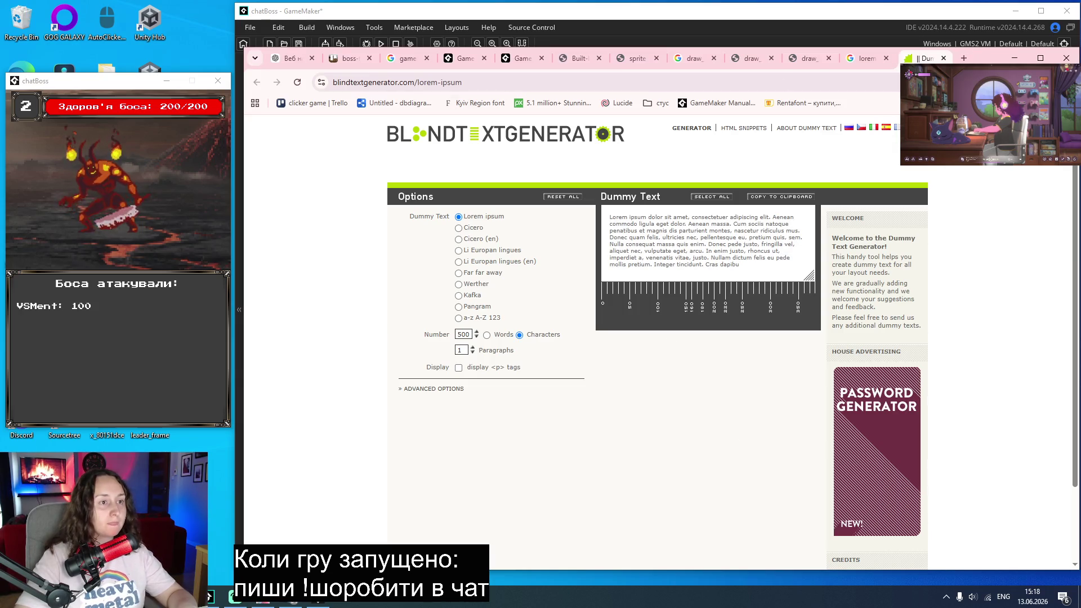
pyautogui.click(943, 58)
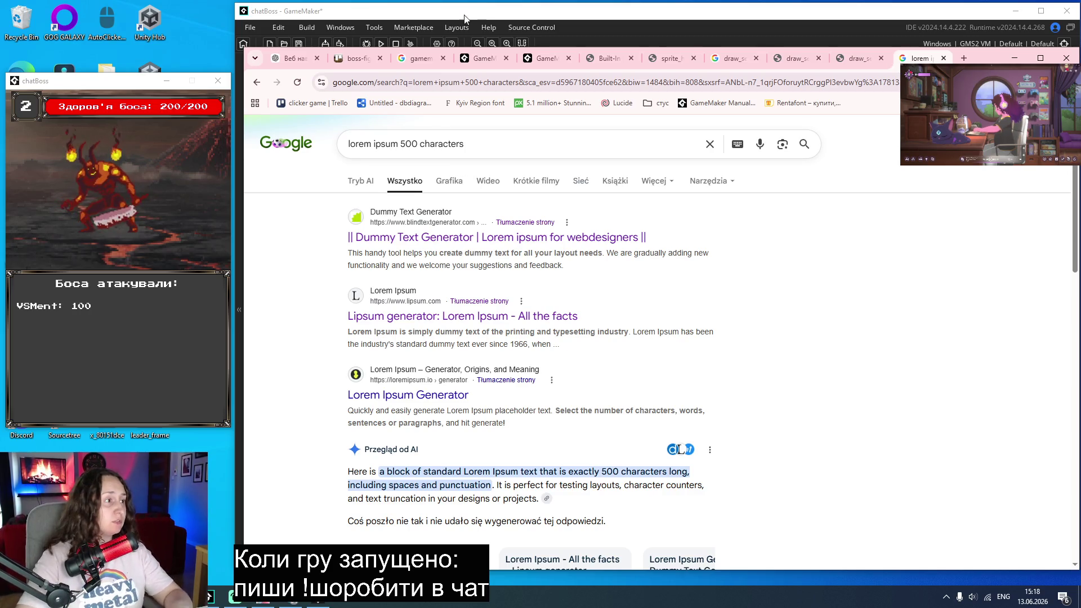
pyautogui.click(353, 60)
# Describe the message-length Backlog card with the Twitch 500-character limit, save, and close it.
pyautogui.scroll(-5, 484, 360)
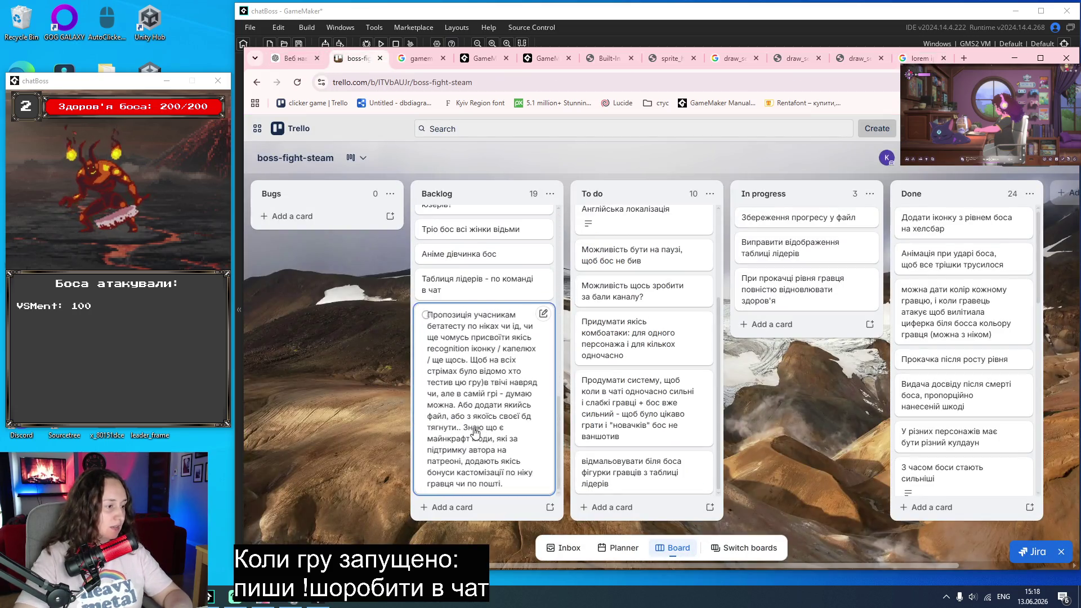
pyautogui.scroll(3, 658, 278)
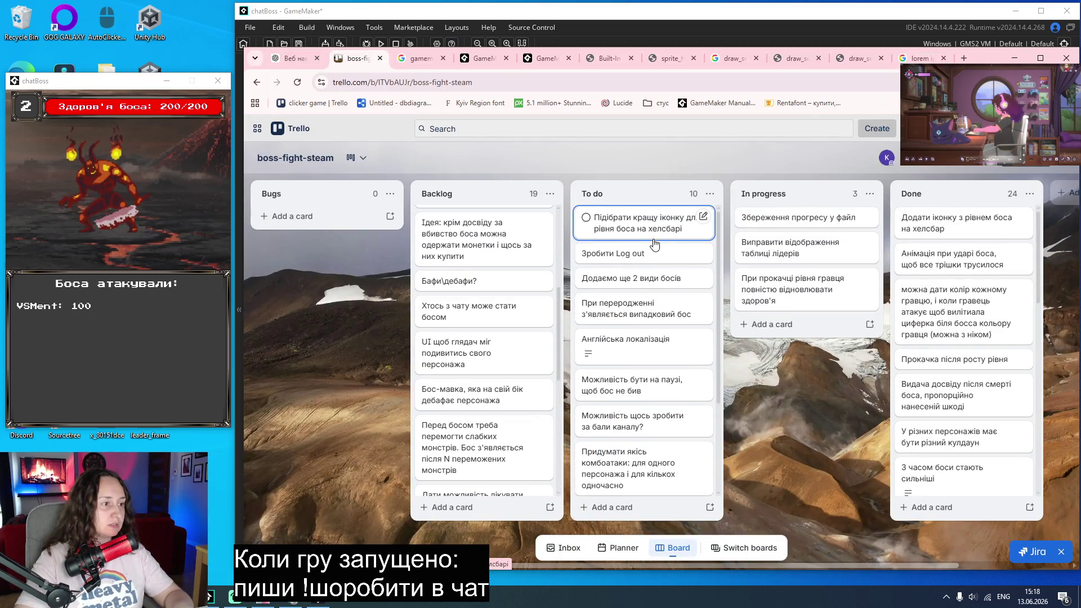
pyautogui.scroll(-3, 649, 303)
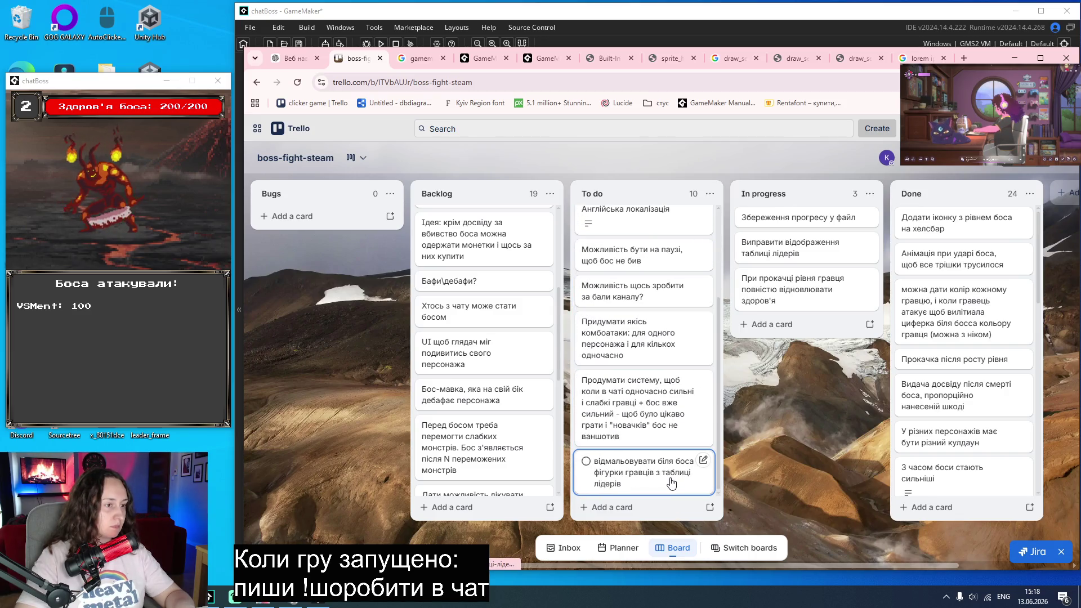
pyautogui.scroll(5, 507, 389)
pyautogui.click(476, 246)
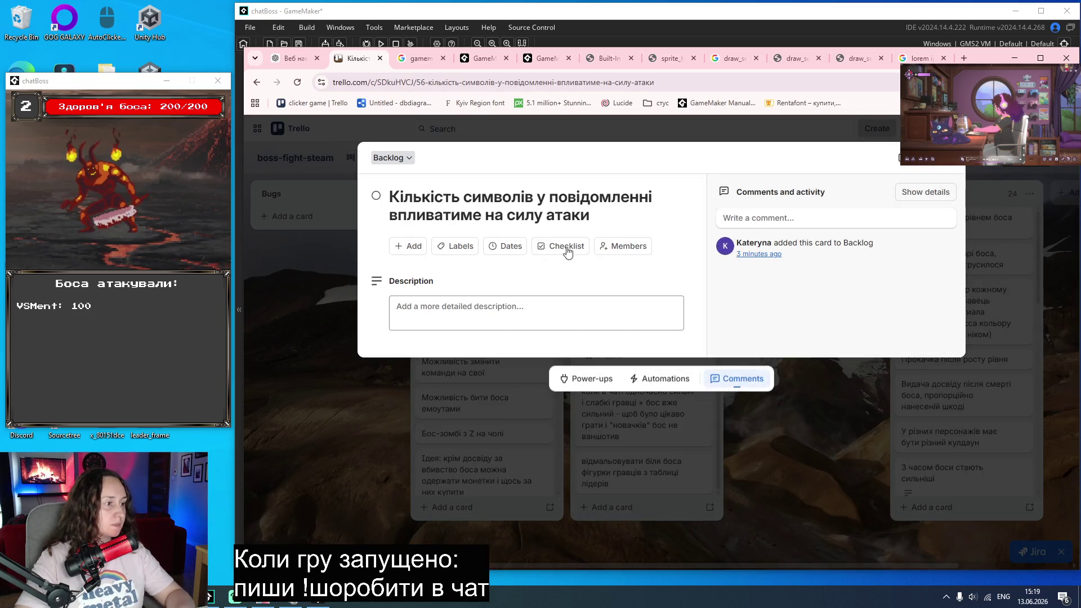
pyautogui.click(516, 317)
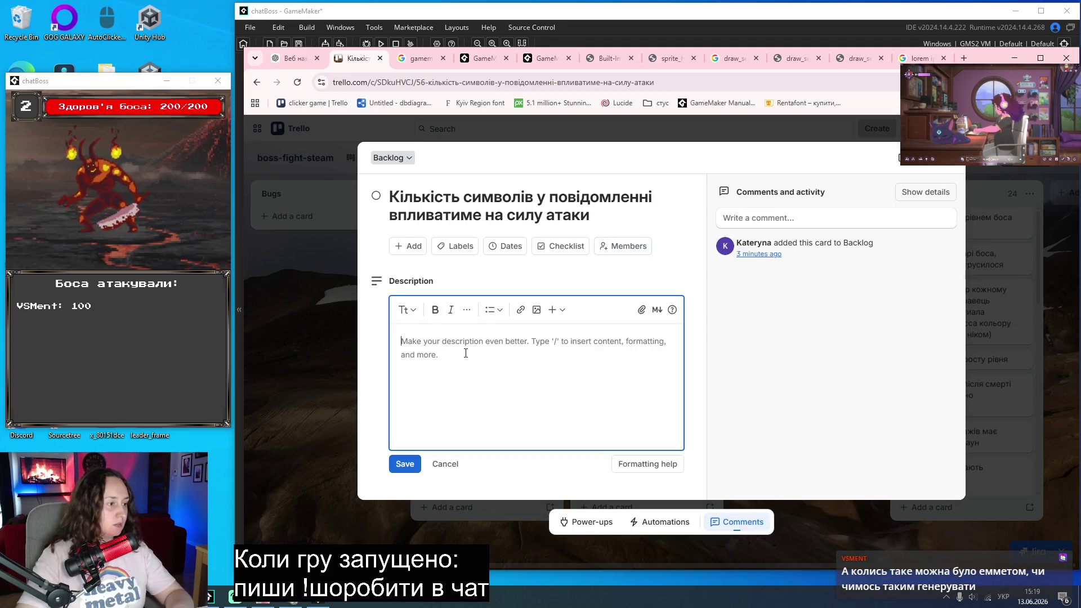
pyautogui.write('обмежене')
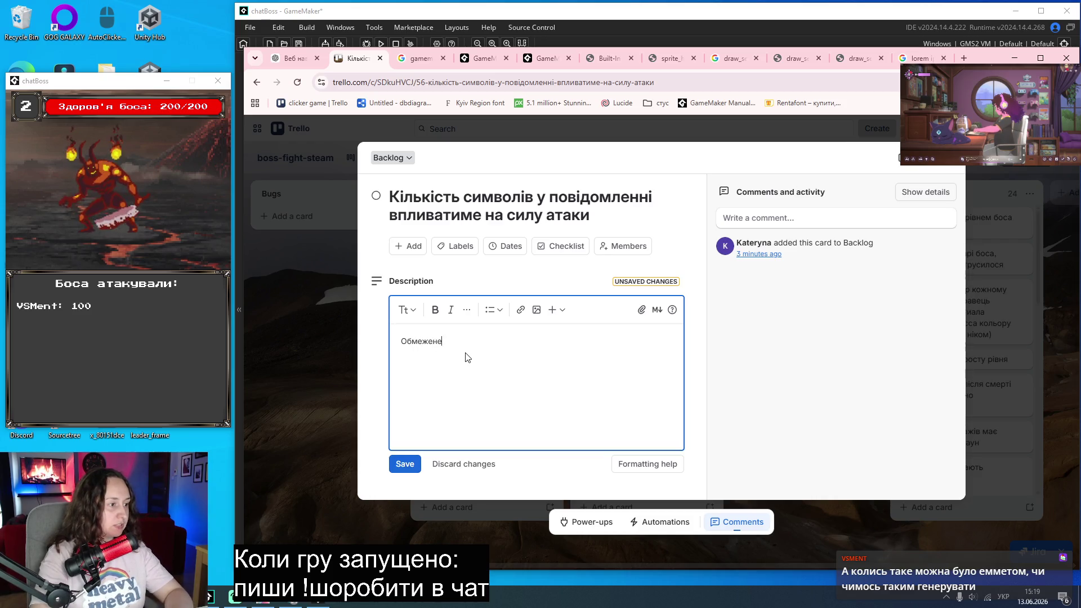
pyautogui.write('я твіч')
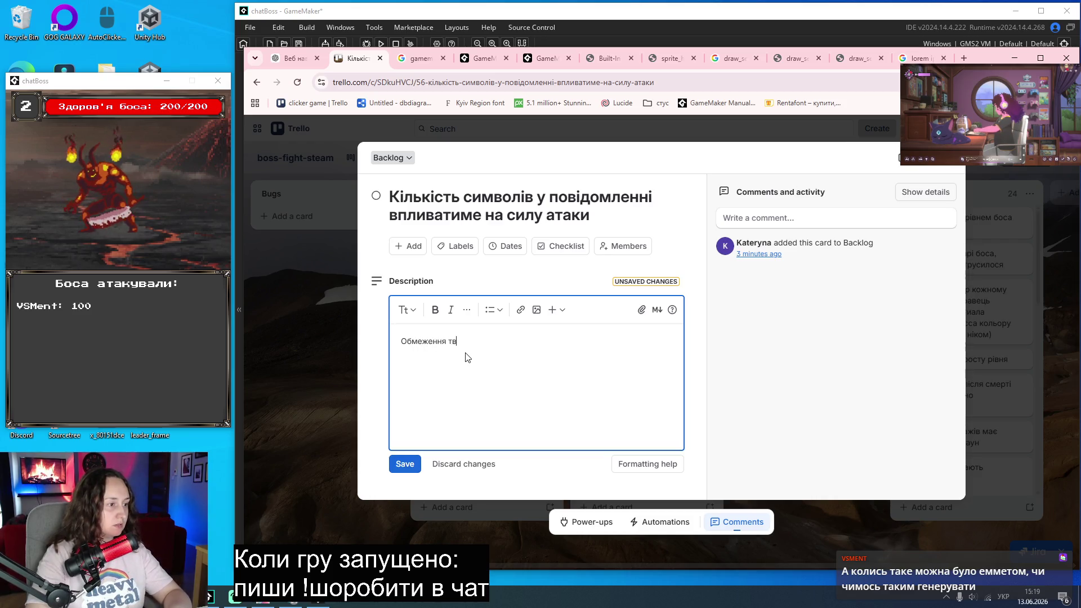
pyautogui.write('500 сим')
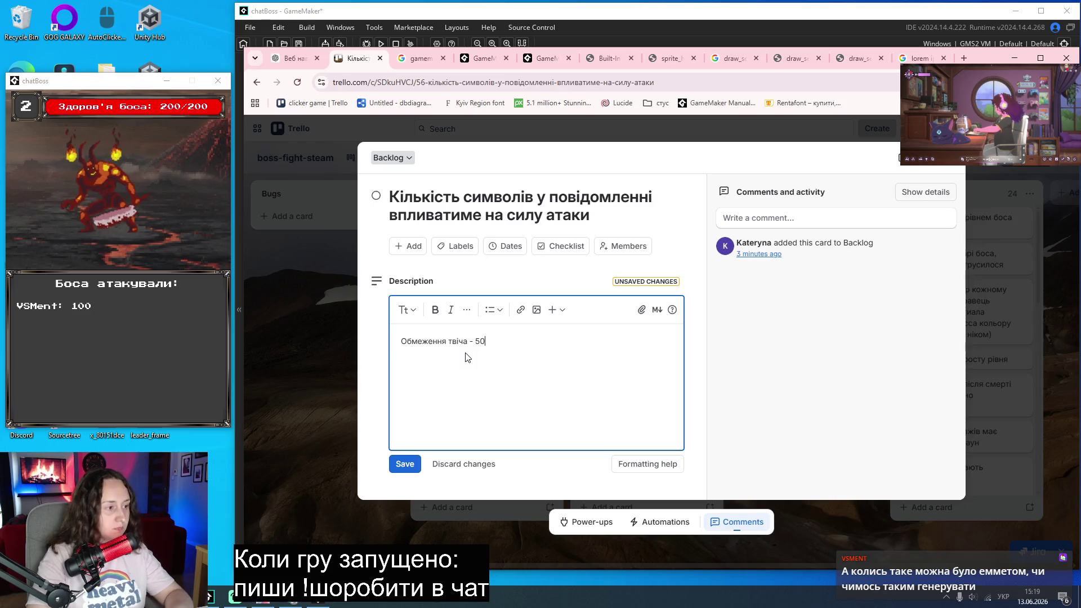
pyautogui.write('волів')
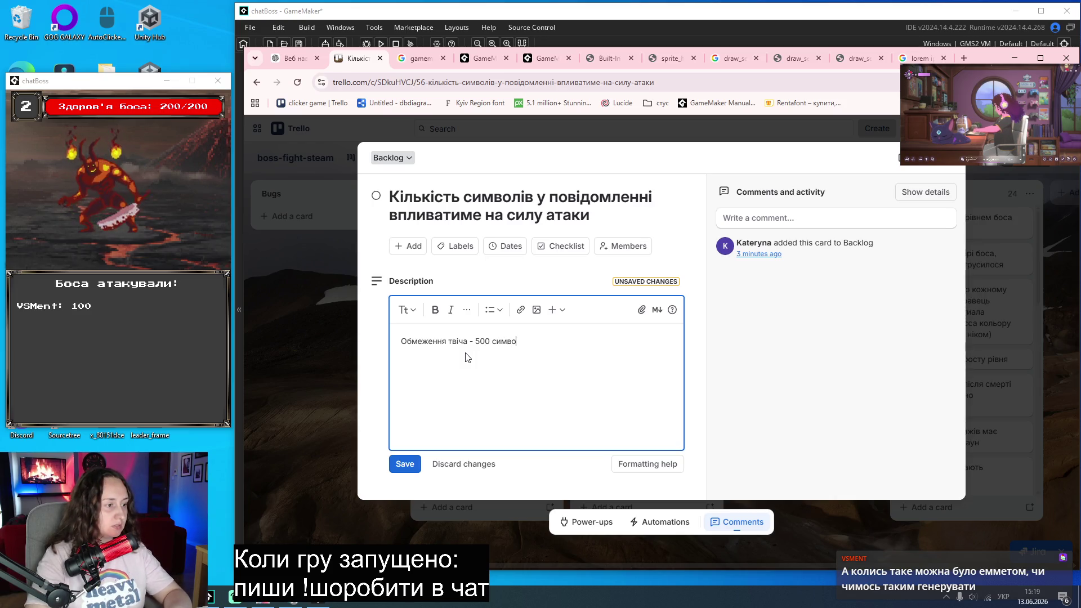
pyautogui.click(409, 467)
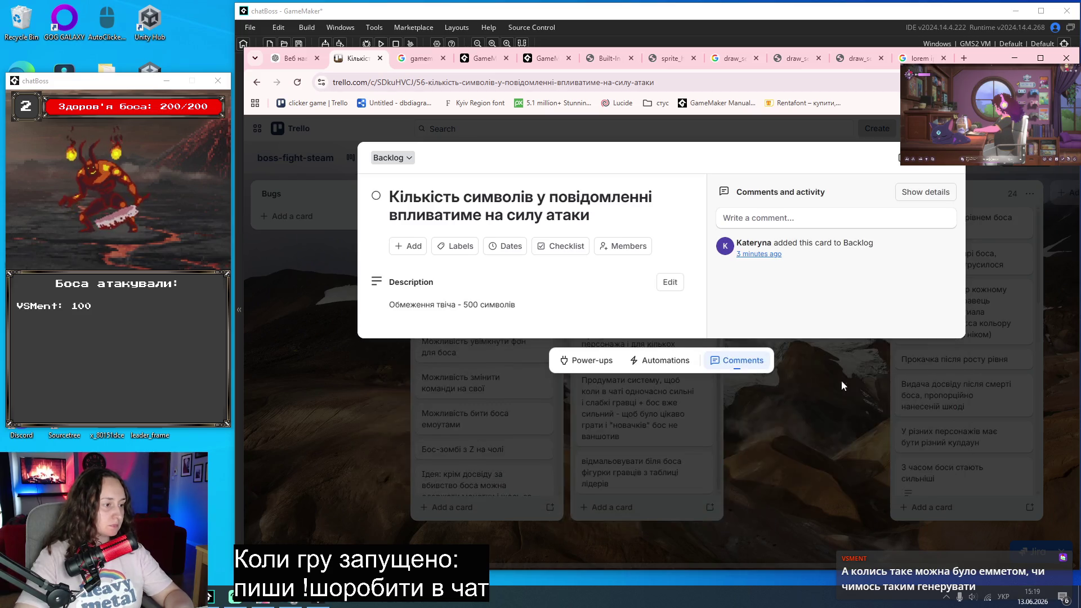
pyautogui.click(821, 449)
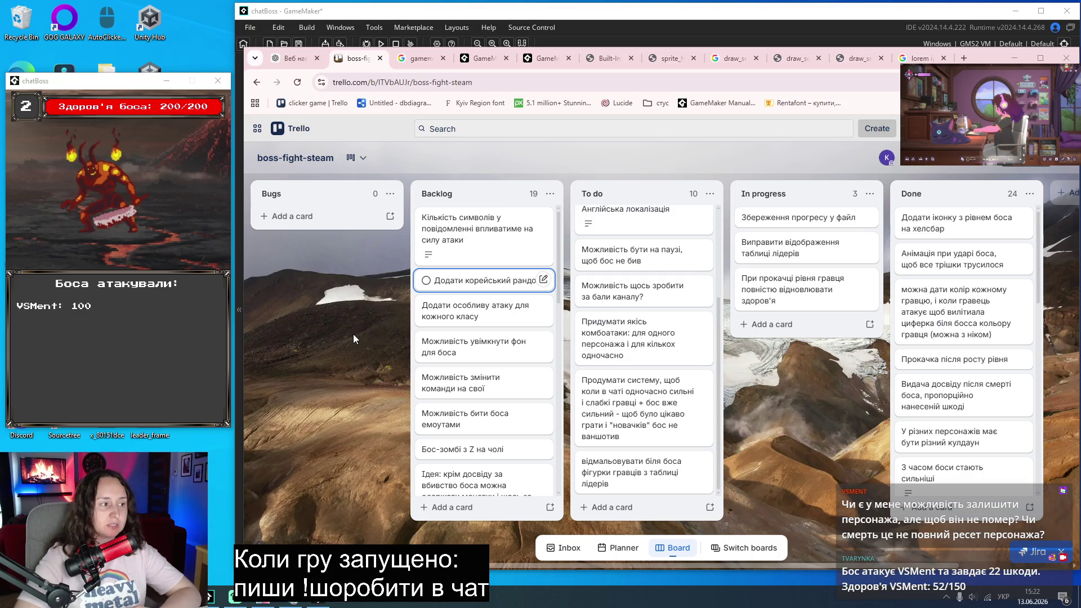
# Refocus the browser and open the 'Англійська локалізація' To do card.
pyautogui.click(332, 338)
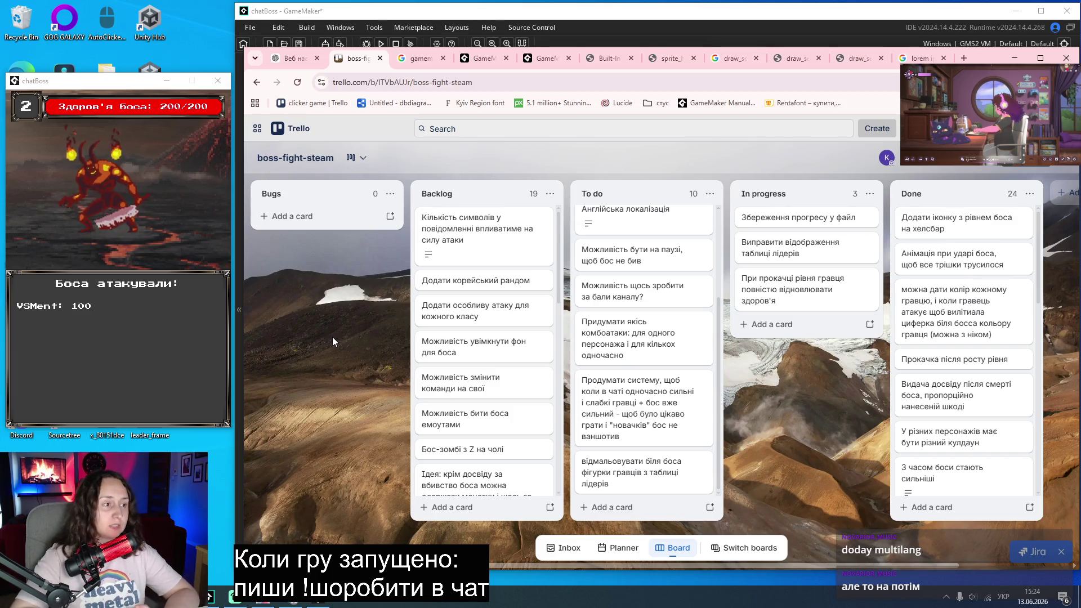
pyautogui.scroll(2, 634, 353)
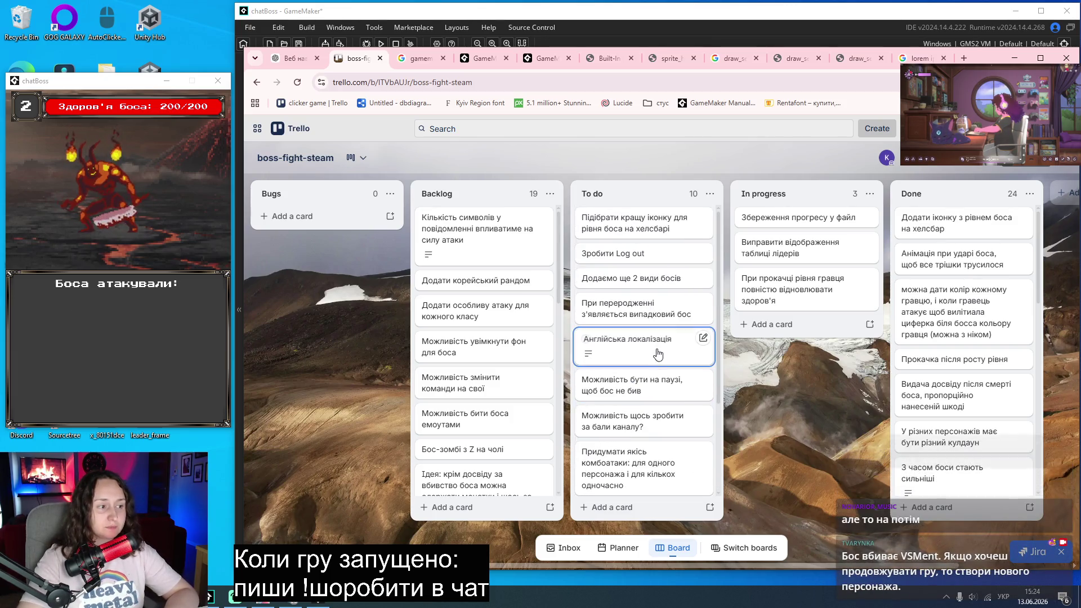
pyautogui.click(625, 352)
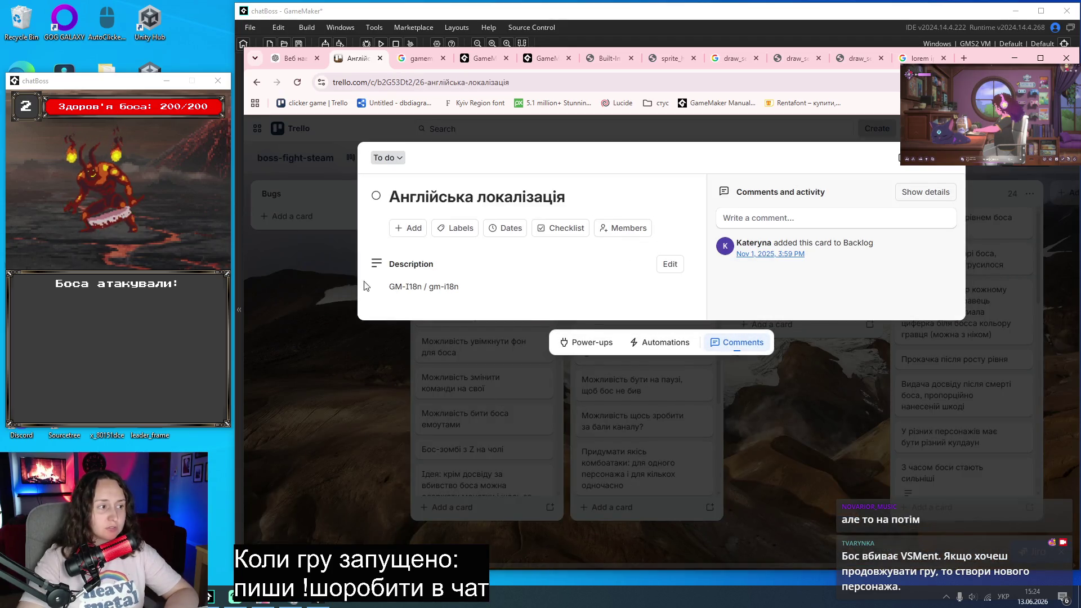
# Close the localisation card to return to the boss-fight-steam board.
pyautogui.click(337, 391)
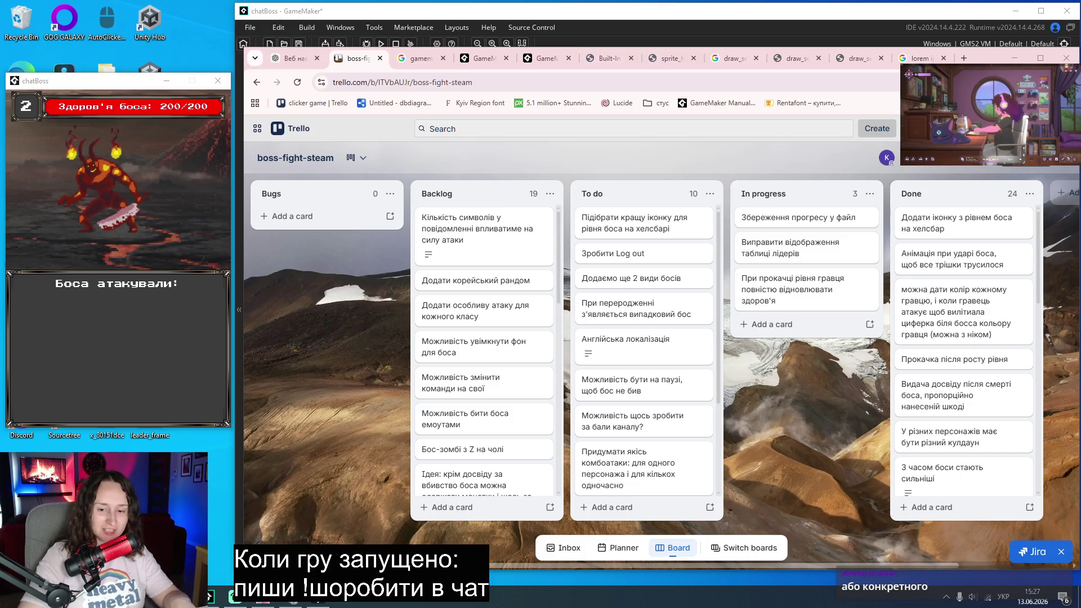
pyautogui.scroll(-10, 484, 394)
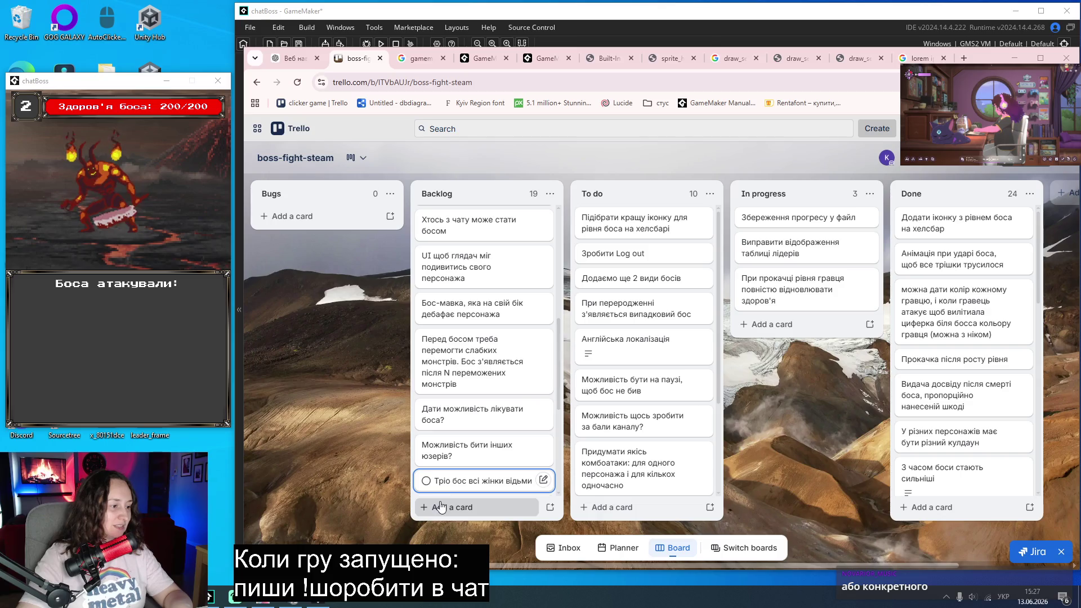
pyautogui.scroll(5, 498, 370)
pyautogui.scroll(-5, 498, 371)
pyautogui.click(482, 470)
pyautogui.write('ро')
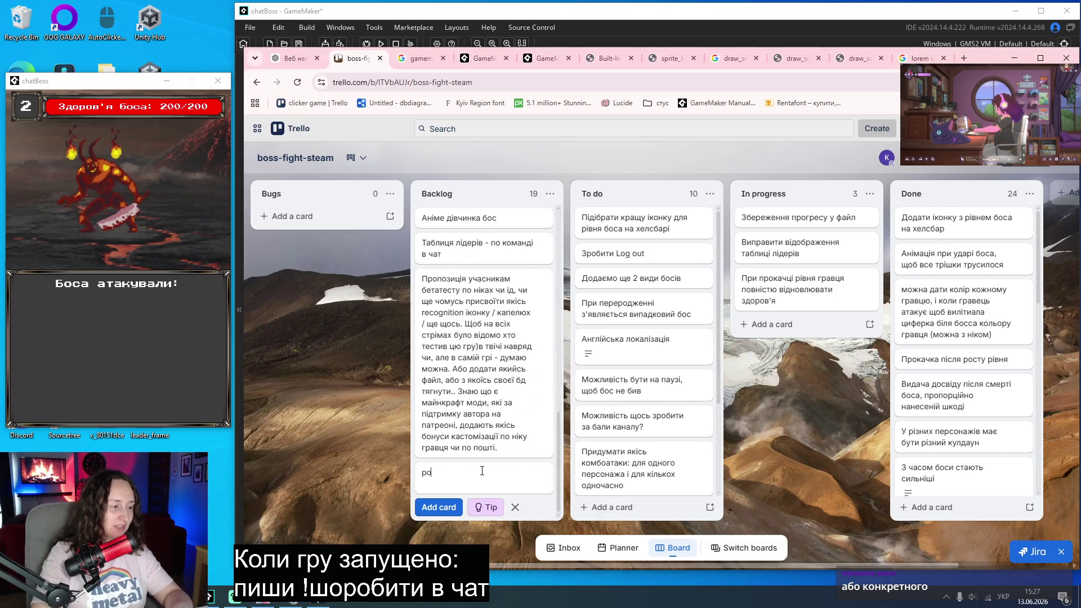
pyautogui.write('сійськомовний')
pyautogui.press('BackSpace')
pyautogui.write('х гравців перетворювати на оркі')
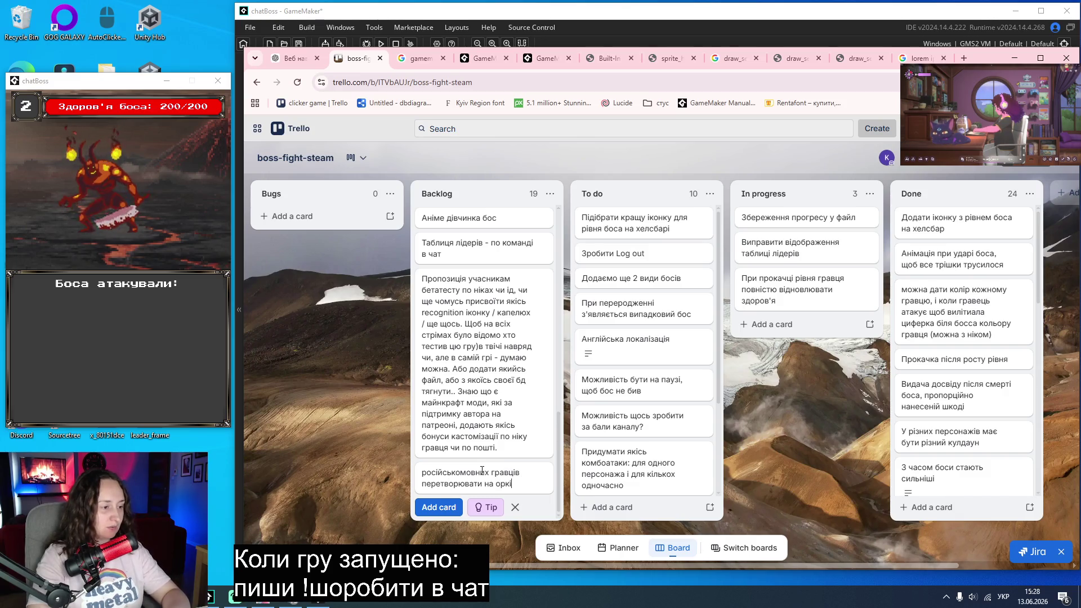
pyautogui.write('в')
pyautogui.press('Return')
pyautogui.click(322, 426)
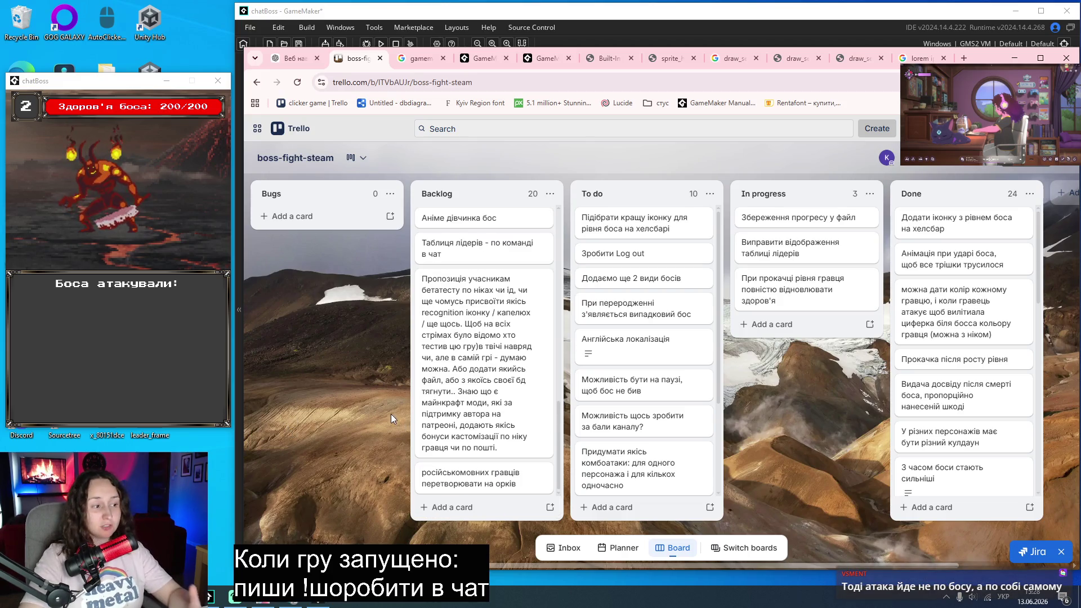
pyautogui.scroll(10, 484, 360)
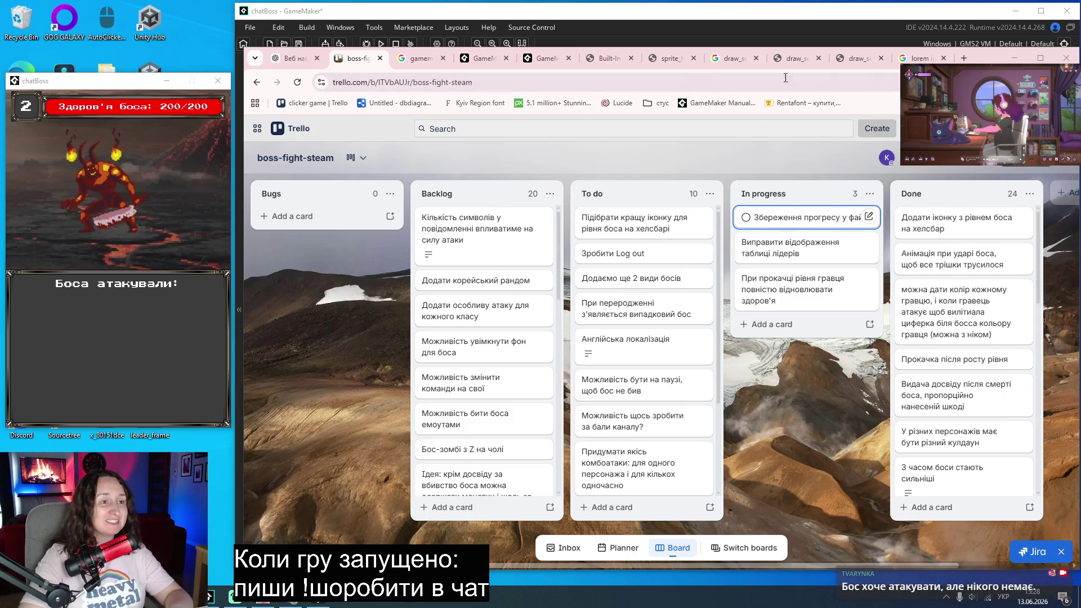
pyautogui.doubleClick(699, 50)
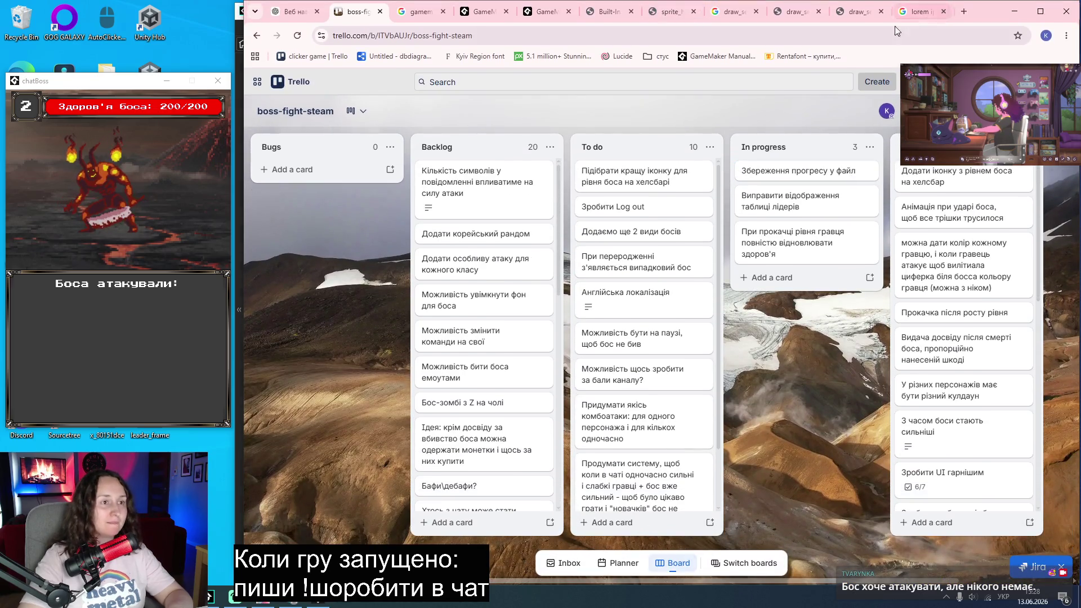
# Search for Streamer's Court from a new tab and open its Steam store page.
pyautogui.click(964, 11)
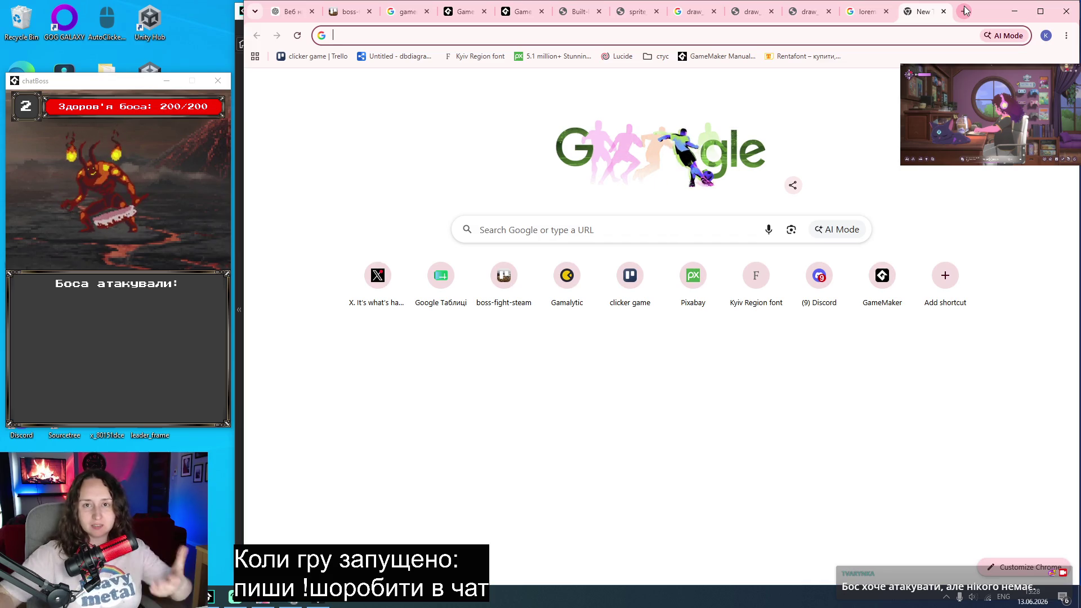
pyautogui.write('strea')
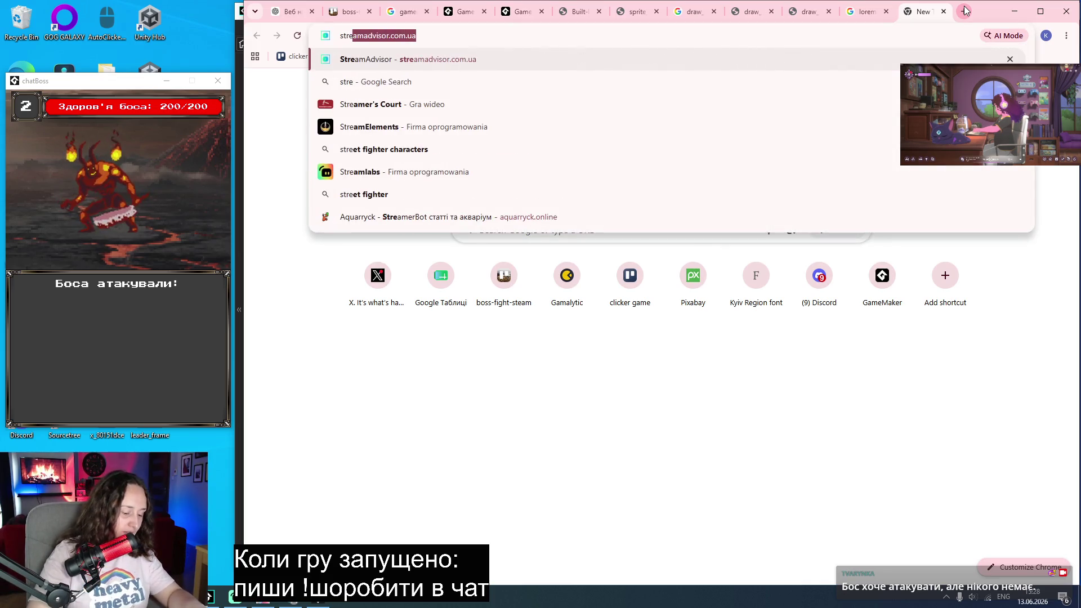
pyautogui.write('mer')
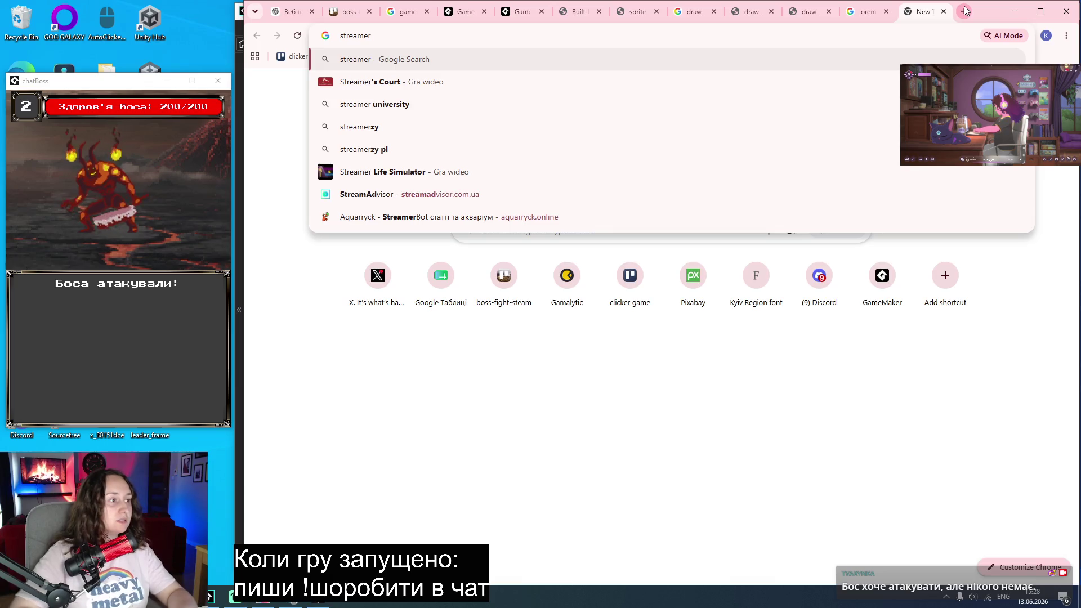
pyautogui.press('Down')
pyautogui.press('Return')
pyautogui.click(440, 191)
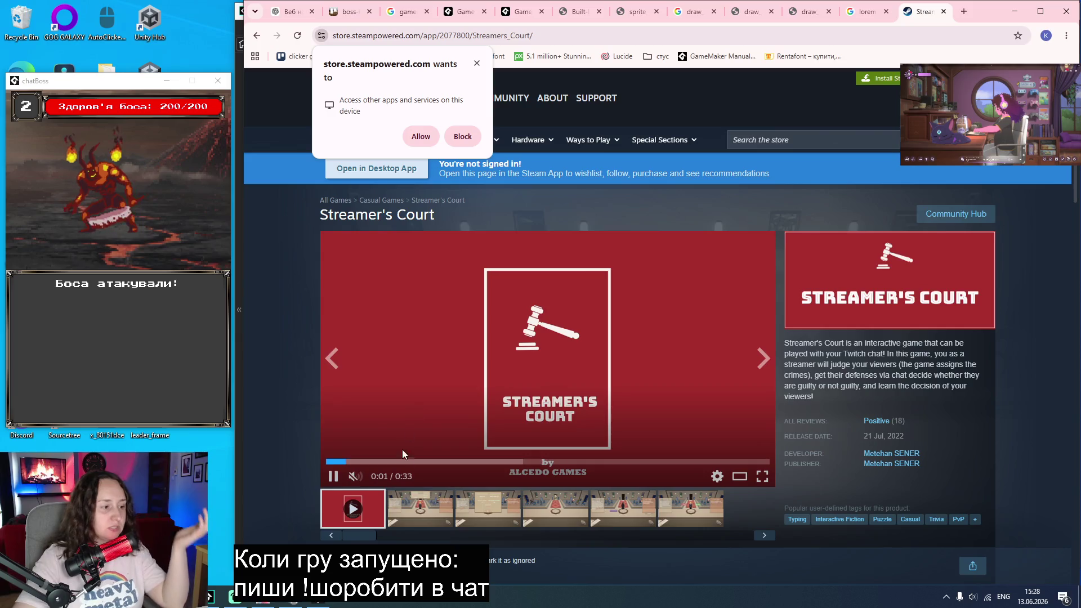
# Show the courtroom screenshot, dismiss the app-access popup, and read the Streamer's Court description.
pyautogui.click(423, 513)
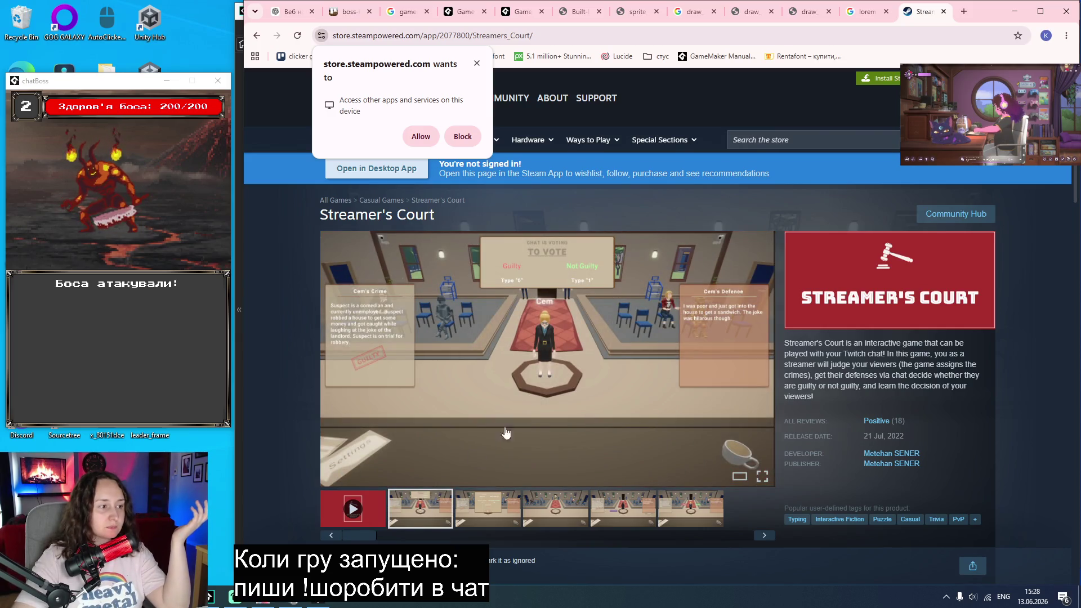
pyautogui.scroll(-1, 551, 383)
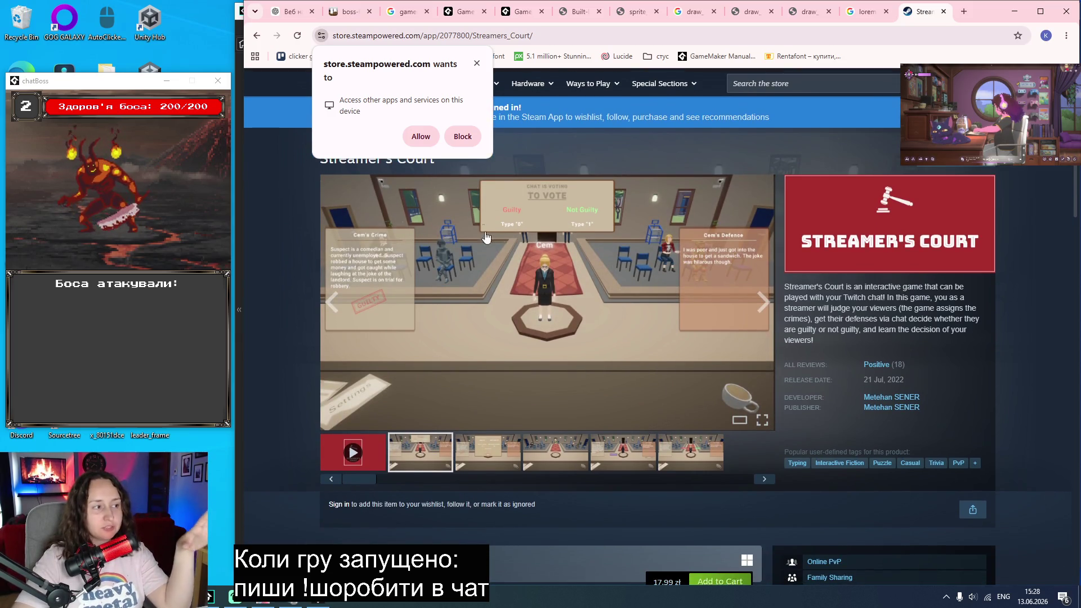
pyautogui.click(476, 63)
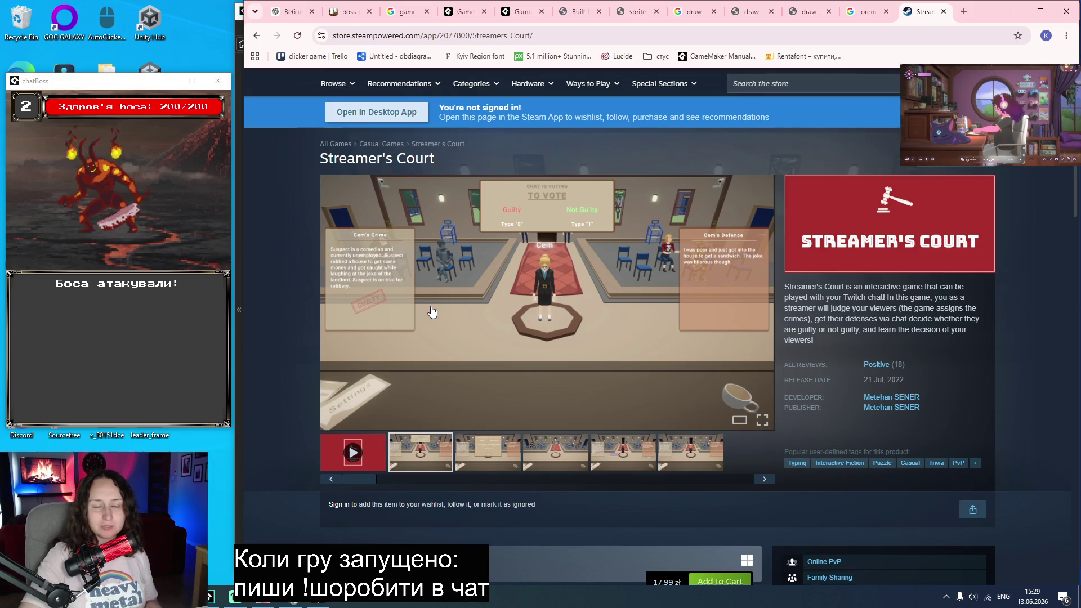
pyautogui.scroll(-4, 572, 170)
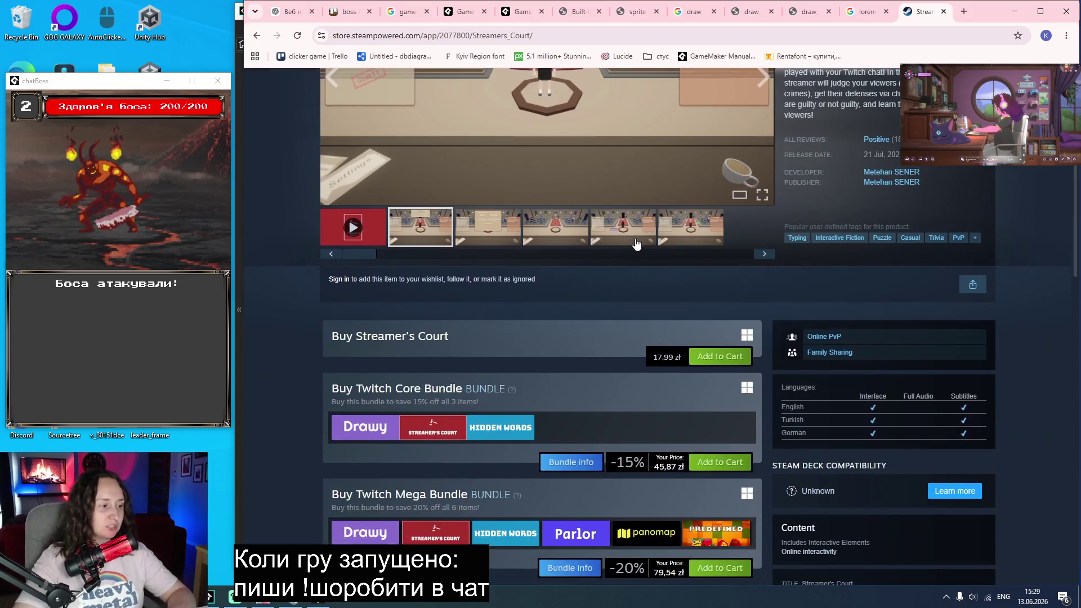
pyautogui.scroll(-5, 540, 375)
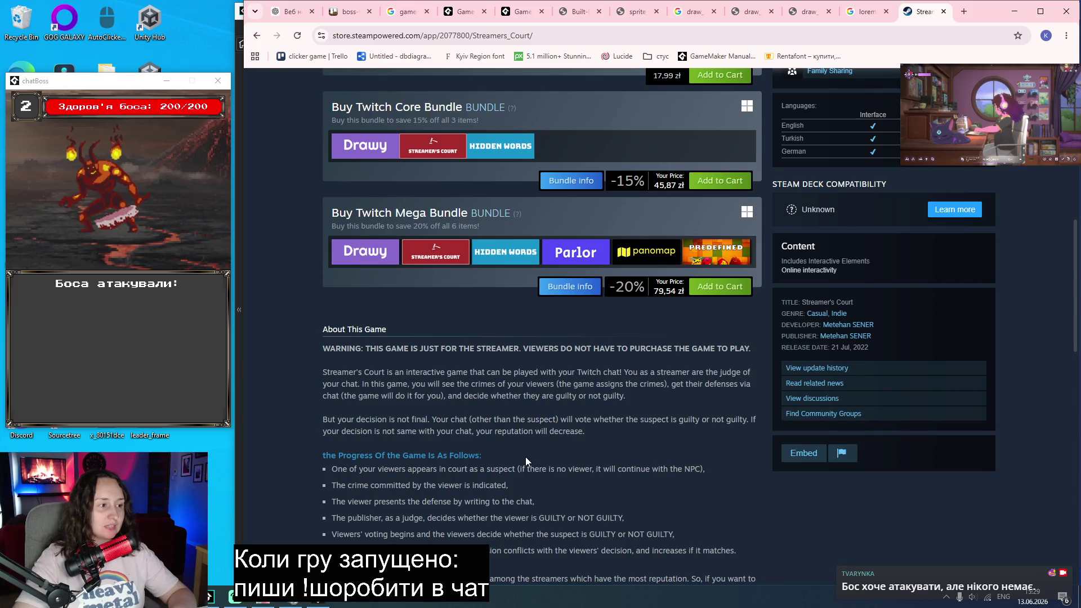
pyautogui.scroll(10, 524, 453)
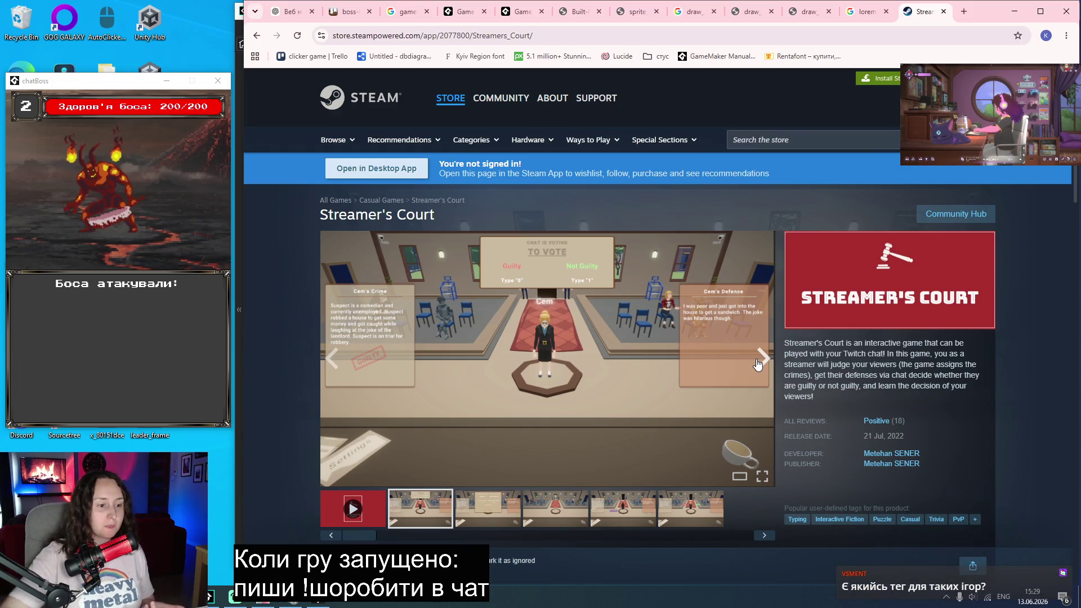
pyautogui.scroll(-2, 776, 377)
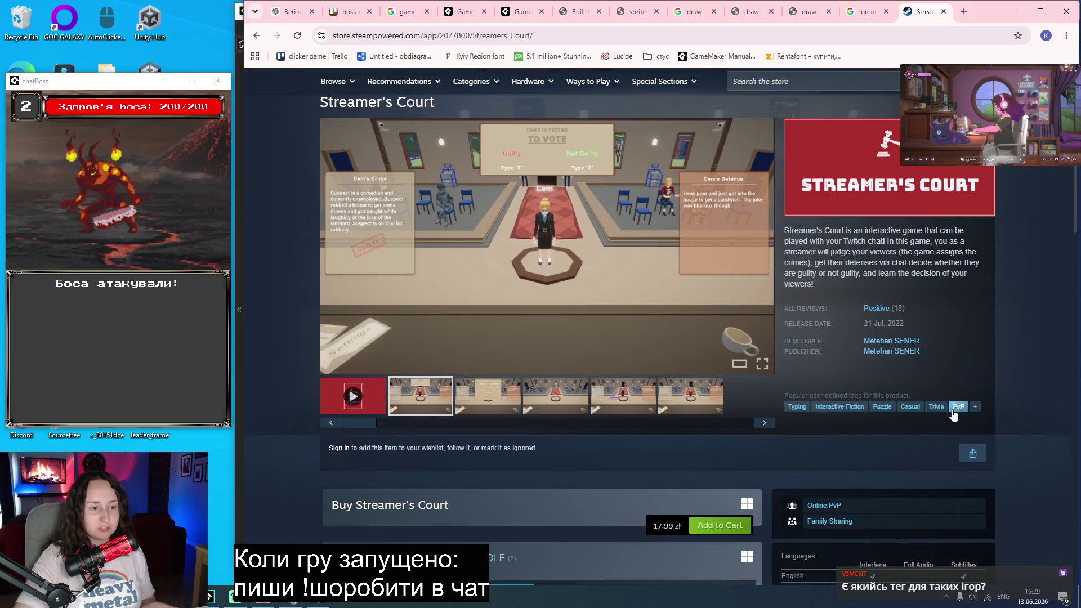
# View and close the full Streamer's Court tag list, then focus the store search box.
pyautogui.click(975, 407)
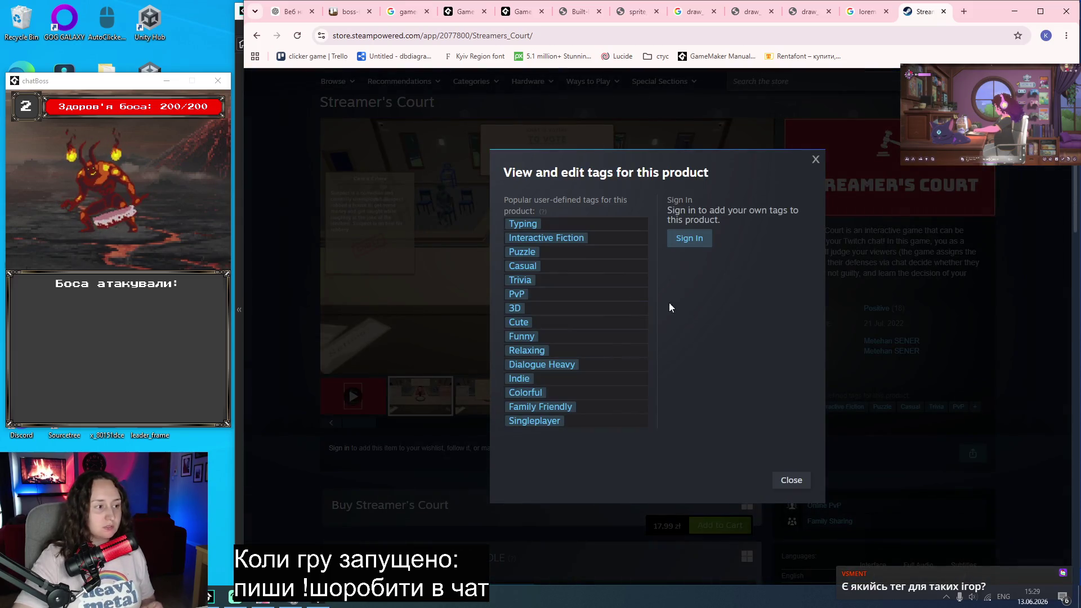
pyautogui.scroll(-8, 629, 292)
pyautogui.scroll(5, 627, 304)
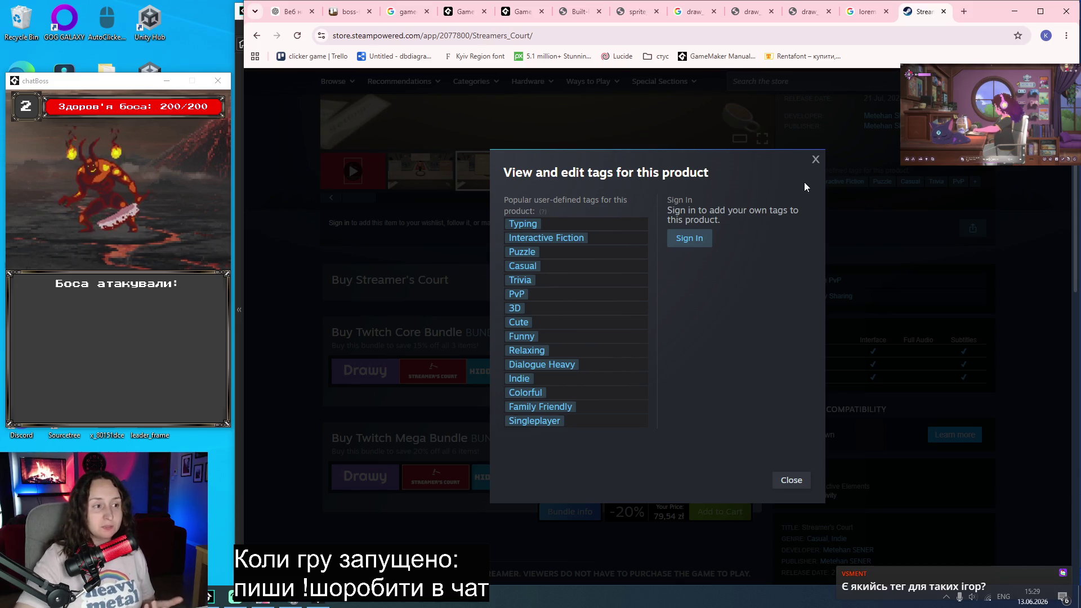
pyautogui.click(815, 159)
pyautogui.scroll(5, 769, 455)
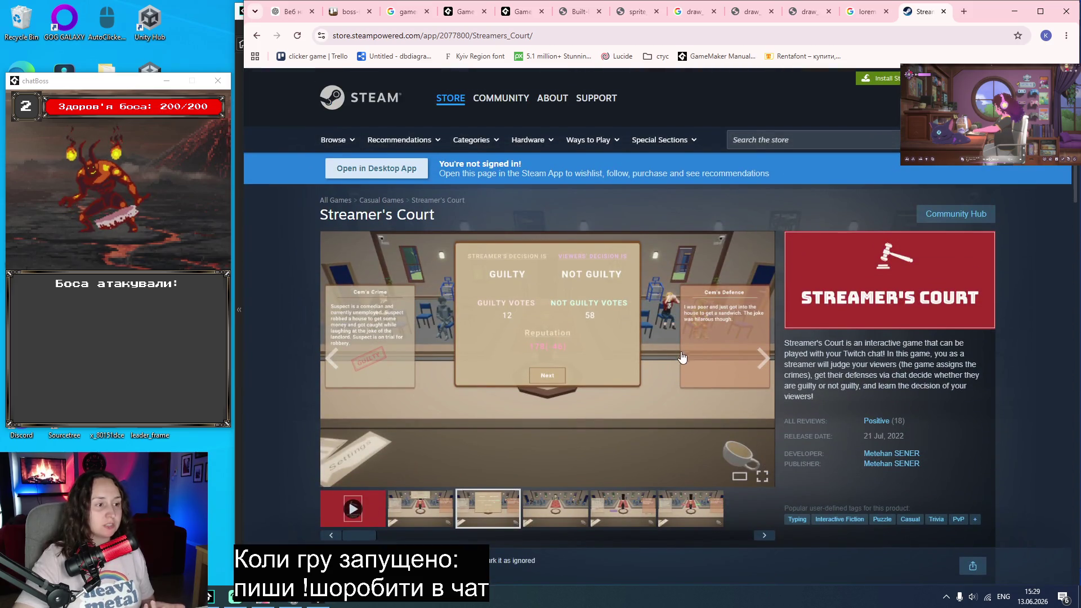
pyautogui.click(796, 140)
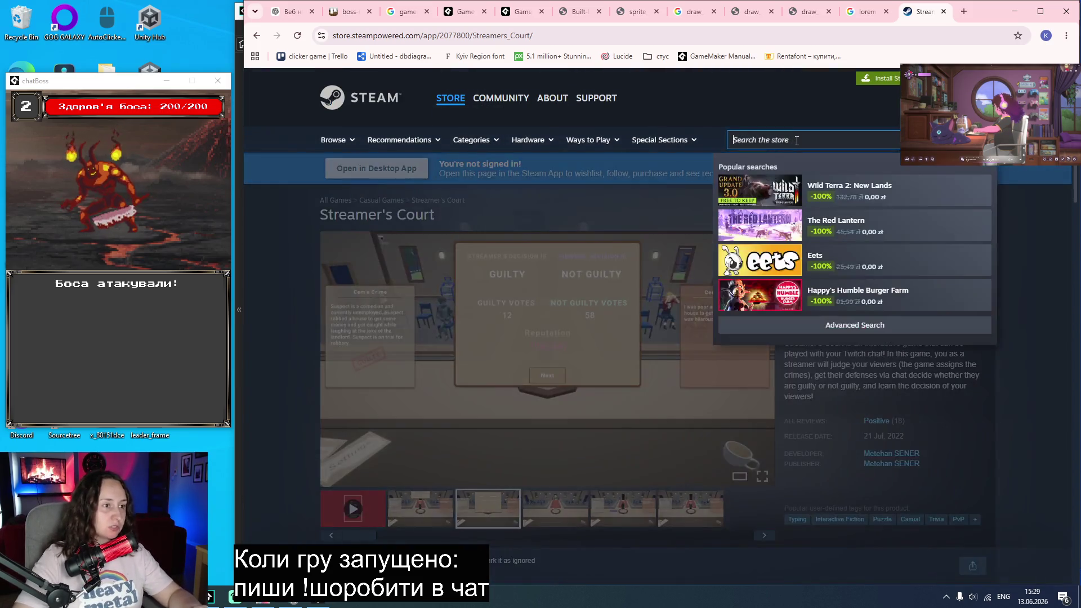
# Open the Party Hard store page, passing the age check with birth year 1986.
pyautogui.write('party')
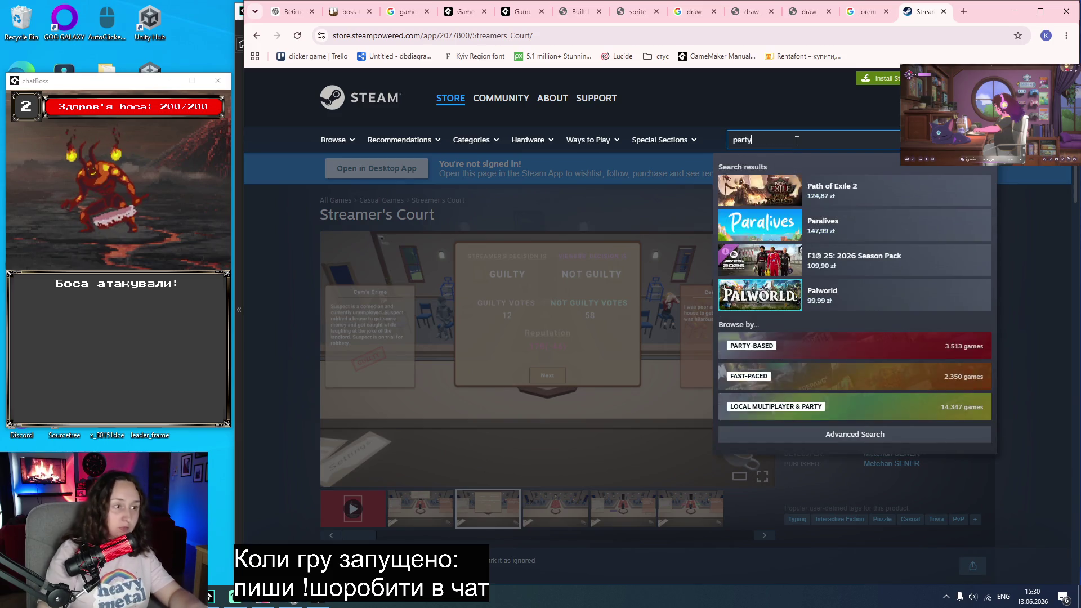
pyautogui.write(' hard')
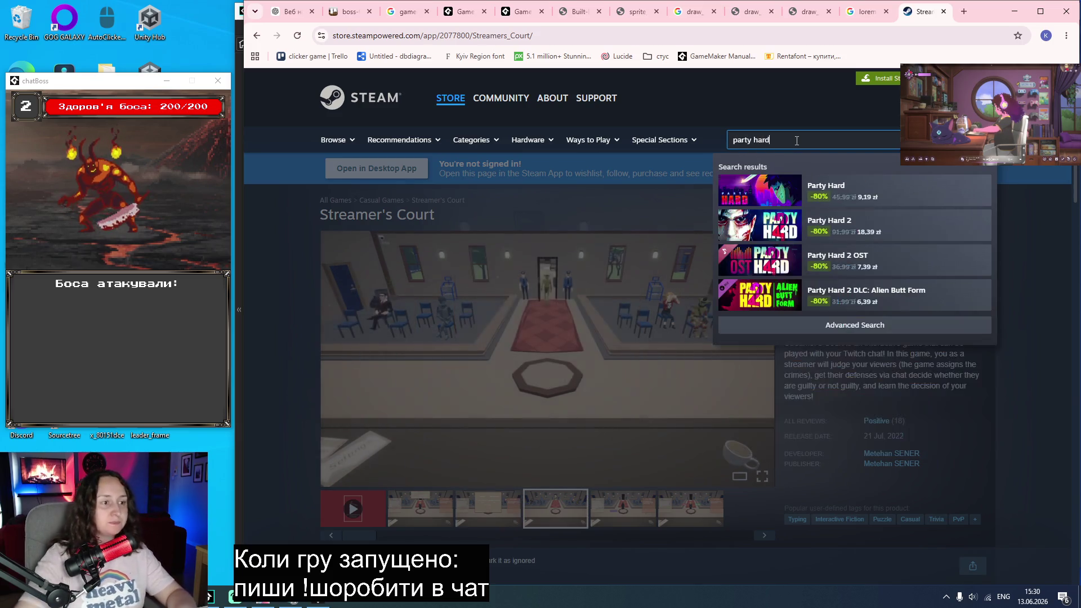
pyautogui.click(902, 188)
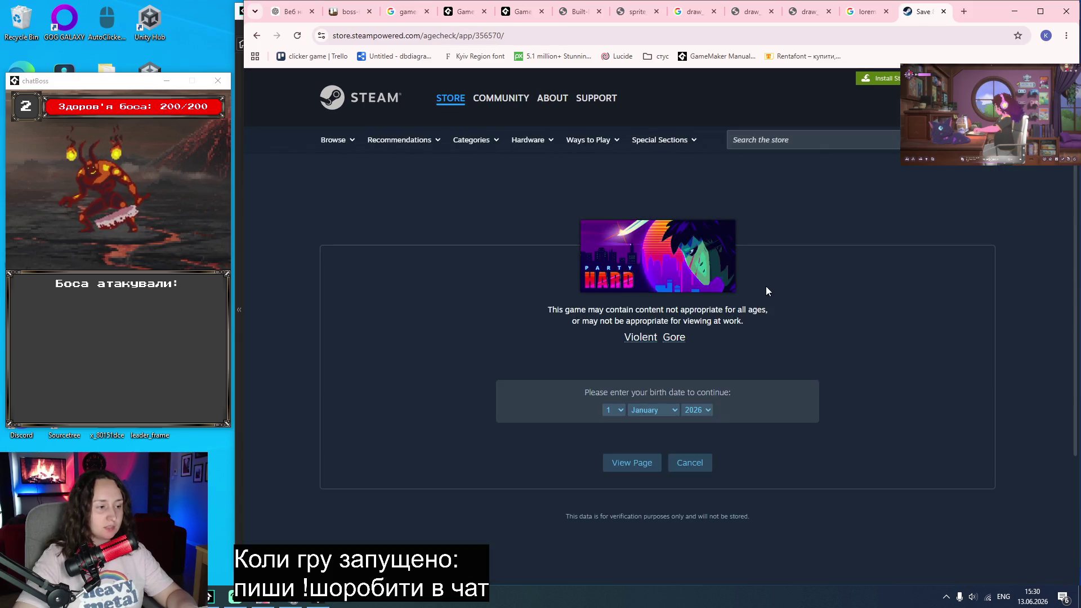
pyautogui.click(700, 408)
pyautogui.scroll(15, 698, 281)
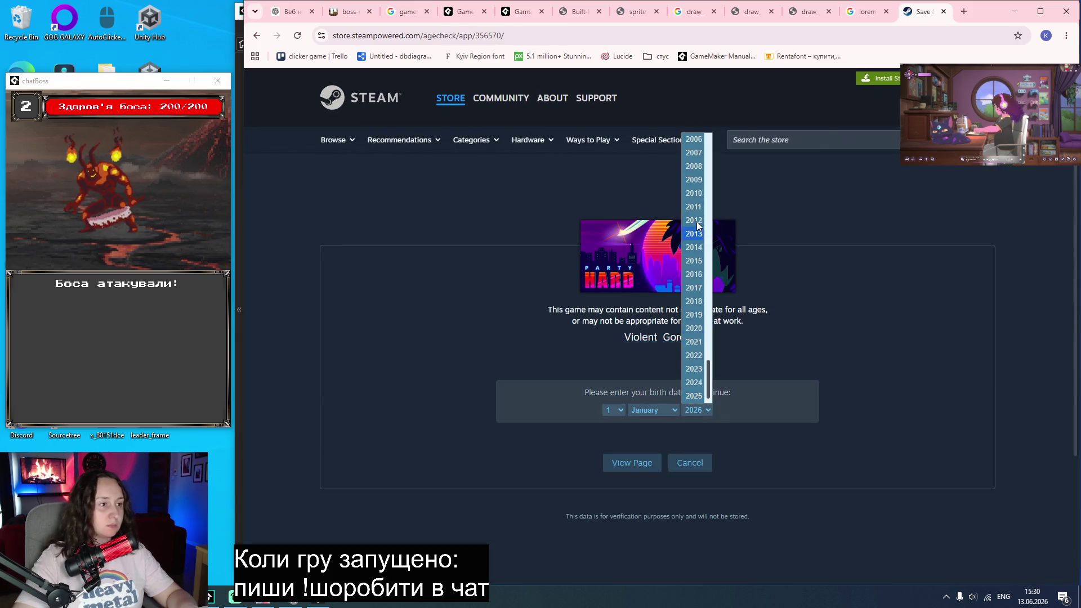
pyautogui.scroll(-7, 694, 285)
pyautogui.click(694, 284)
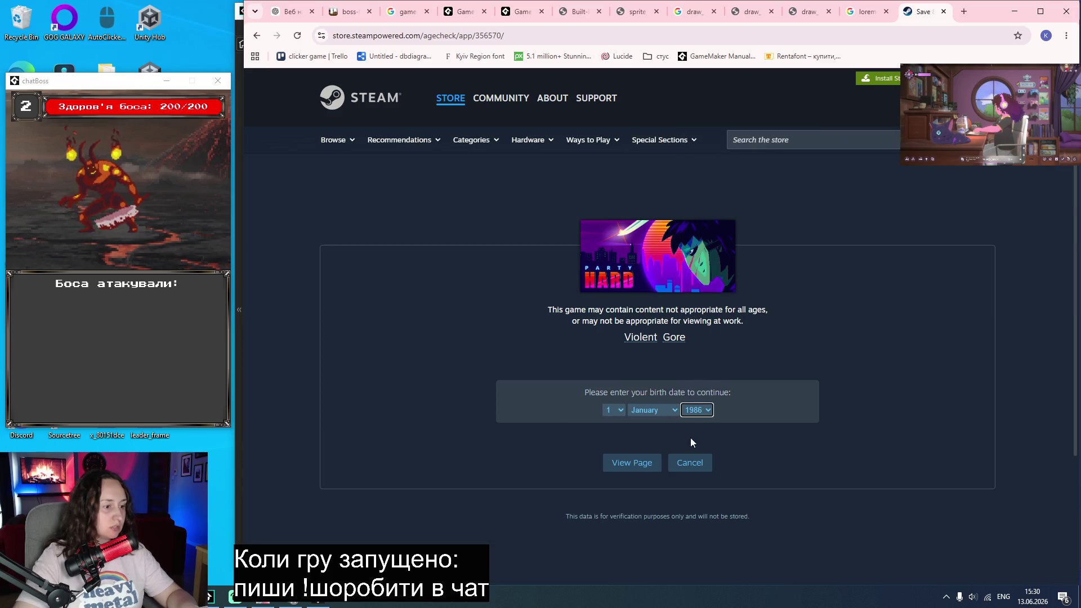
pyautogui.click(636, 475)
# Browse the Party Hard screenshots, including spaceship and club shots, and play the trailer.
pyautogui.scroll(-5, 911, 309)
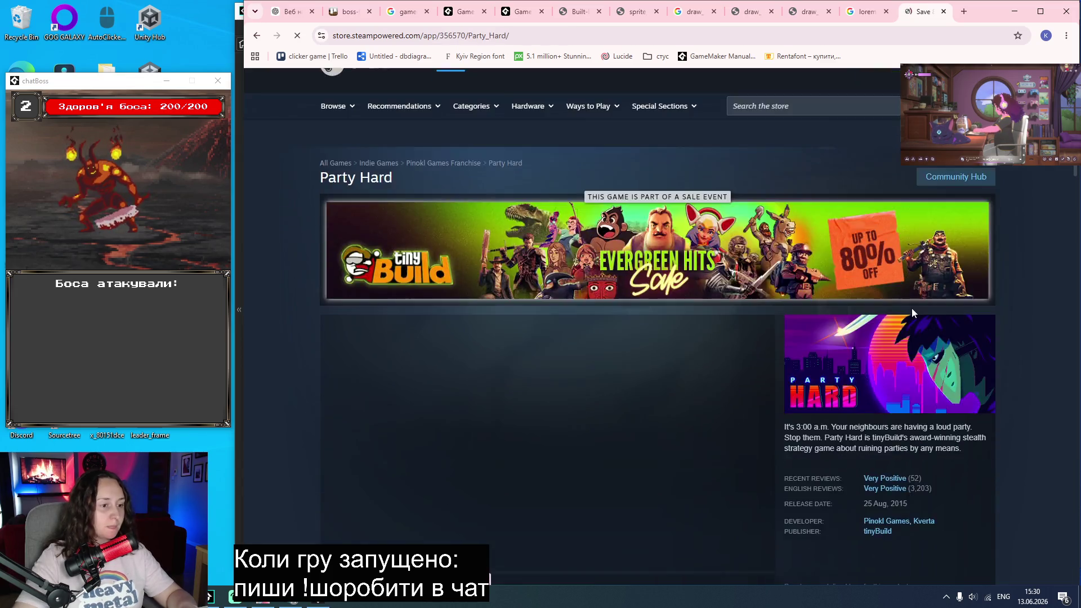
pyautogui.click(459, 408)
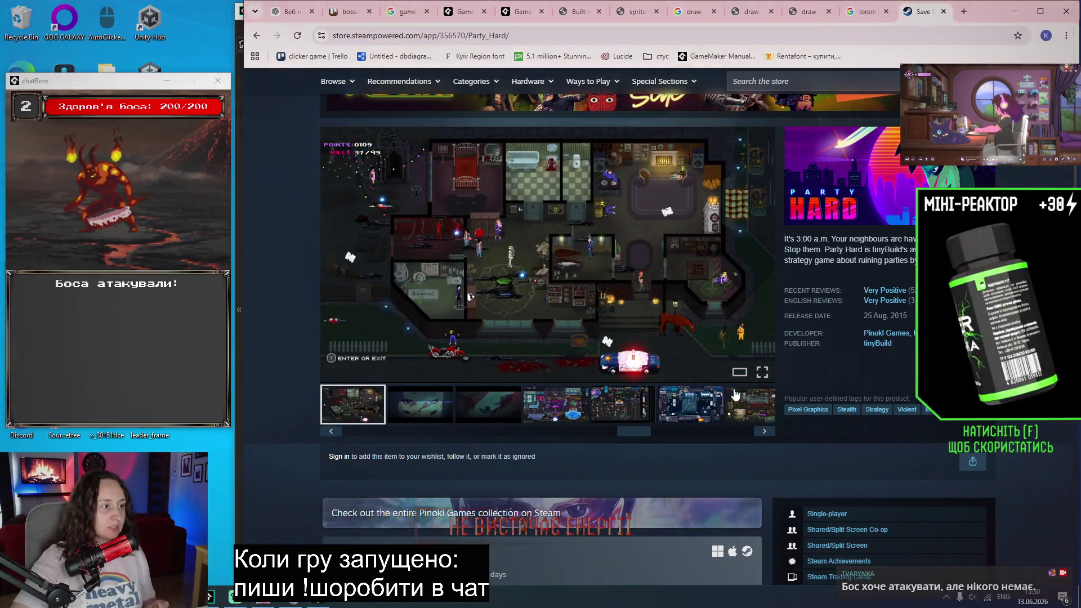
pyautogui.click(744, 401)
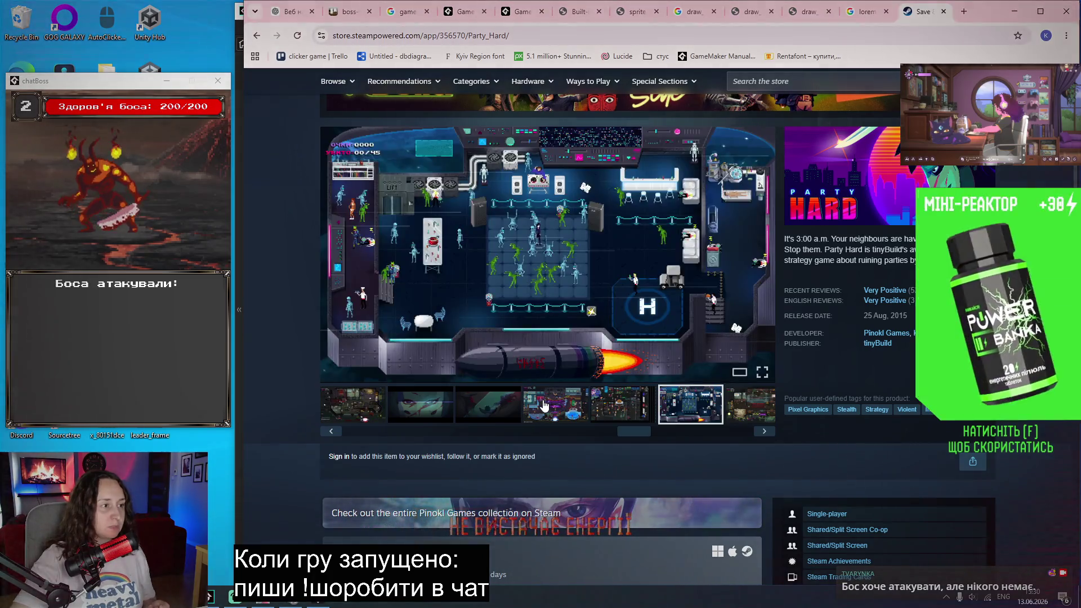
pyautogui.click(543, 405)
pyautogui.click(467, 401)
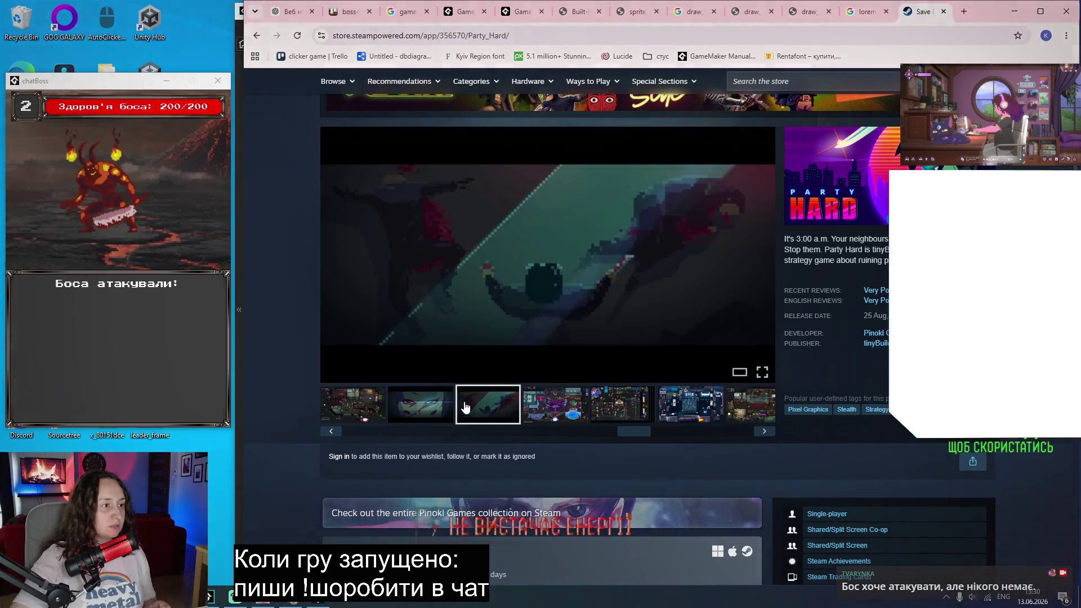
pyautogui.click(554, 404)
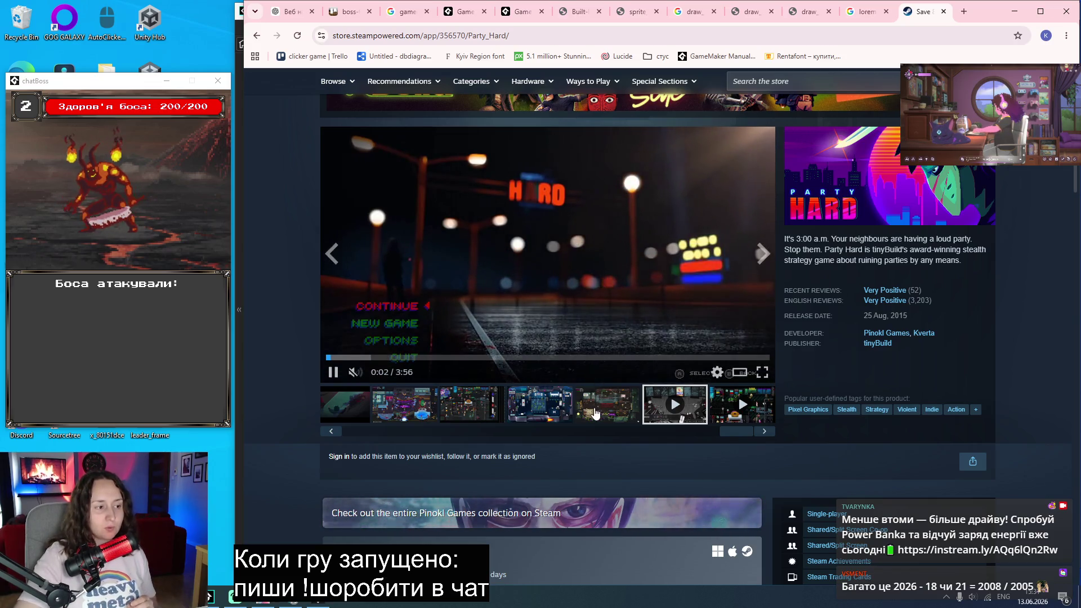
pyautogui.click(597, 414)
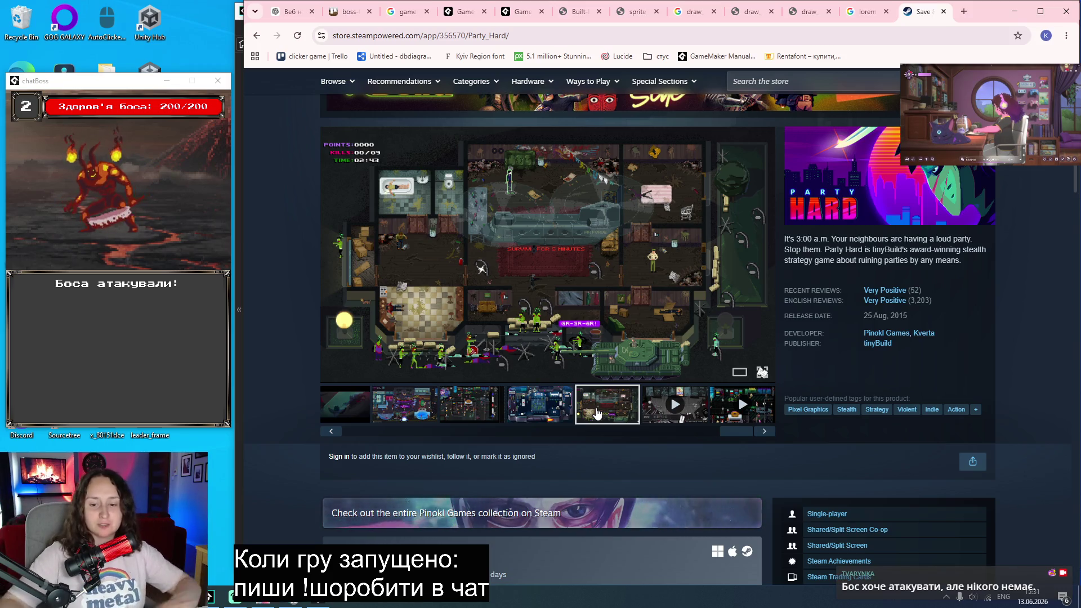
# Review Party Hard's screenshots and purchase options, close its Steam page, and reposition the chatBoss window.
pyautogui.scroll(-6, 575, 404)
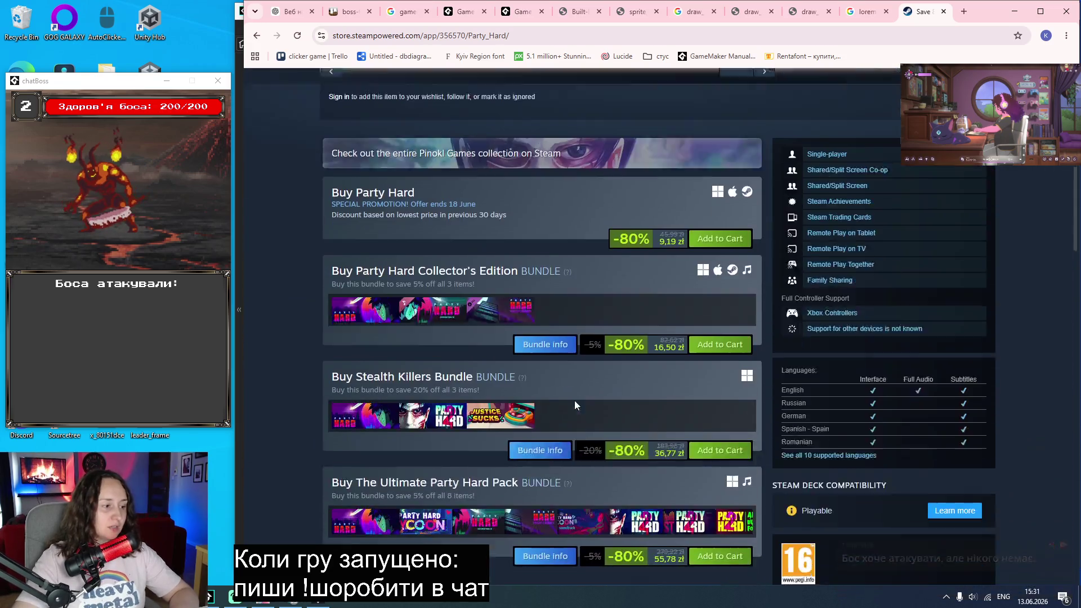
pyautogui.scroll(6, 576, 404)
pyautogui.scroll(4, 575, 404)
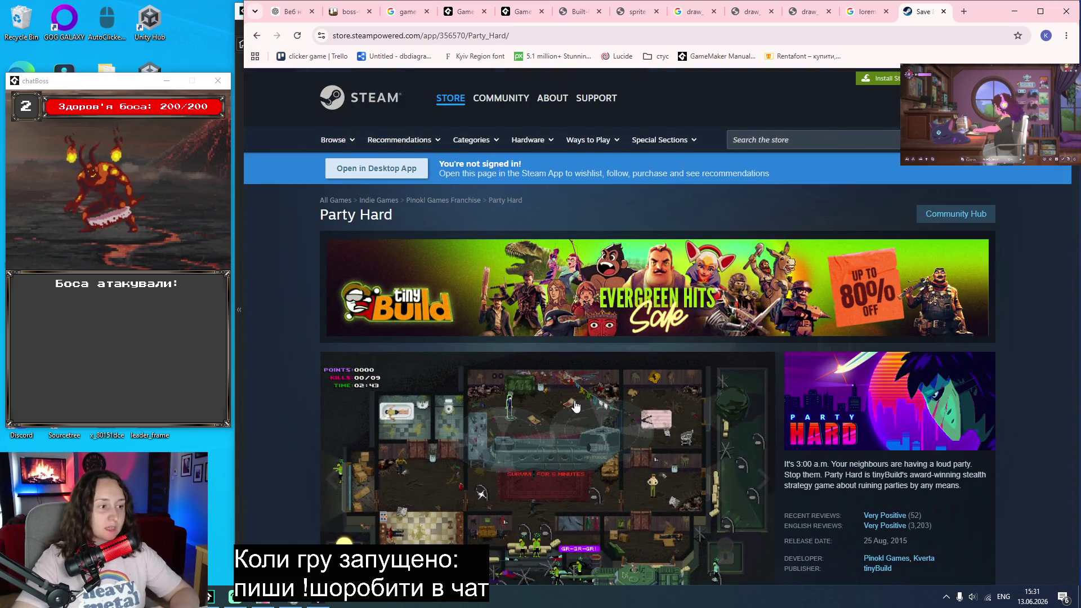
pyautogui.scroll(-6, 575, 404)
pyautogui.scroll(2, 575, 404)
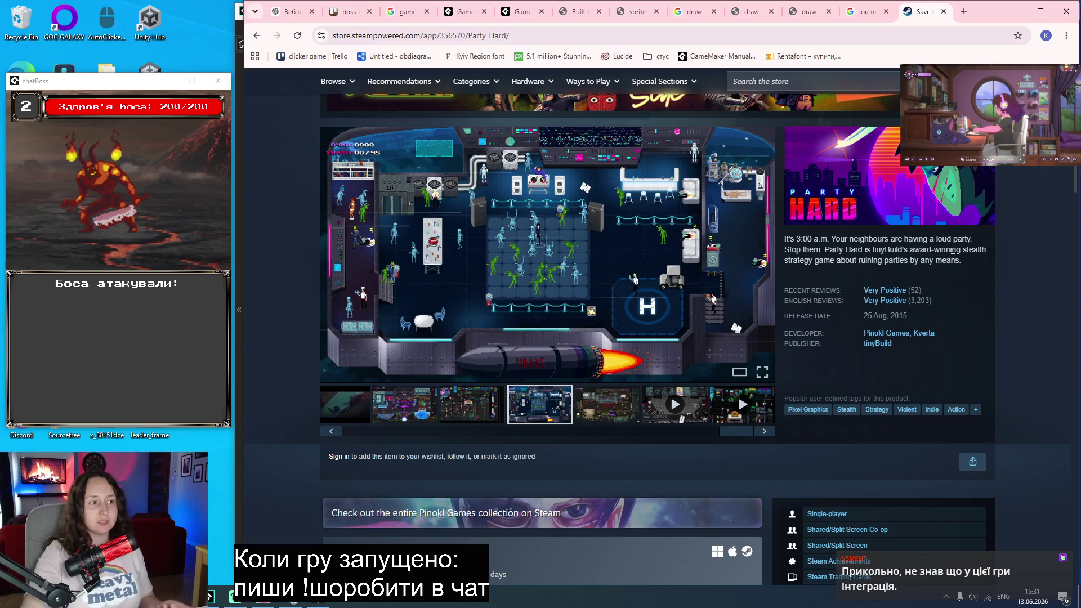
pyautogui.click(943, 12)
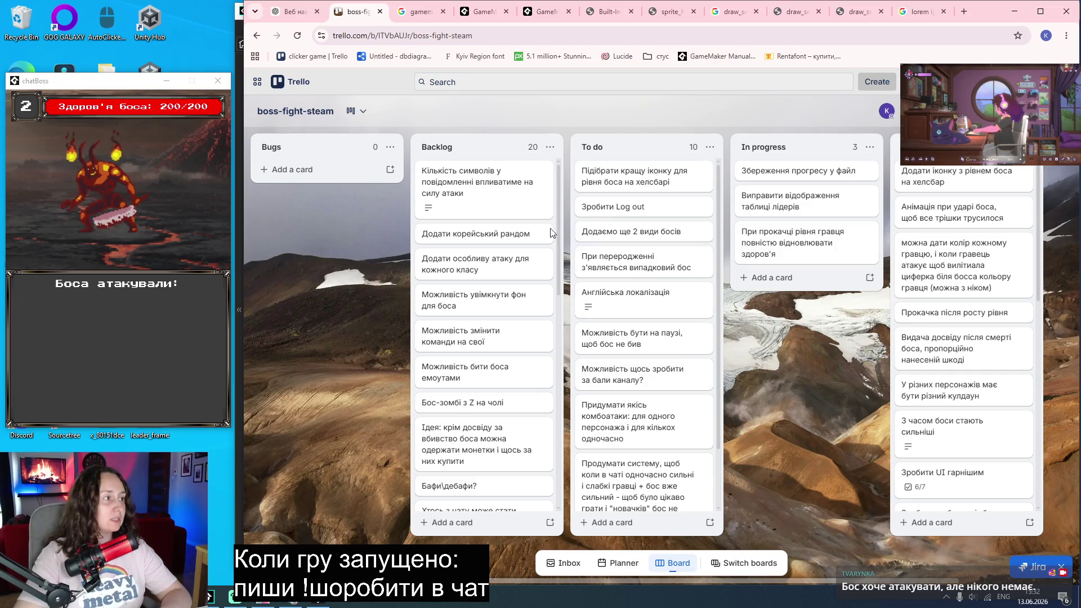
pyautogui.moveTo(111, 86)
pyautogui.mouseDown()
pyautogui.moveTo(146, 315)
pyautogui.moveTo(132, 110)
pyautogui.moveTo(108, 89)
pyautogui.mouseUp()
# Search Google for 'crowd control' in a new browser tab.
pyautogui.click(967, 13)
pyautogui.write('crowe')
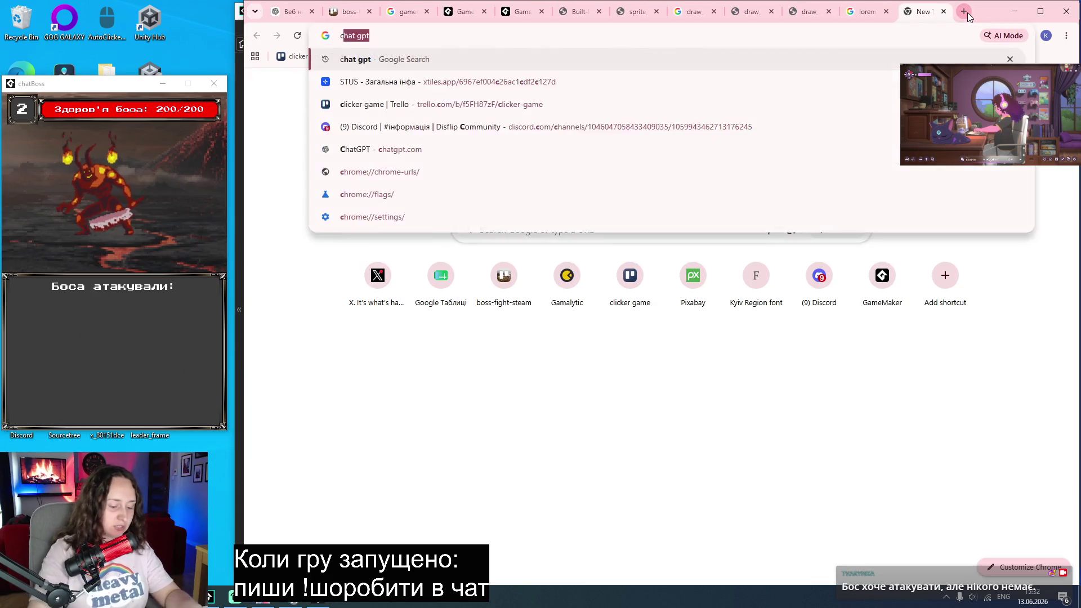
pyautogui.press('BackSpace')
pyautogui.write('d')
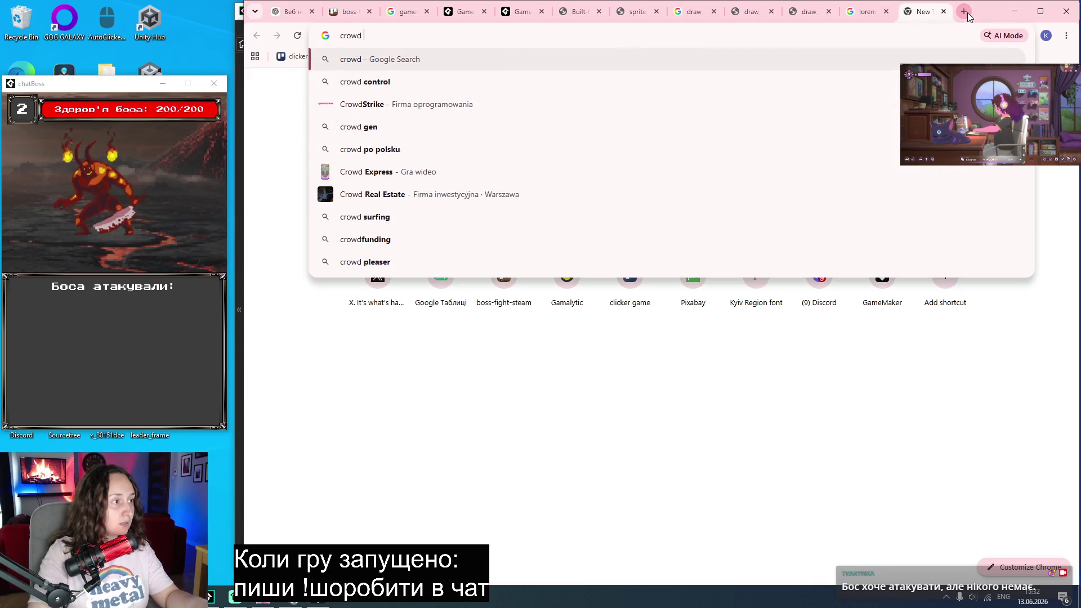
pyautogui.press('Down')
pyautogui.press('Return')
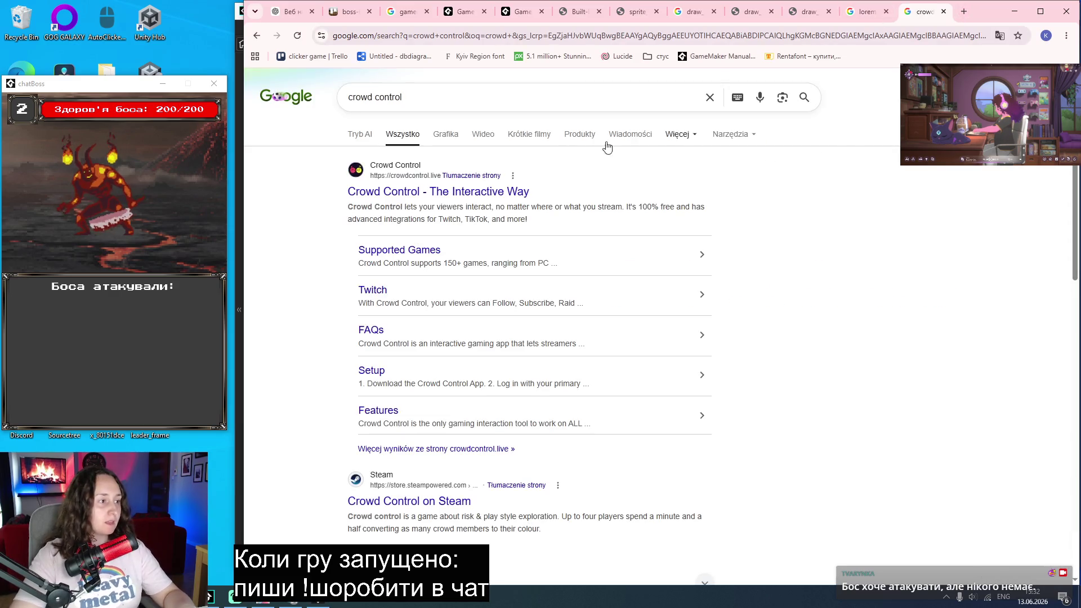
# Open crowdcontrol.live from the results and go to its Supported Games catalog.
pyautogui.click(423, 192)
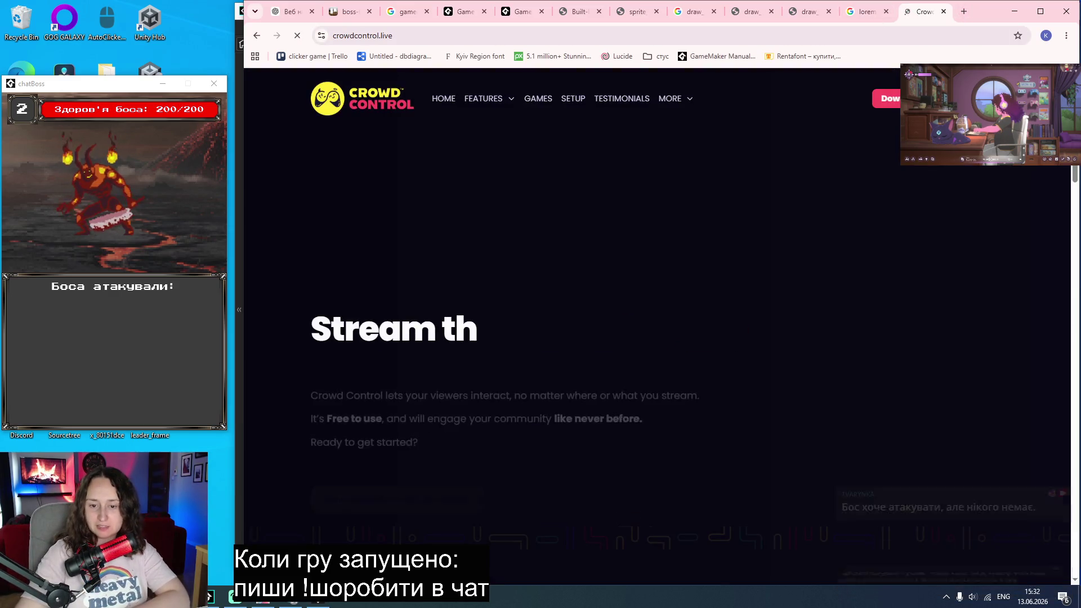
pyautogui.scroll(-7, 743, 397)
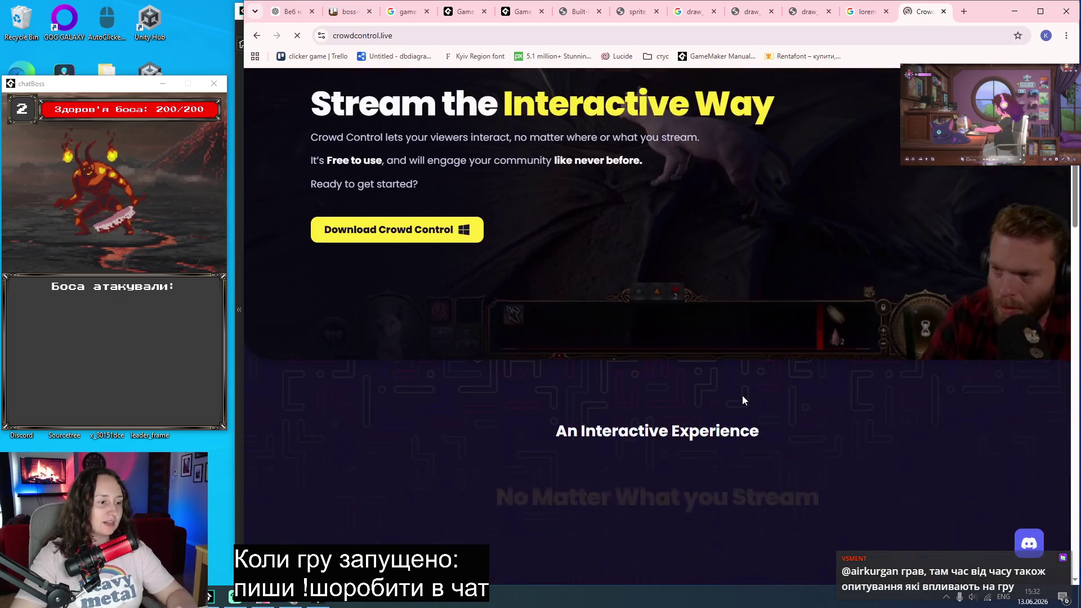
pyautogui.scroll(-10, 742, 397)
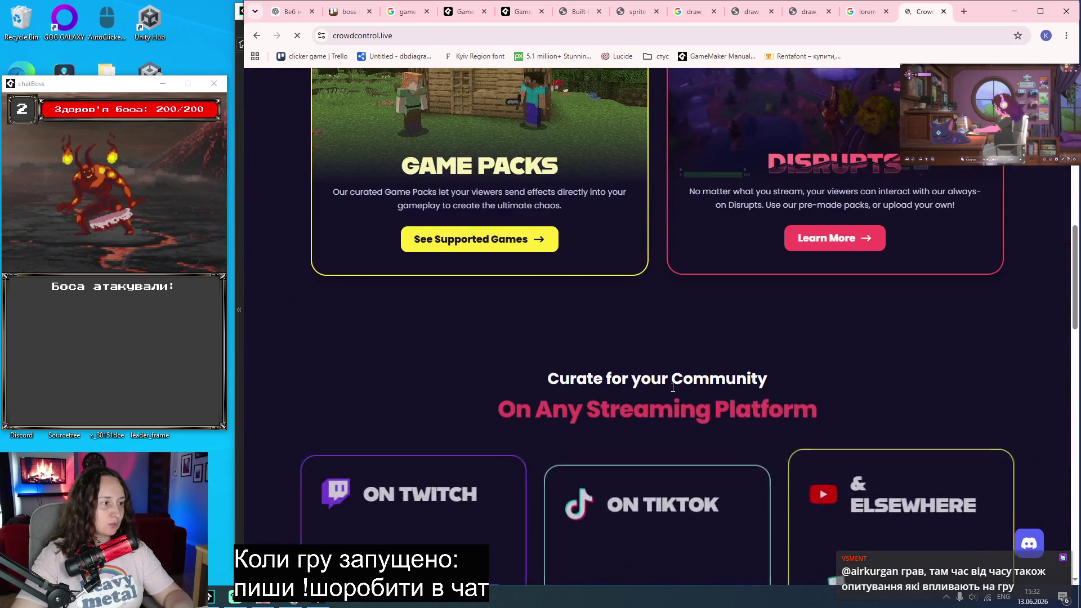
pyautogui.scroll(5, 619, 397)
pyautogui.click(515, 292)
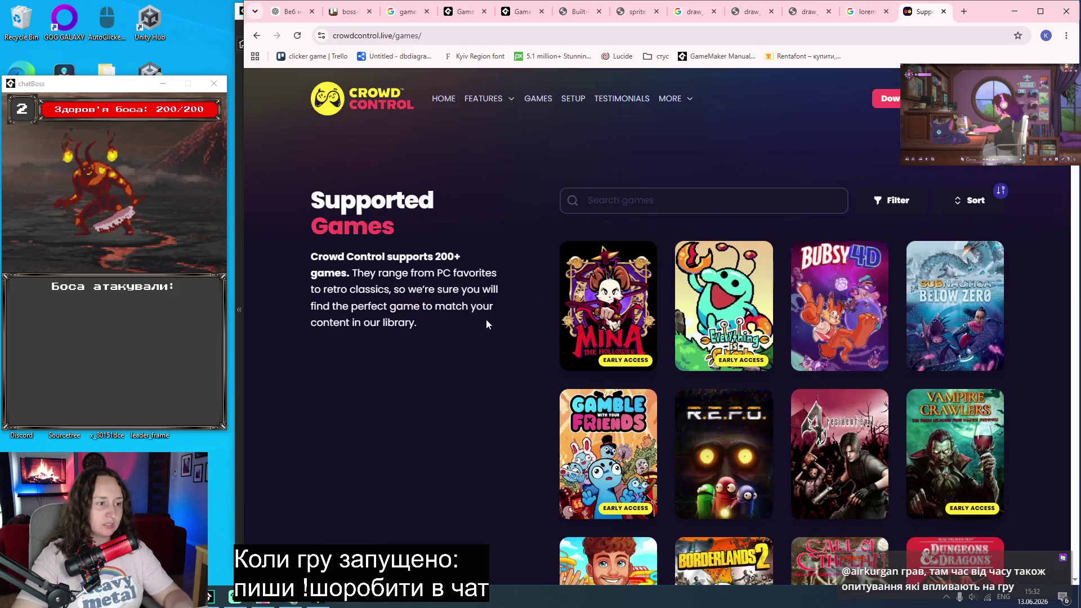
pyautogui.scroll(-2, 510, 357)
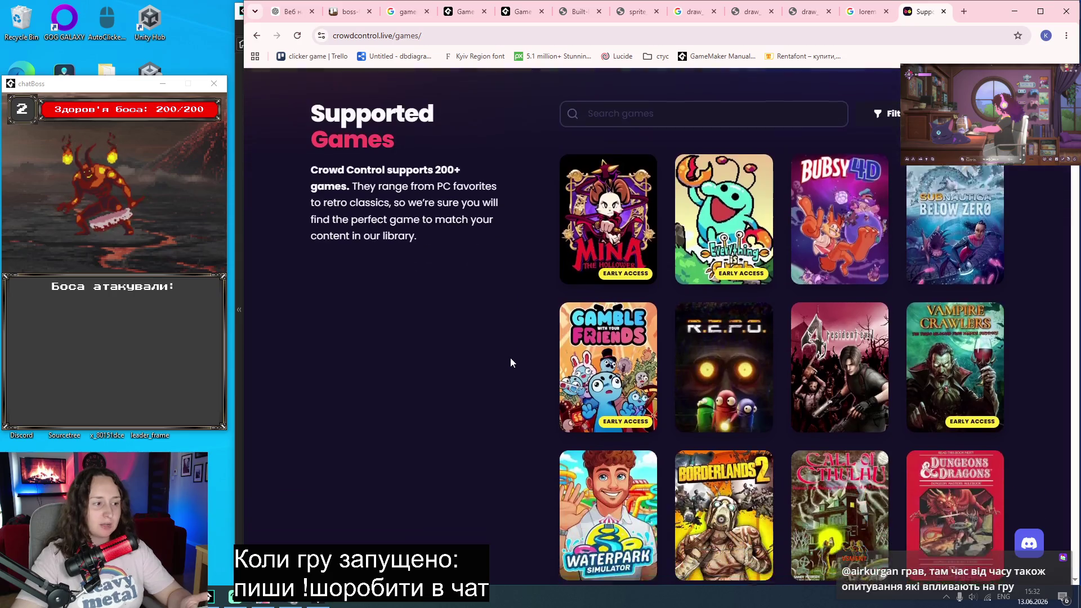
pyautogui.scroll(-5, 510, 357)
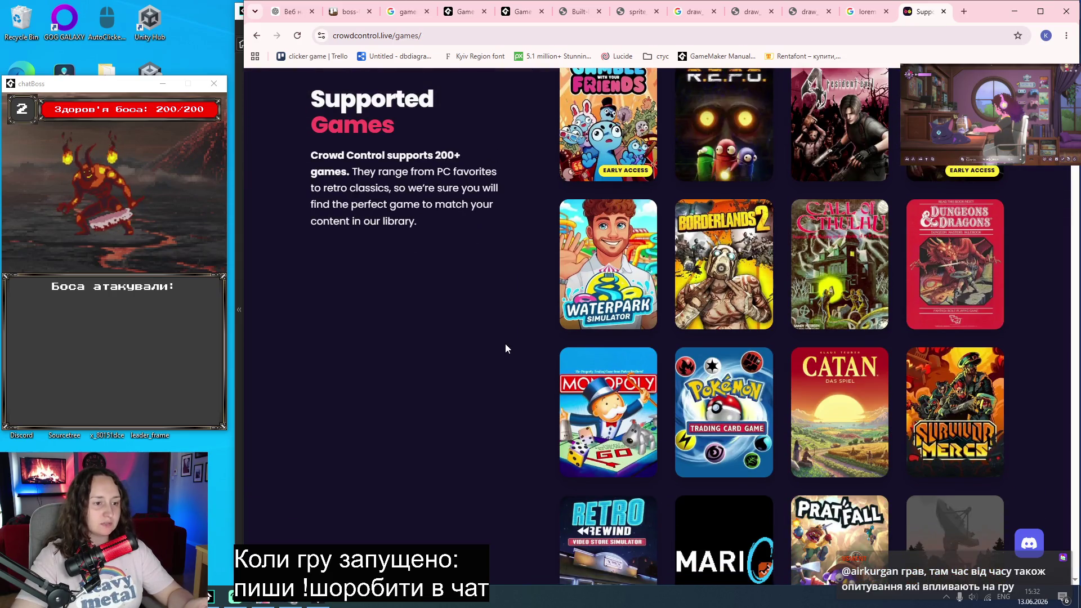
pyautogui.scroll(-3, 505, 348)
pyautogui.scroll(-4, 506, 345)
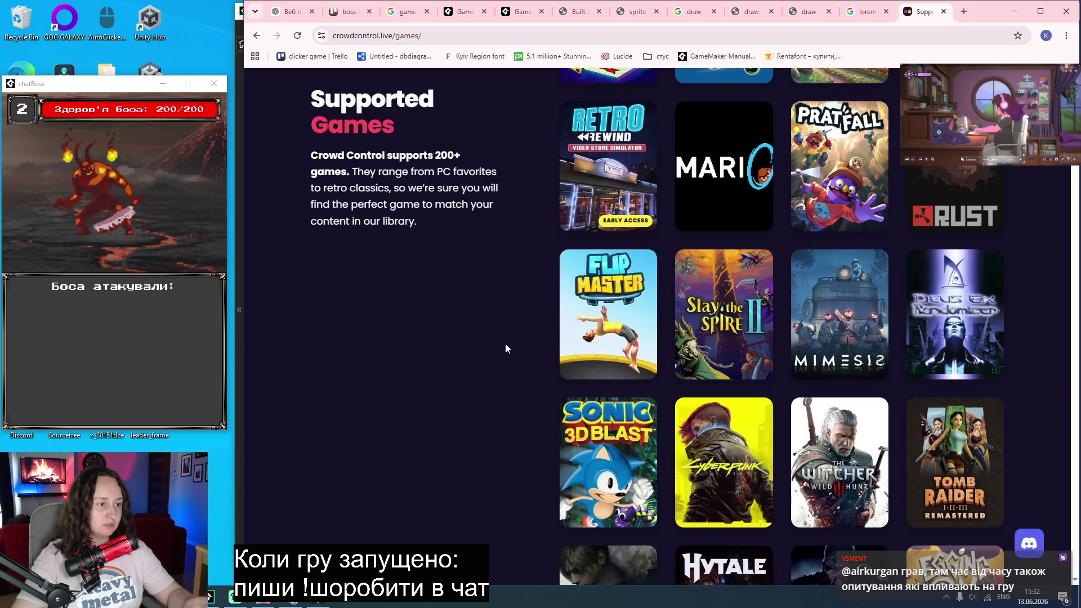
pyautogui.scroll(-4, 505, 345)
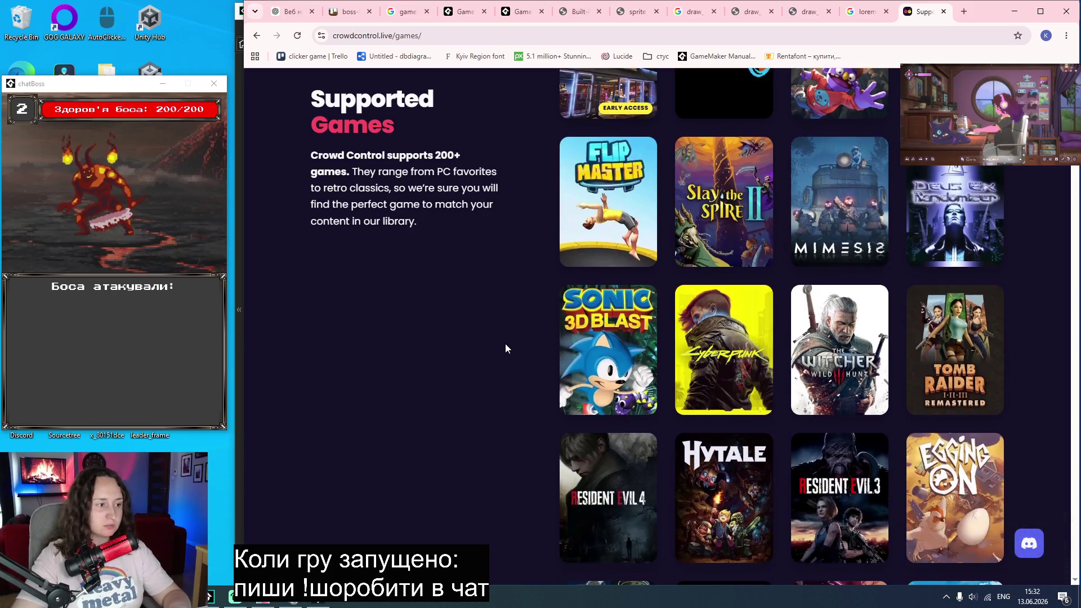
pyautogui.scroll(-4, 505, 348)
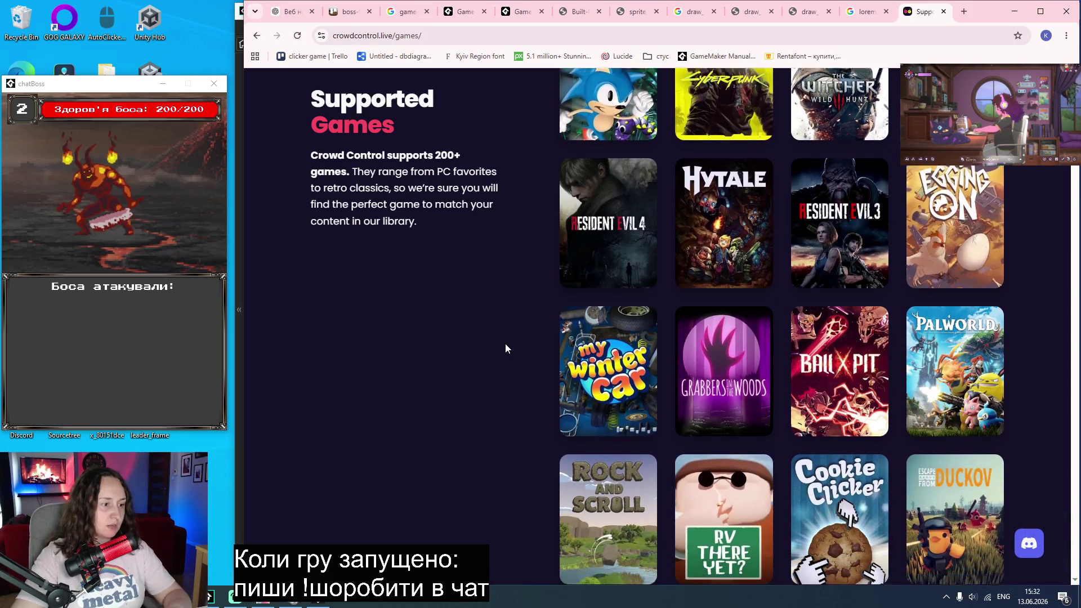
pyautogui.scroll(-3, 504, 348)
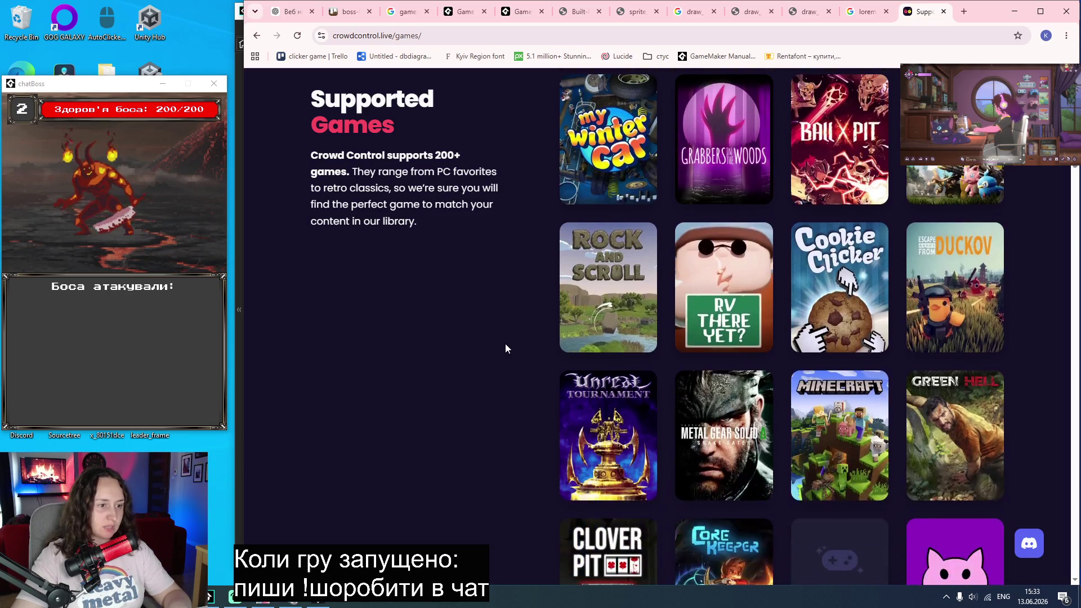
pyautogui.scroll(-3, 505, 348)
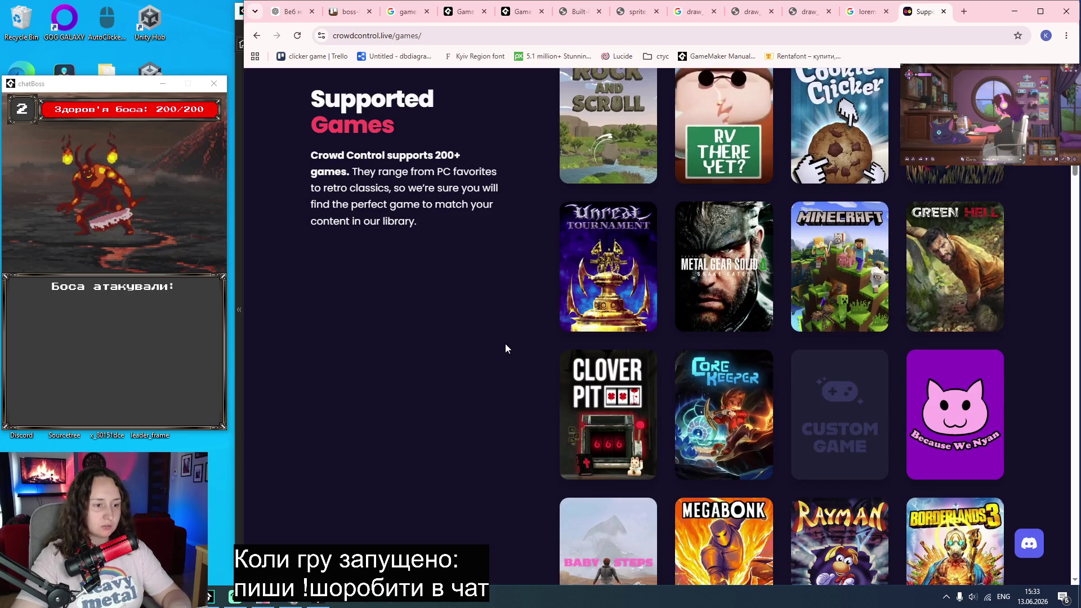
pyautogui.scroll(-3, 505, 348)
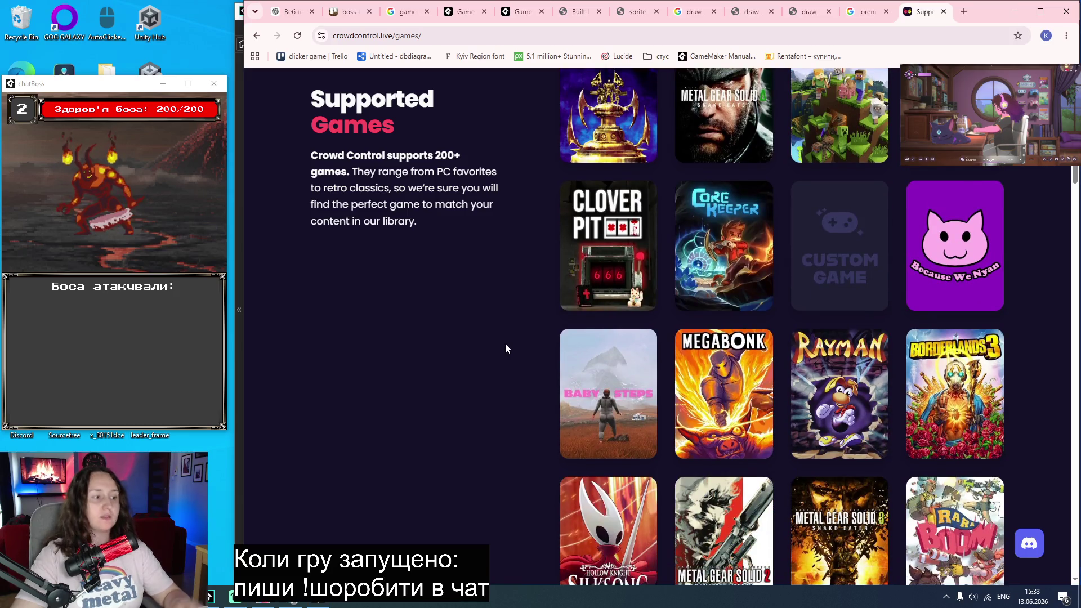
pyautogui.scroll(-3, 505, 348)
pyautogui.scroll(-3, 505, 348)
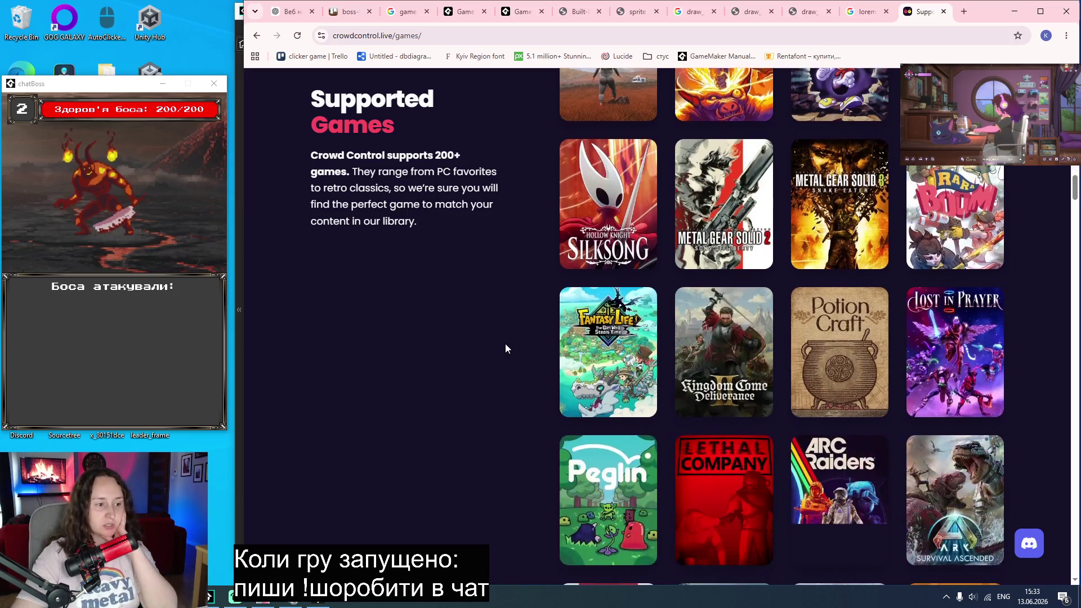
pyautogui.scroll(-3, 505, 349)
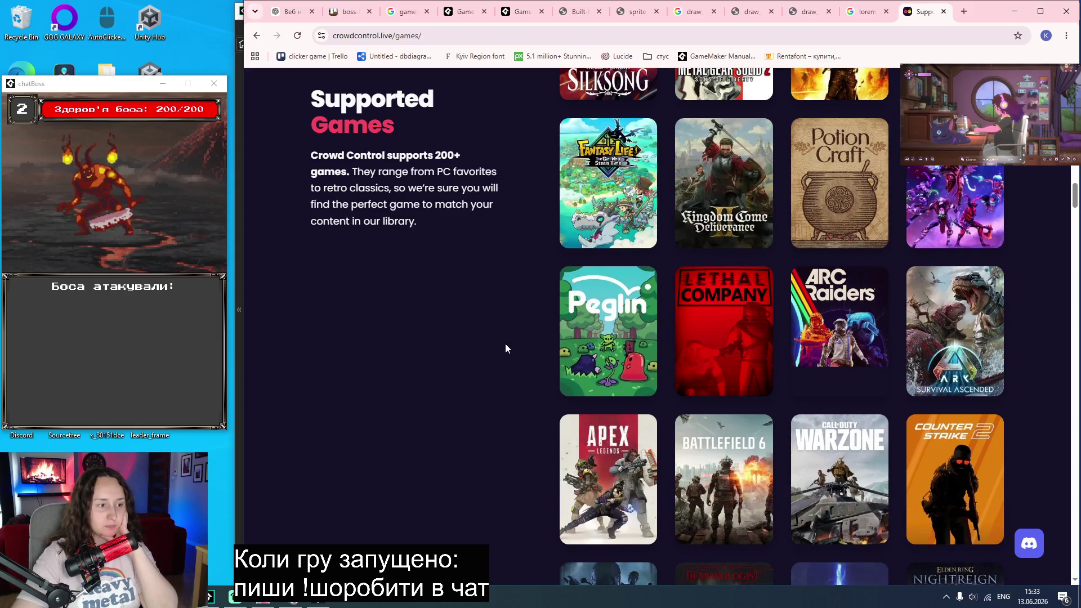
pyautogui.scroll(-3, 505, 349)
pyautogui.scroll(-3, 505, 349)
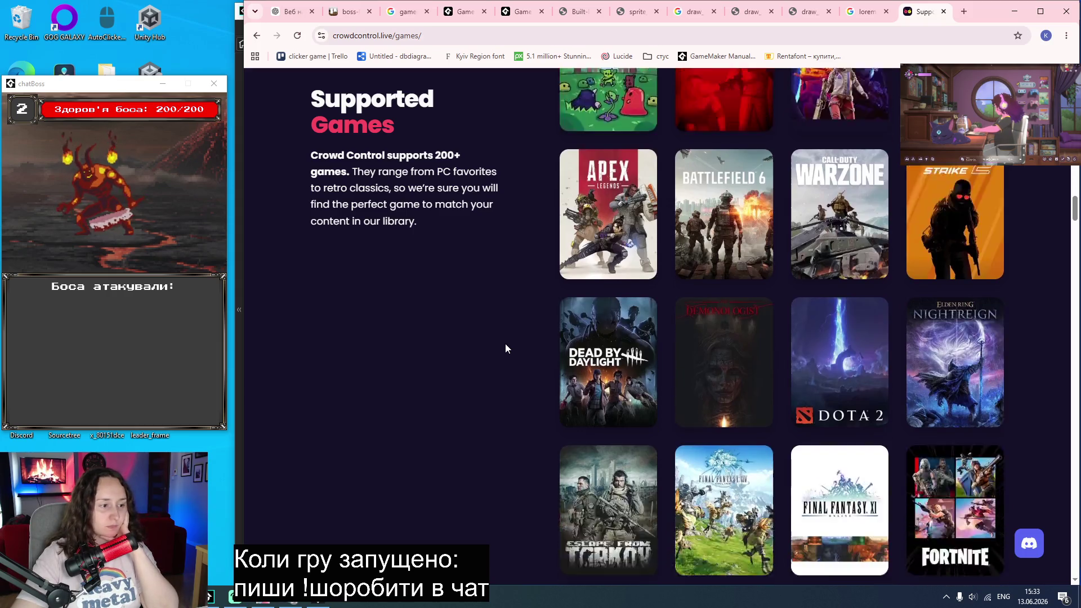
pyautogui.scroll(-3, 505, 345)
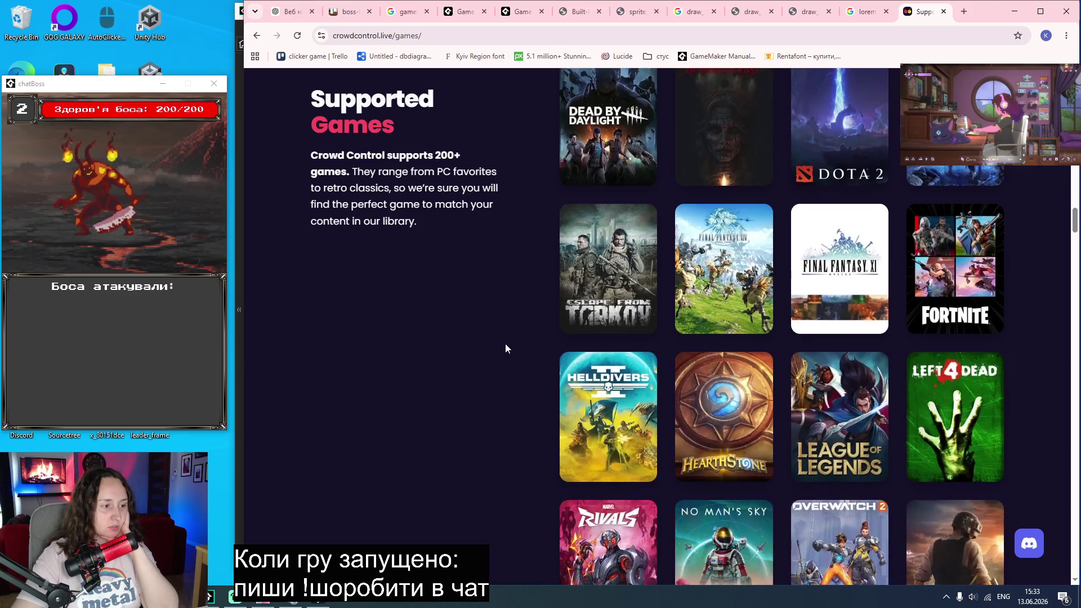
pyautogui.scroll(-4, 505, 345)
pyautogui.scroll(-8, 506, 348)
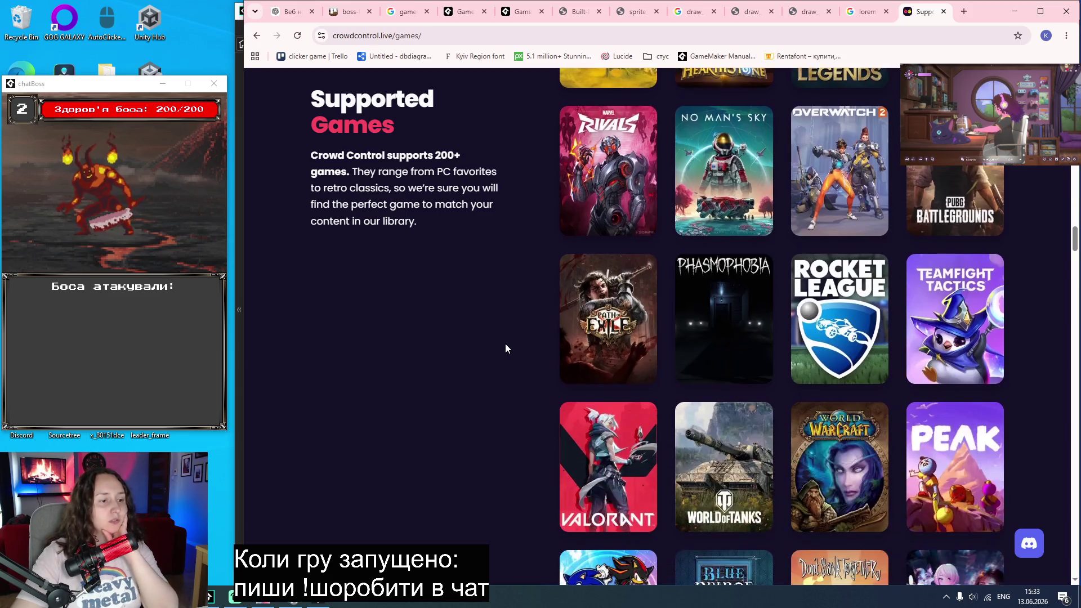
pyautogui.scroll(-2, 505, 348)
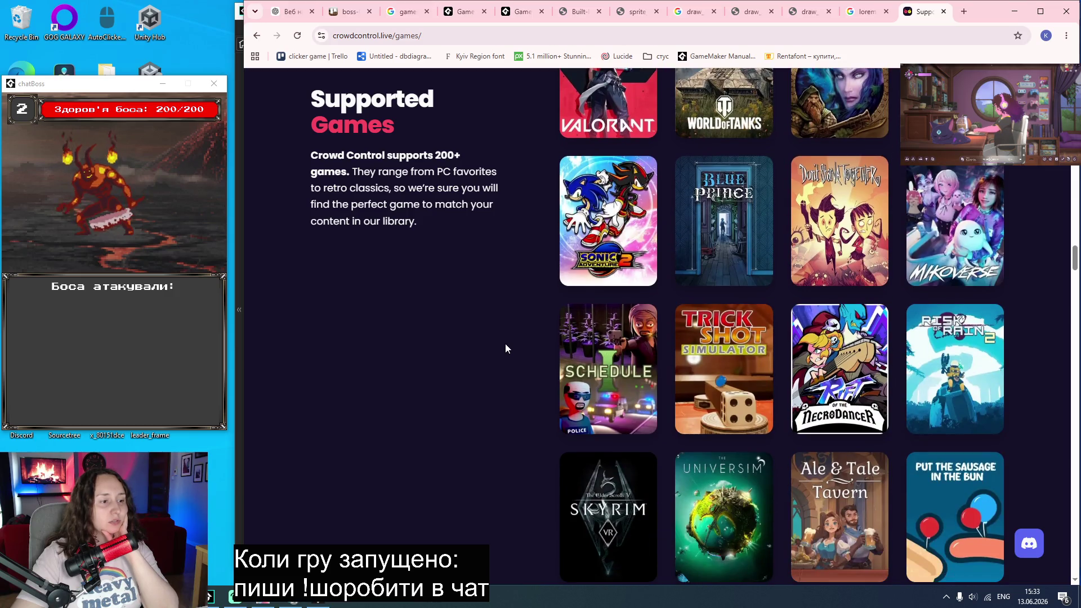
# Scroll through the Don't Starve Together effects list on Crowd Control, then close that tab.
pyautogui.click(855, 241)
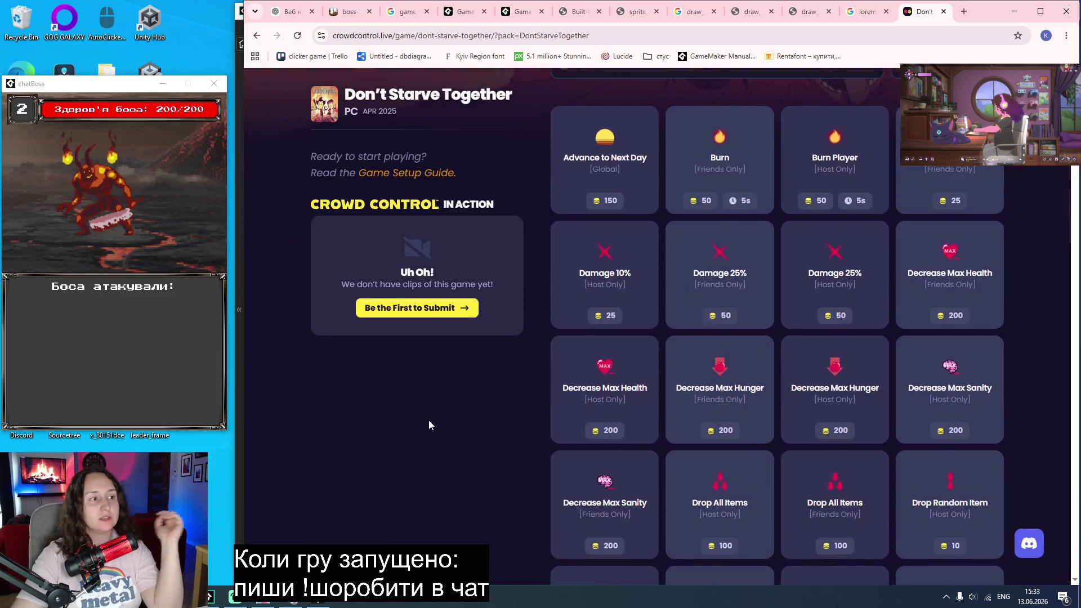
pyautogui.moveTo(748, 301)
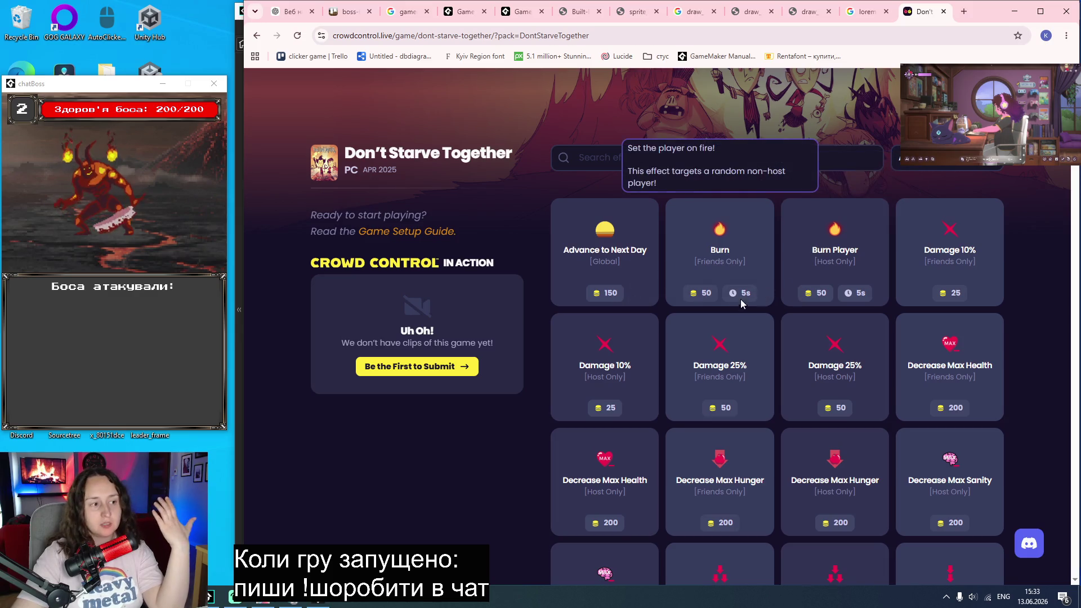
pyautogui.moveTo(637, 275)
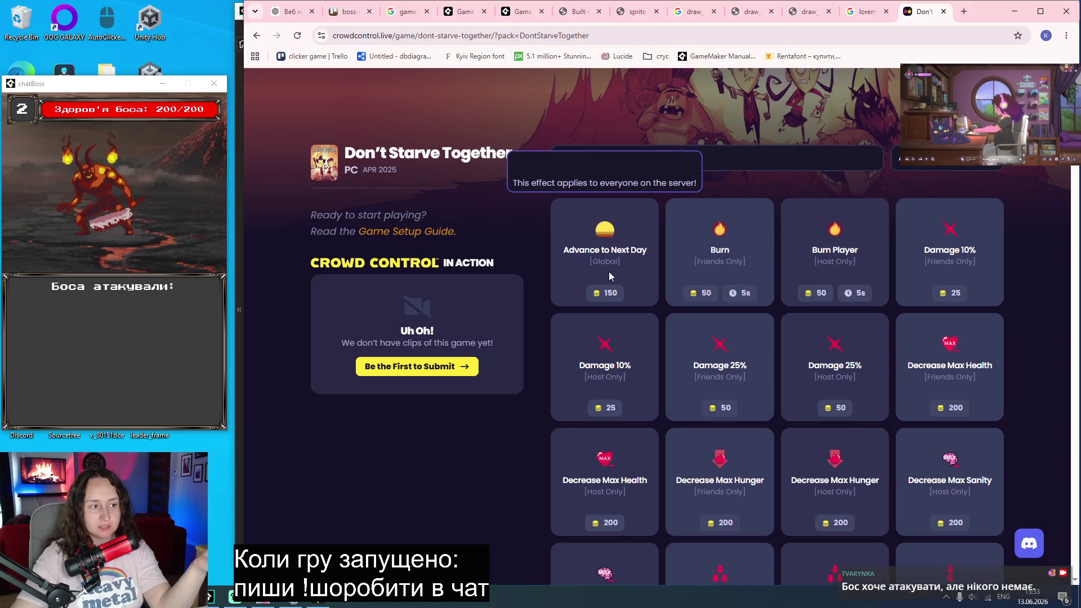
pyautogui.moveTo(716, 269)
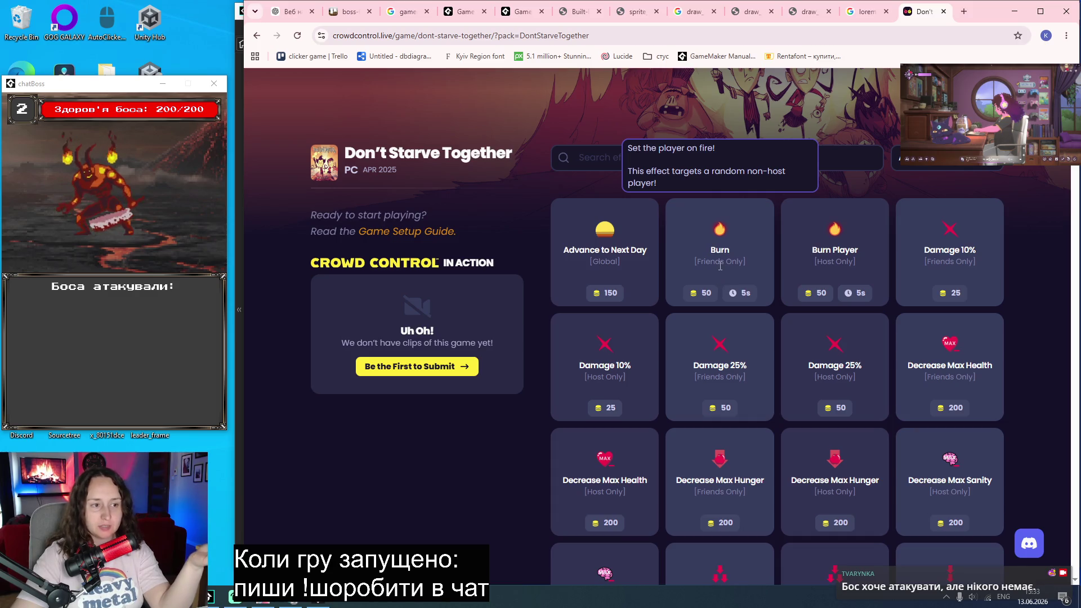
pyautogui.scroll(-3, 585, 370)
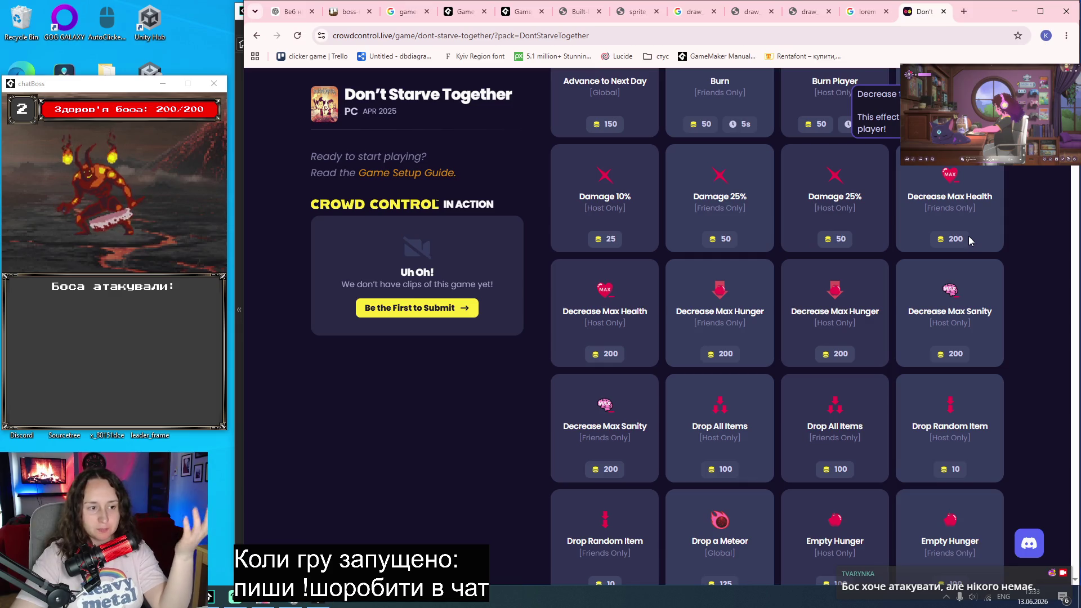
pyautogui.scroll(-3, 1020, 353)
pyautogui.scroll(-1, 1010, 356)
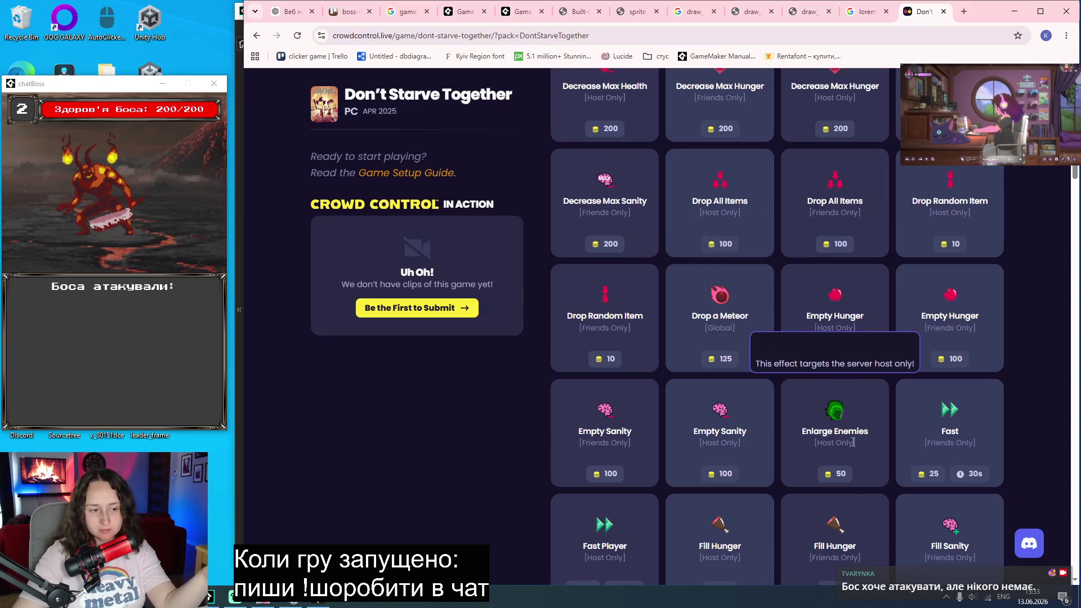
pyautogui.scroll(-7, 853, 442)
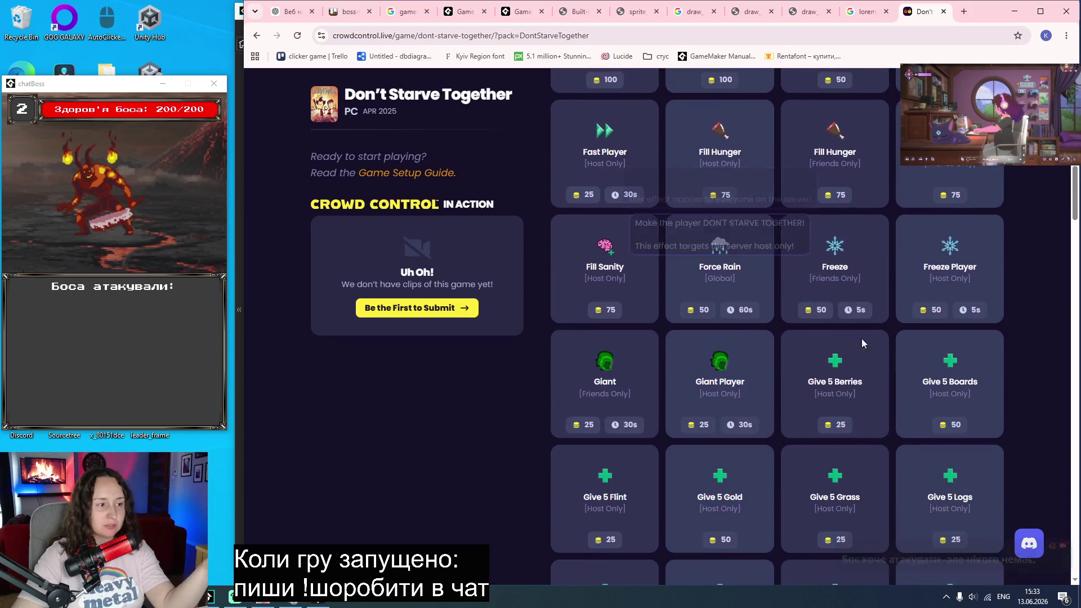
pyautogui.scroll(-15, 1020, 329)
pyautogui.scroll(-20, 1009, 330)
pyautogui.scroll(14, 1009, 330)
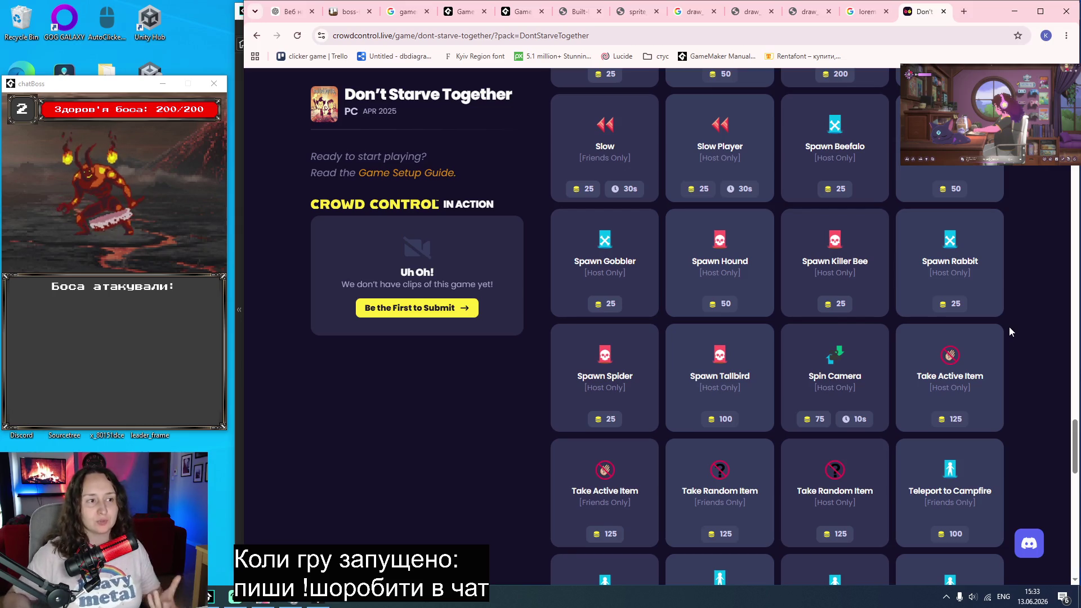
pyautogui.middleClick(927, 23)
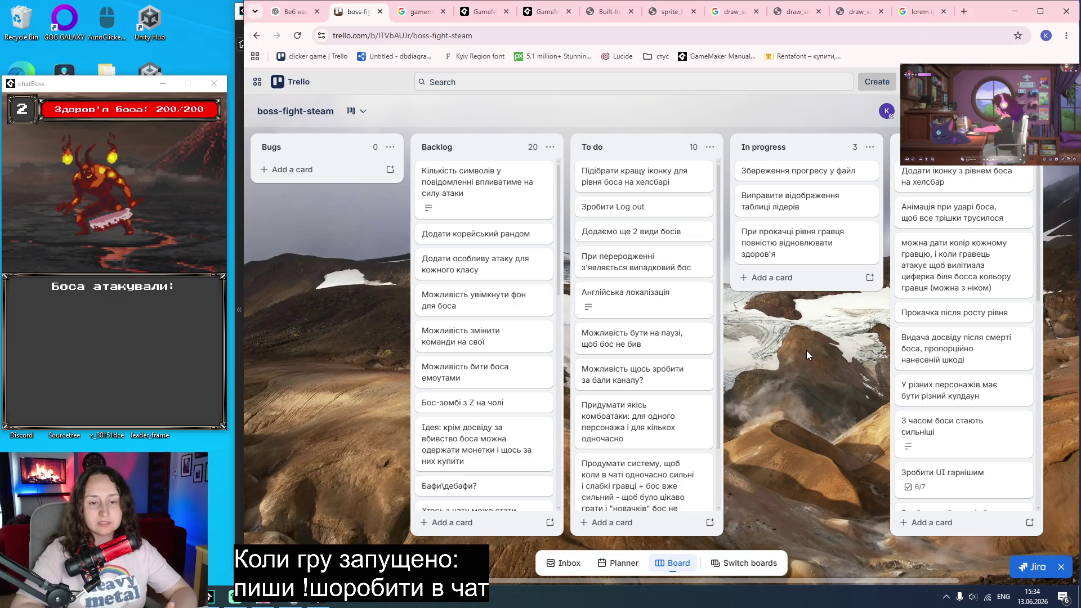